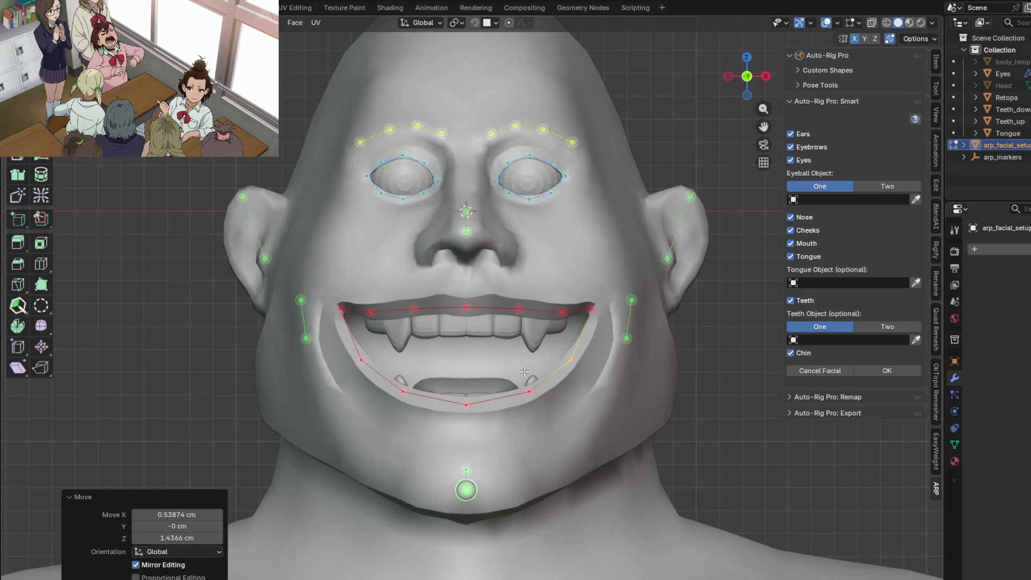
Step: Select the right cheek marker and bring up the scene objects for the Eyeball Object field
{"action": "middle_click_drag", "start_coordinate": [554, 238], "coordinate": [575, 279], "text": "shift"}
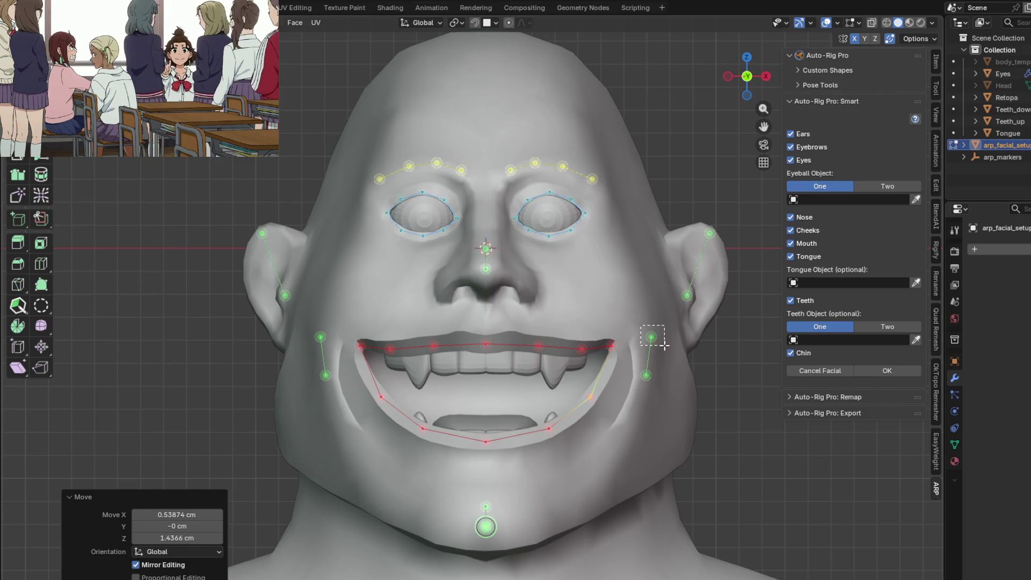
{"action": "left_click", "coordinate": [650, 339]}
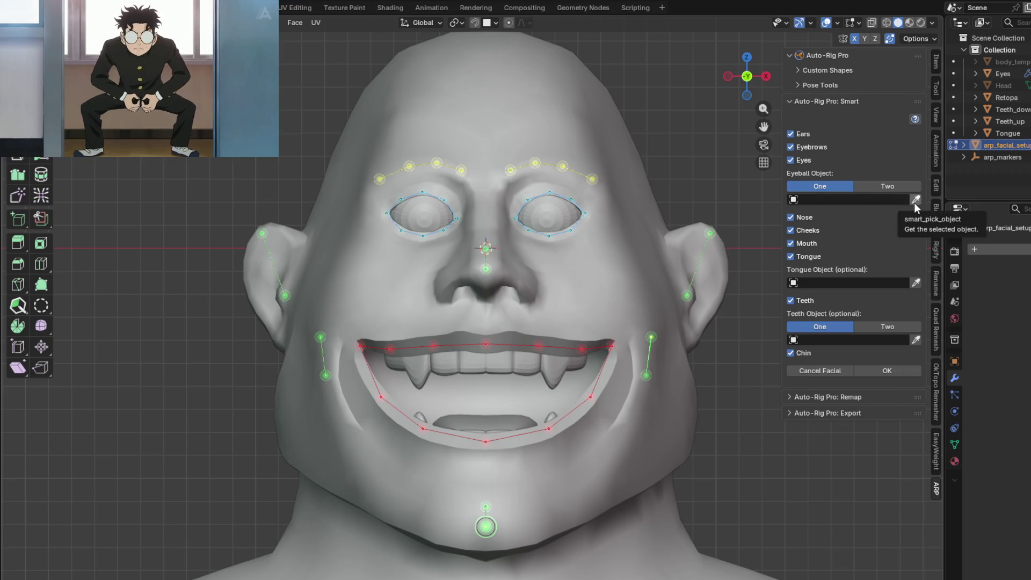
{"action": "left_click", "coordinate": [879, 200]}
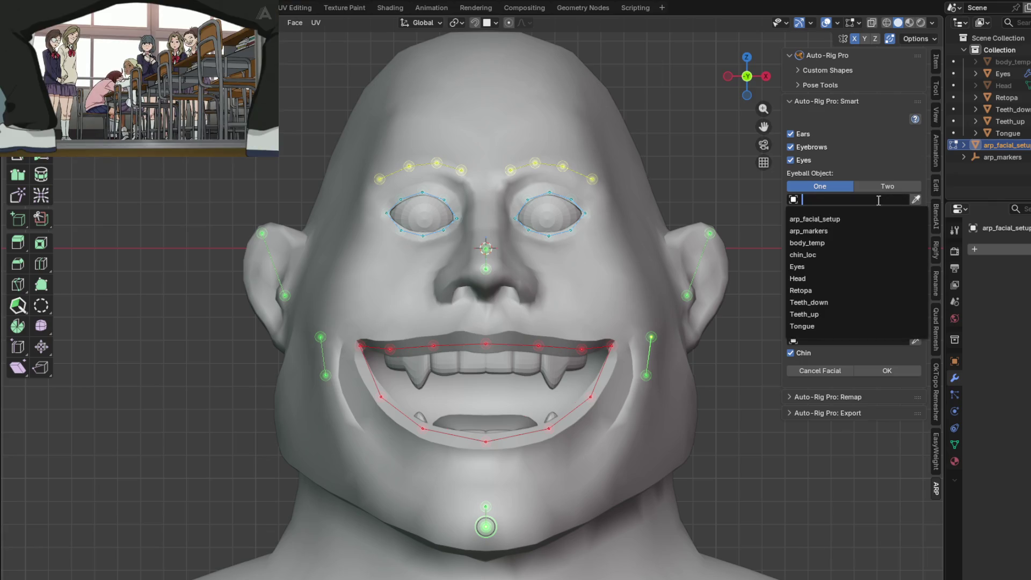
Step: Assign Eyes as the eyeball object and Tongue as the tongue object
{"action": "left_click", "coordinate": [806, 267]}
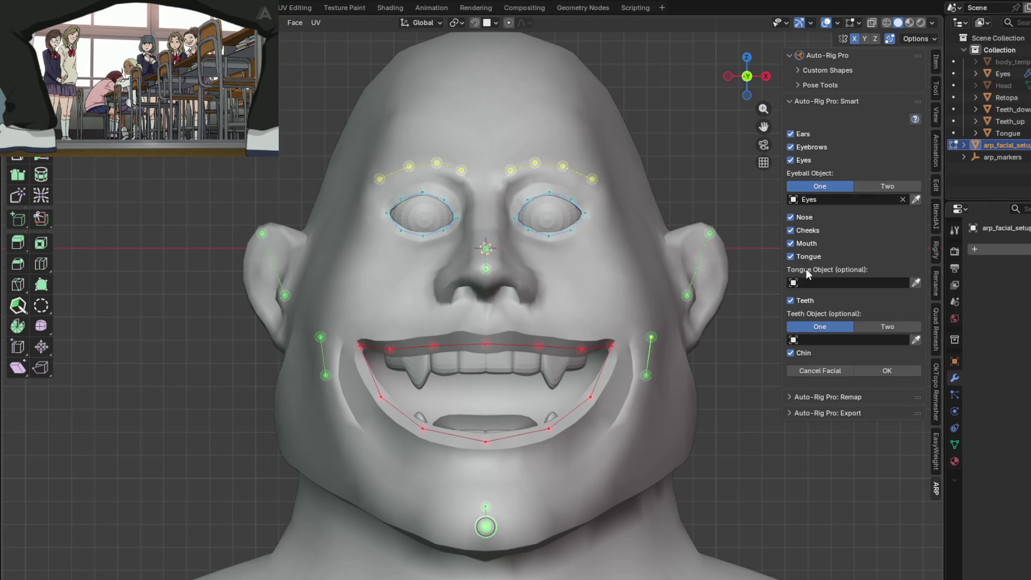
{"action": "left_click", "coordinate": [832, 282]}
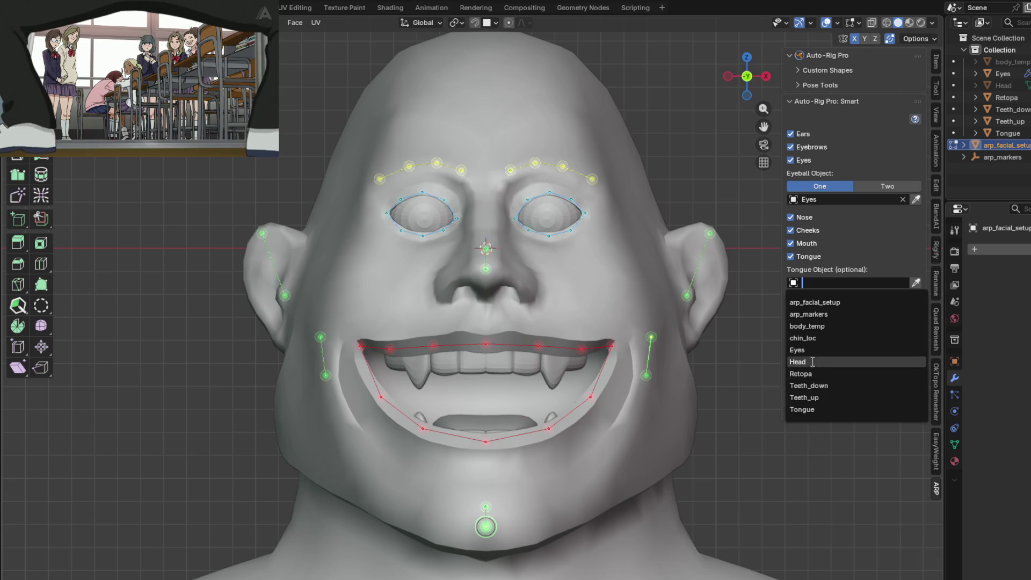
{"action": "left_click", "coordinate": [806, 409]}
Step: Set Teeth to Two and assign Teeth_up and Teeth_down as upper and lower teeth
{"action": "left_click", "coordinate": [875, 326]}
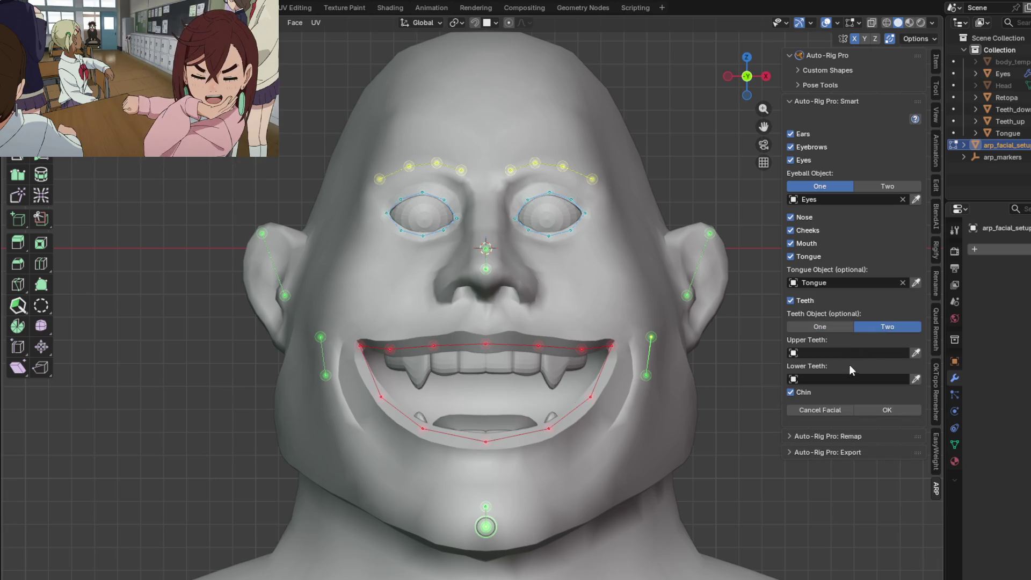
{"action": "left_click", "coordinate": [838, 352]}
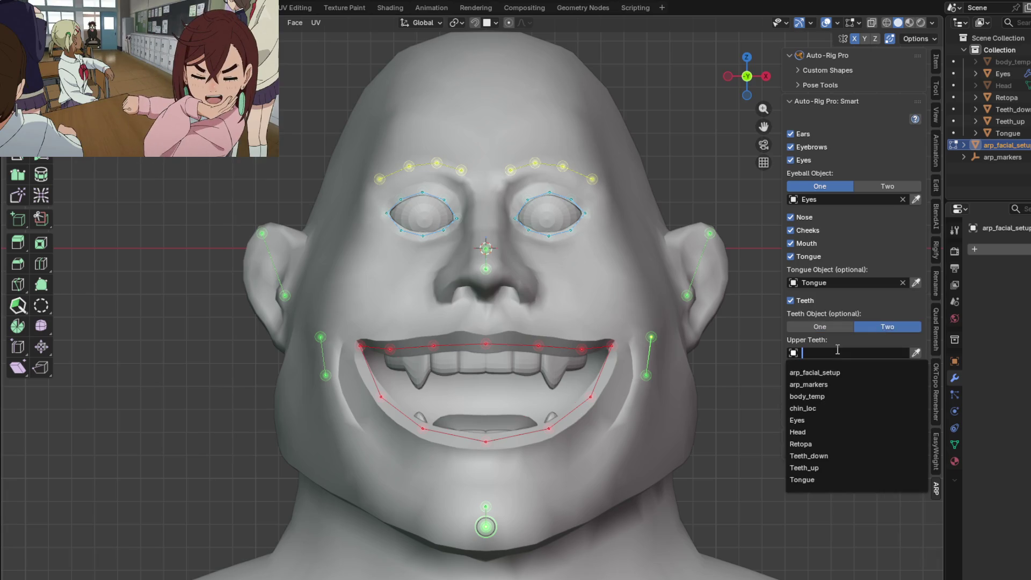
{"action": "left_click", "coordinate": [833, 468]}
{"action": "left_click", "coordinate": [840, 379]}
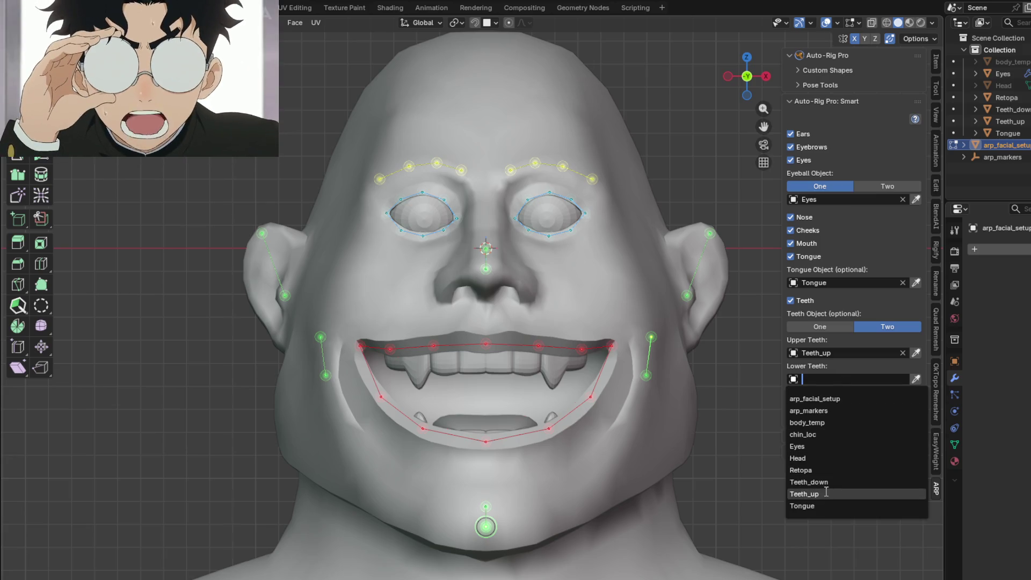
{"action": "left_click", "coordinate": [829, 477]}
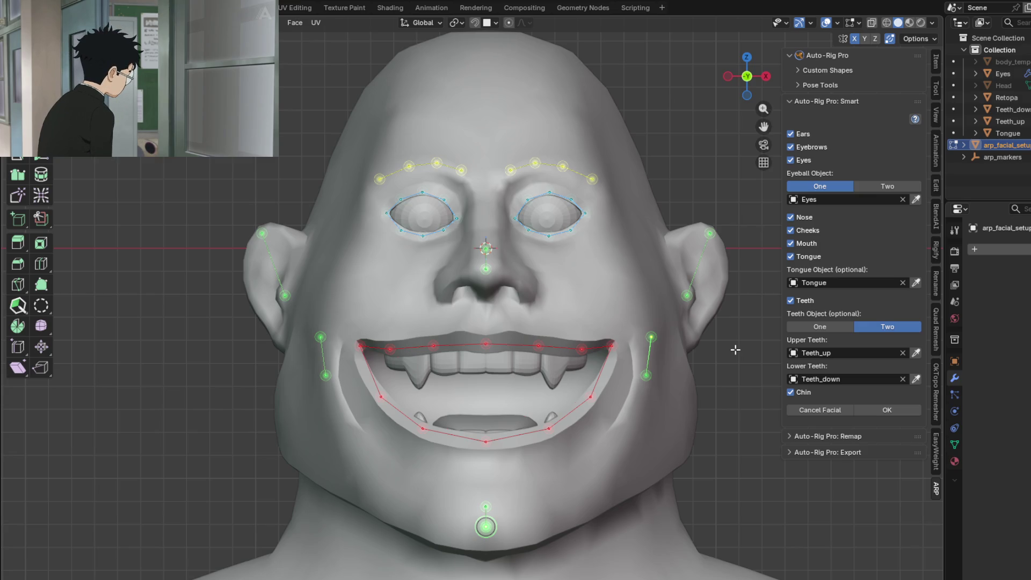
{"action": "middle_click_drag", "start_coordinate": [503, 474], "coordinate": [559, 437], "text": "shift"}
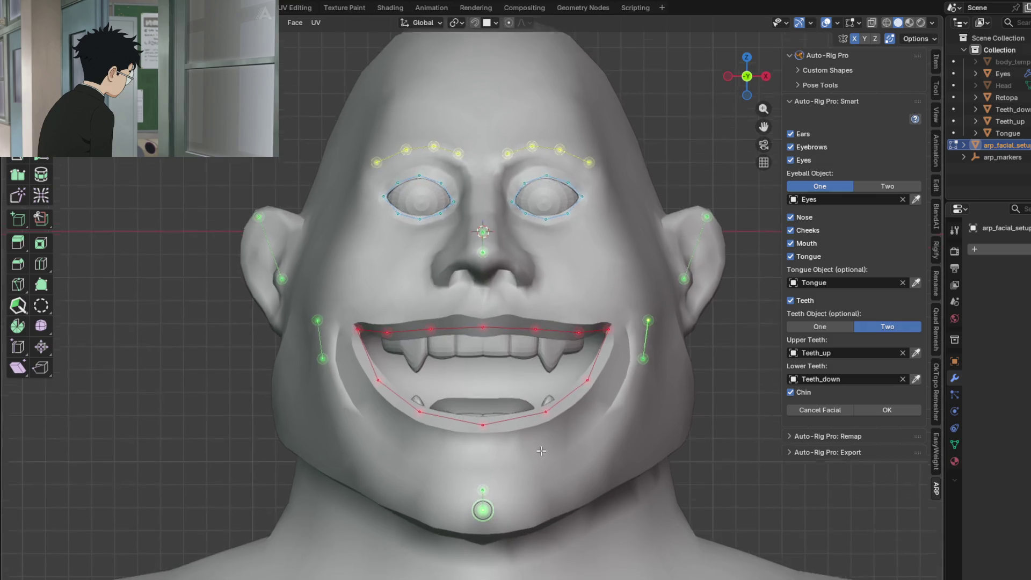
{"action": "key", "text": "KP_3"}
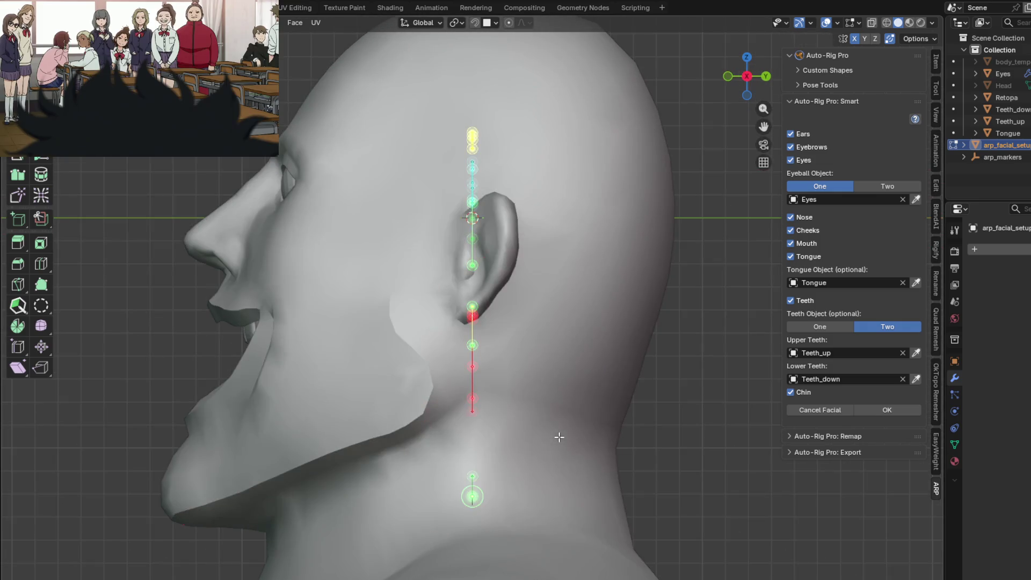
{"action": "scroll", "coordinate": [428, 314], "scroll_direction": "down", "scroll_amount": 2}
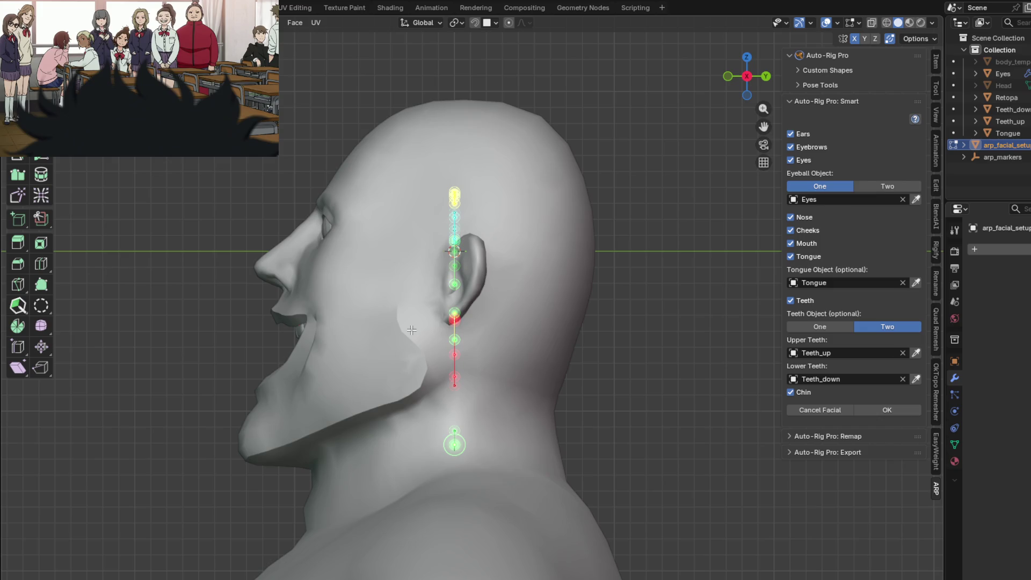
{"action": "key", "text": "KP_1"}
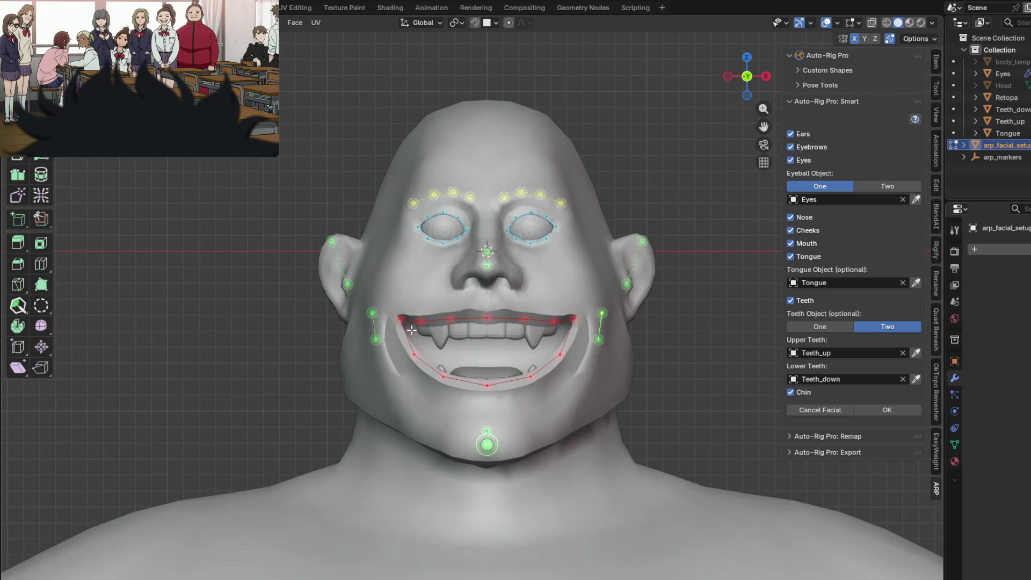
{"action": "middle_click_drag", "start_coordinate": [462, 227], "coordinate": [446, 278], "text": "shift"}
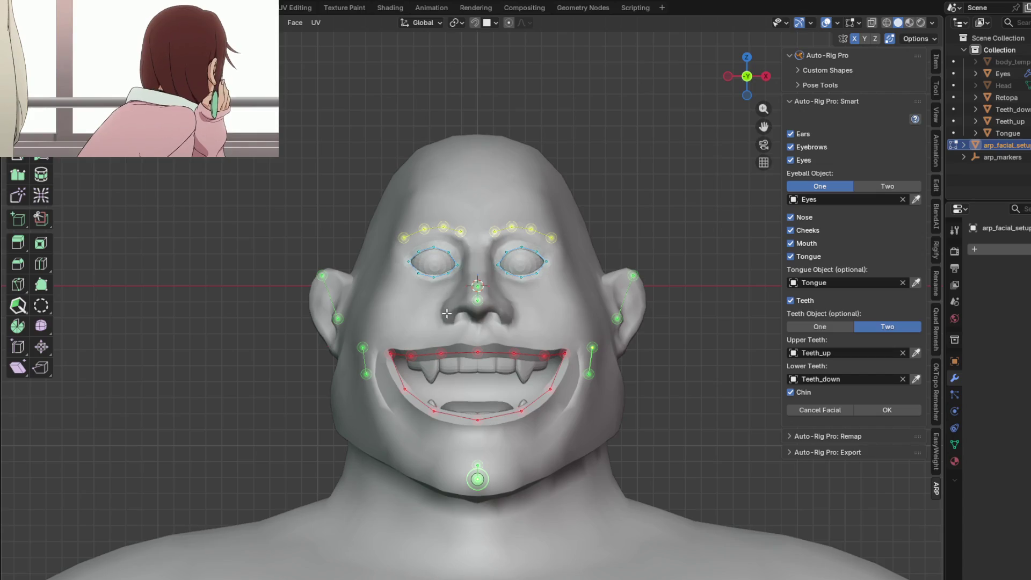
{"action": "scroll", "coordinate": [446, 314], "scroll_direction": "up", "scroll_amount": 1}
{"action": "scroll", "coordinate": [439, 290], "scroll_direction": "up", "scroll_amount": 1}
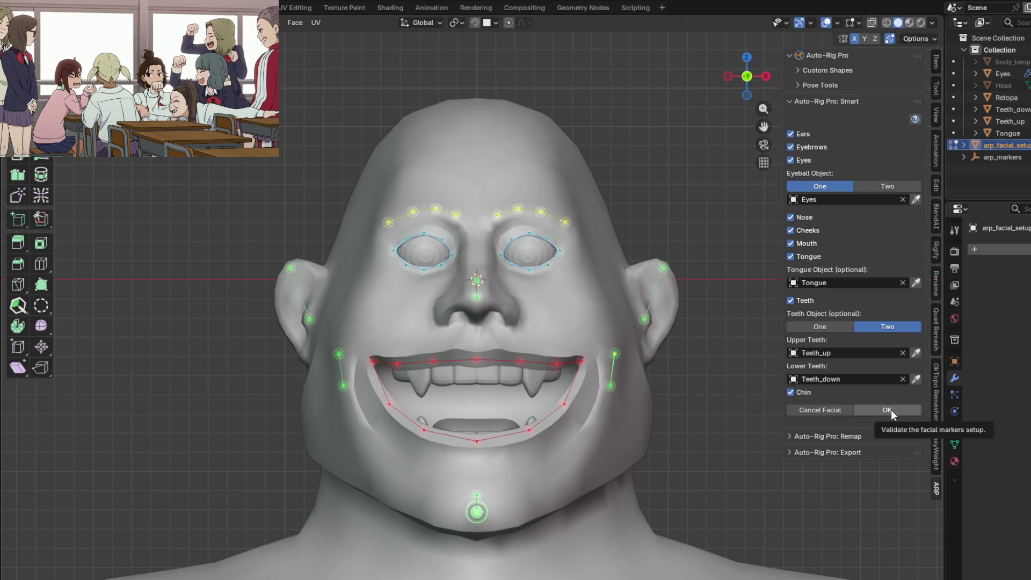
Step: Confirm the marker placement with OK so the face rig bones are generated, then inspect them from the side
{"action": "left_click", "coordinate": [892, 409]}
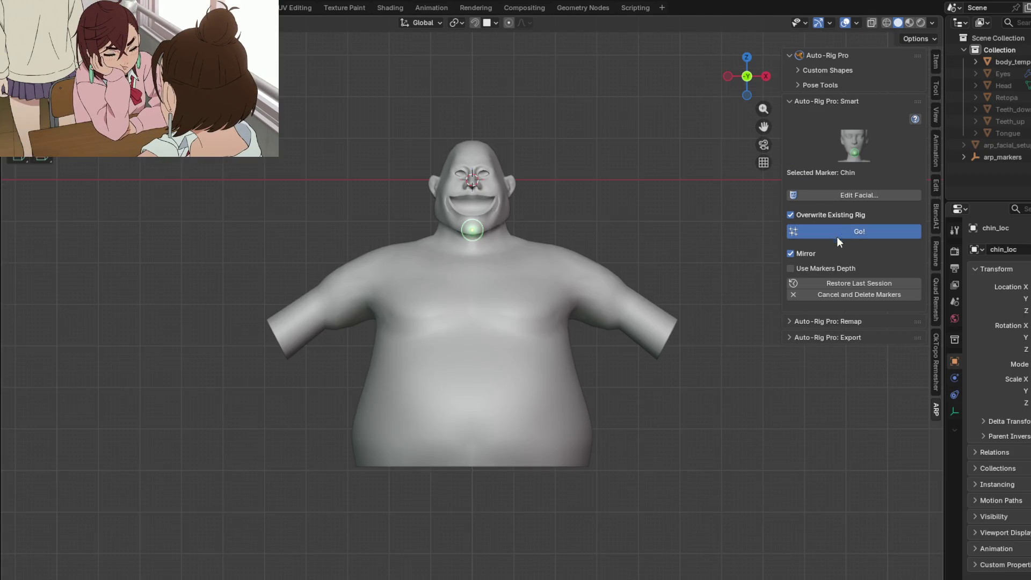
{"action": "scroll", "coordinate": [441, 218], "scroll_direction": "up", "scroll_amount": 2}
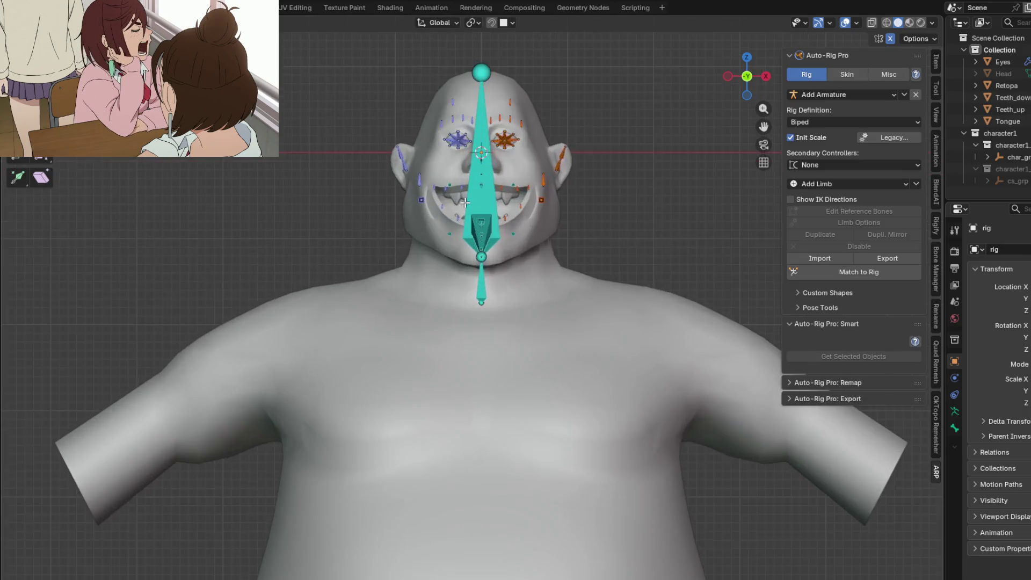
{"action": "scroll", "coordinate": [451, 266], "scroll_direction": "up", "scroll_amount": 2}
{"action": "scroll", "coordinate": [472, 365], "scroll_direction": "up", "scroll_amount": 2}
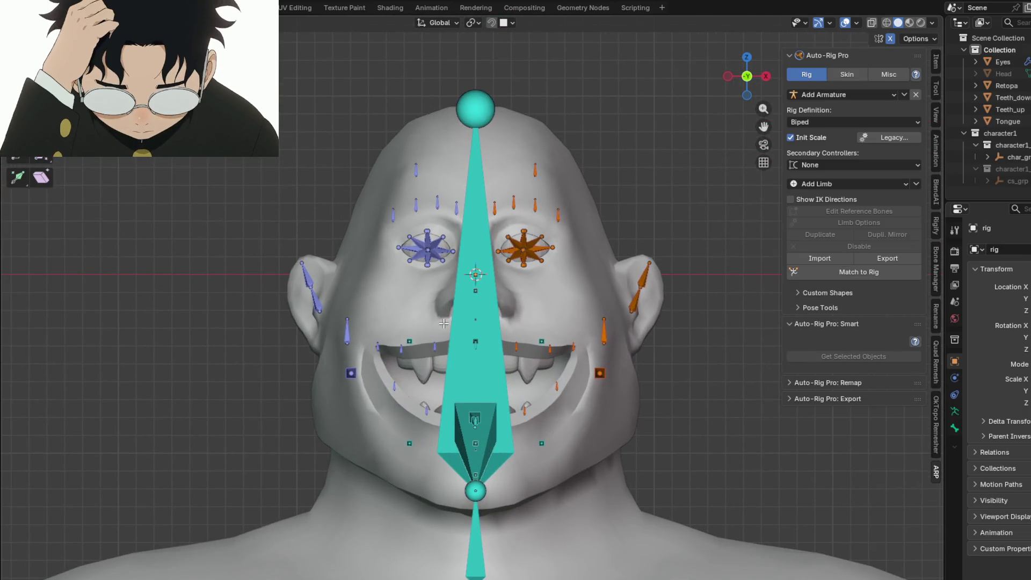
{"action": "mouse_move", "coordinate": [445, 322]}
{"action": "middle_mouse_down", "text": "shift"}
{"action": "mouse_move", "coordinate": [422, 237]}
{"action": "mouse_move", "coordinate": [413, 276]}
{"action": "middle_mouse_up", "text": "shift"}
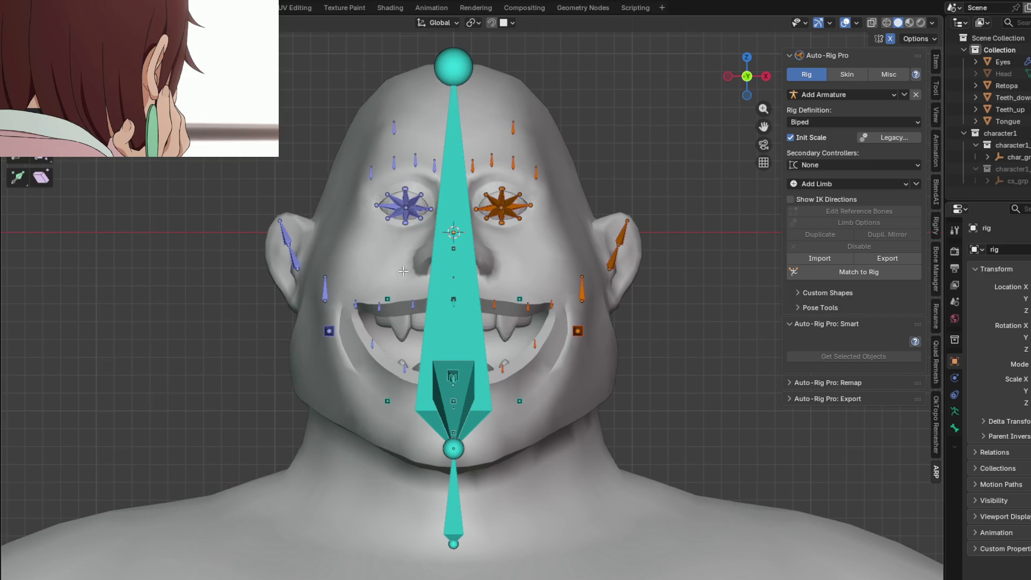
{"action": "middle_click_drag", "start_coordinate": [396, 270], "coordinate": [476, 279]}
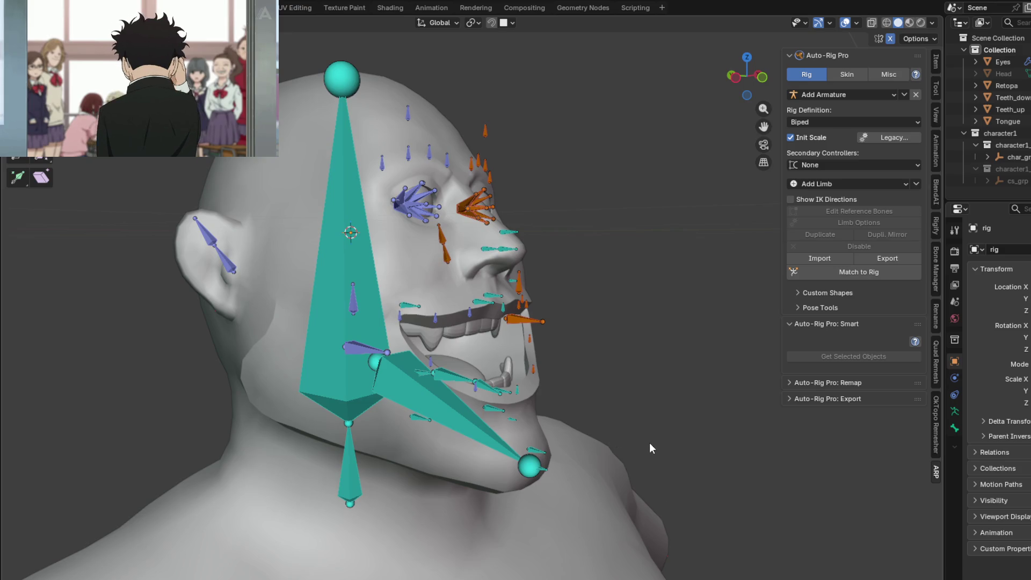
{"action": "mouse_move", "coordinate": [630, 447]}
{"action": "middle_mouse_down"}
{"action": "mouse_move", "coordinate": [658, 344]}
{"action": "mouse_move", "coordinate": [714, 334]}
{"action": "mouse_move", "coordinate": [630, 476]}
{"action": "mouse_move", "coordinate": [672, 410]}
{"action": "mouse_move", "coordinate": [671, 351]}
{"action": "middle_mouse_up"}
Step: In see-through side view, move the upper ear bone against the lower ear bone's tip
{"action": "key", "text": "ctrl+KP_3"}
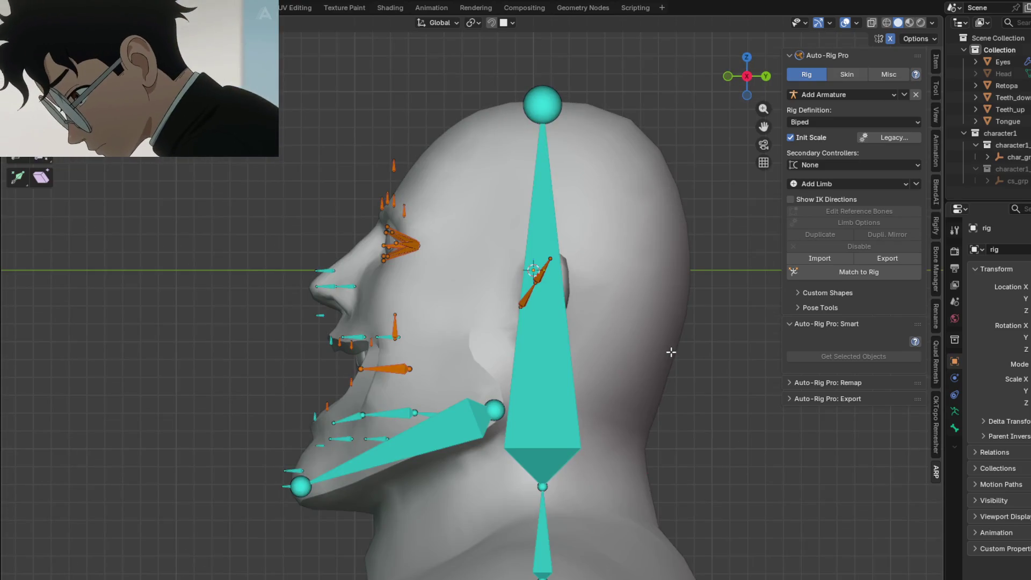
{"action": "key", "text": "KP_Decimal"}
{"action": "scroll", "coordinate": [468, 238], "scroll_direction": "up", "scroll_amount": 5}
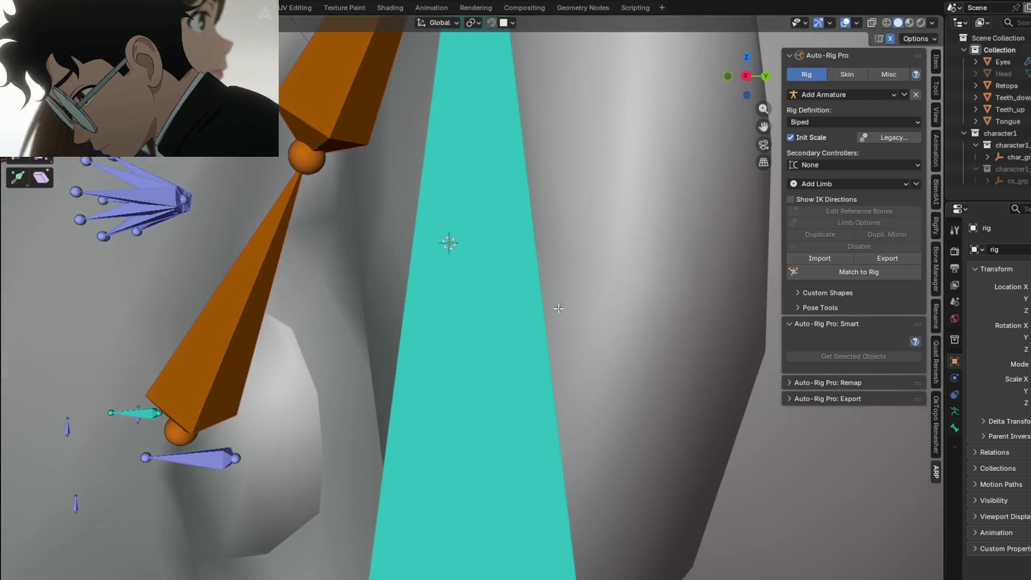
{"action": "scroll", "coordinate": [449, 239], "scroll_direction": "down", "scroll_amount": 7}
{"action": "scroll", "coordinate": [554, 312], "scroll_direction": "down", "scroll_amount": 2}
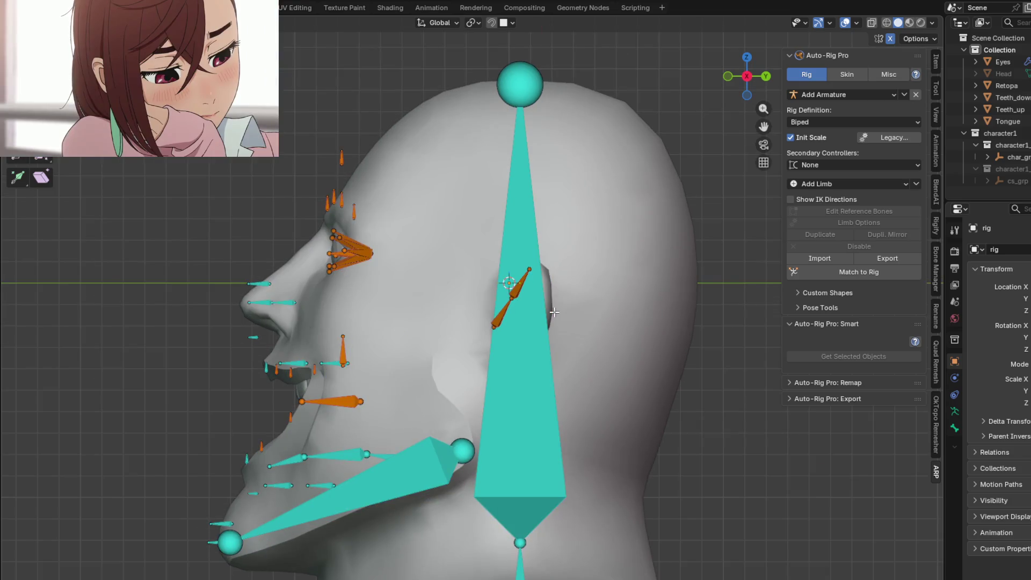
{"action": "scroll", "coordinate": [564, 274], "scroll_direction": "up", "scroll_amount": 5}
{"action": "scroll", "coordinate": [570, 262], "scroll_direction": "up", "scroll_amount": 2}
{"action": "key", "text": "alt+z"}
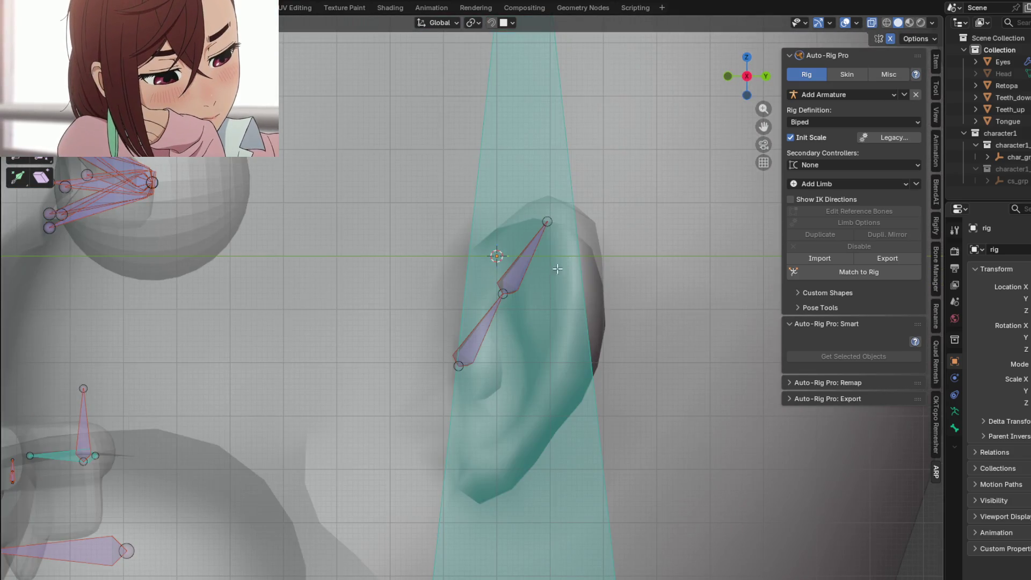
{"action": "scroll", "coordinate": [556, 268], "scroll_direction": "up", "scroll_amount": 1}
{"action": "left_click", "coordinate": [509, 272]}
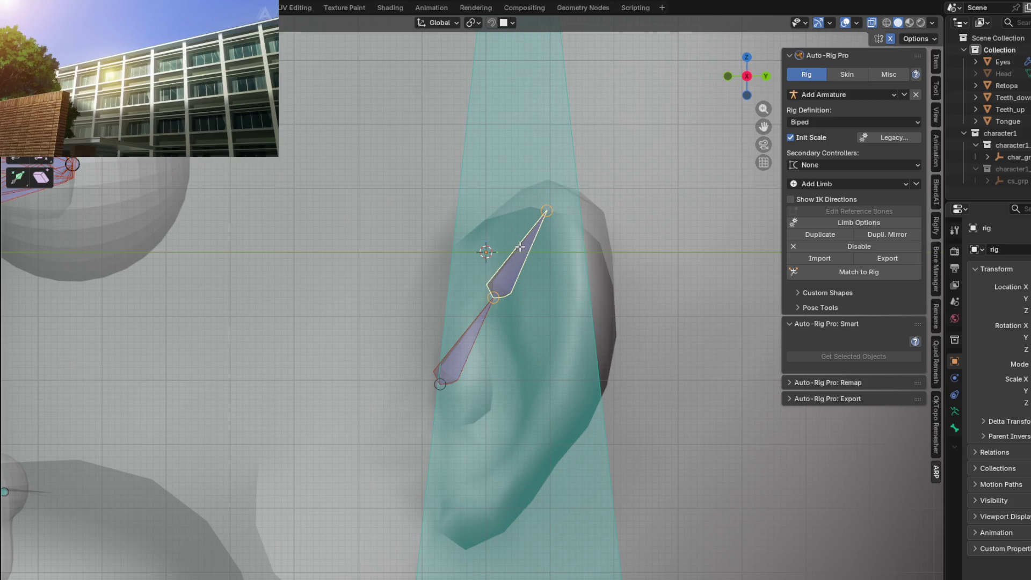
{"action": "middle_click_drag", "start_coordinate": [566, 290], "coordinate": [548, 242], "text": "shift"}
{"action": "key", "text": "g"}
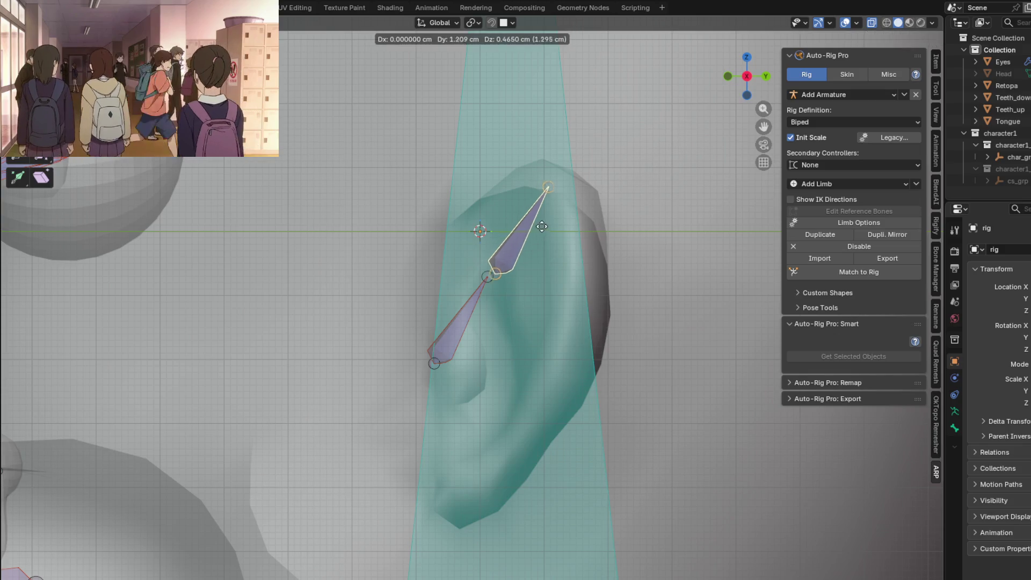
{"action": "left_click", "coordinate": [488, 278]}
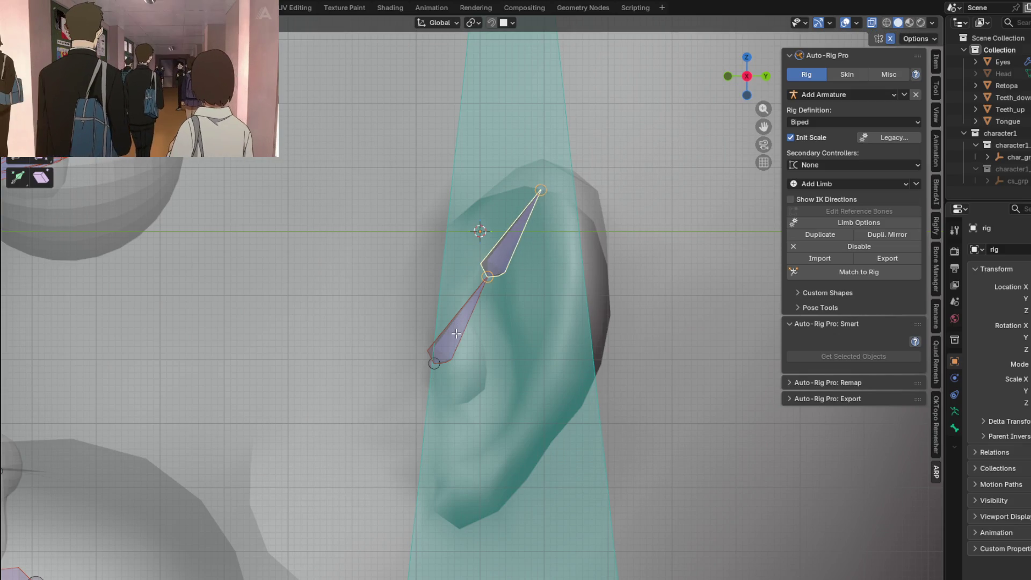
{"action": "scroll", "coordinate": [455, 333], "scroll_direction": "down", "scroll_amount": 2}
Step: Pan across the jaw, eye and nose, then return to front view with X-ray off
{"action": "middle_click_drag", "start_coordinate": [402, 330], "coordinate": [486, 187], "text": "shift"}
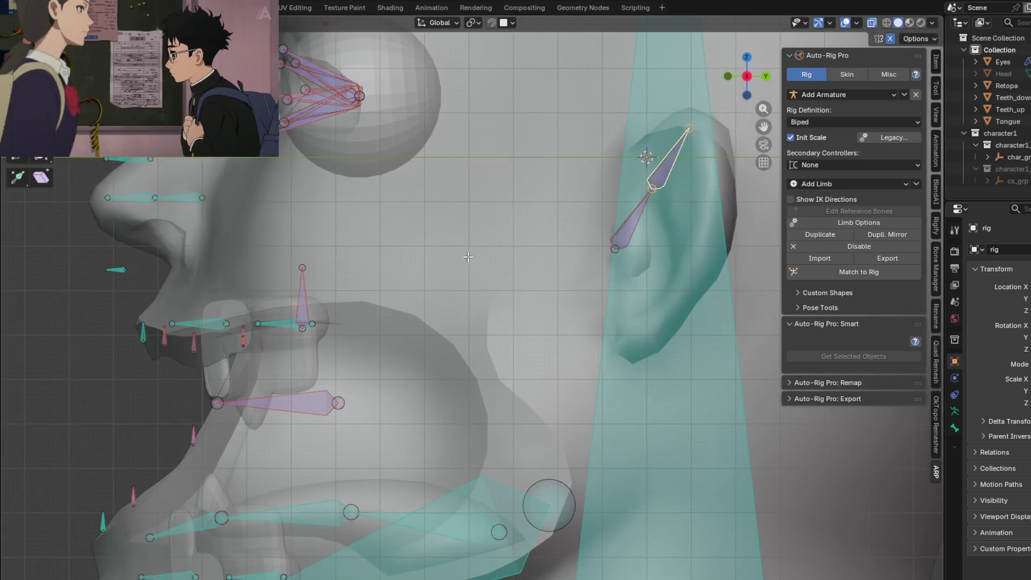
{"action": "scroll", "coordinate": [486, 187], "scroll_direction": "down", "scroll_amount": 2, "text": "shift"}
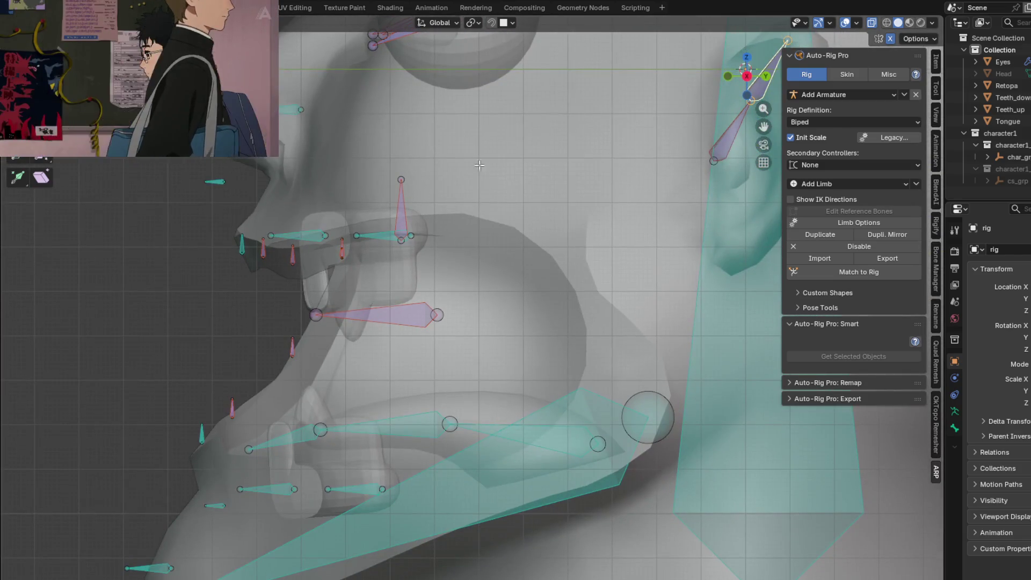
{"action": "scroll", "coordinate": [507, 210], "scroll_direction": "down", "scroll_amount": 2, "text": "shift"}
{"action": "scroll", "coordinate": [531, 230], "scroll_direction": "down", "scroll_amount": 1, "text": "shift"}
{"action": "middle_click_drag", "start_coordinate": [531, 231], "coordinate": [550, 265], "text": "shift"}
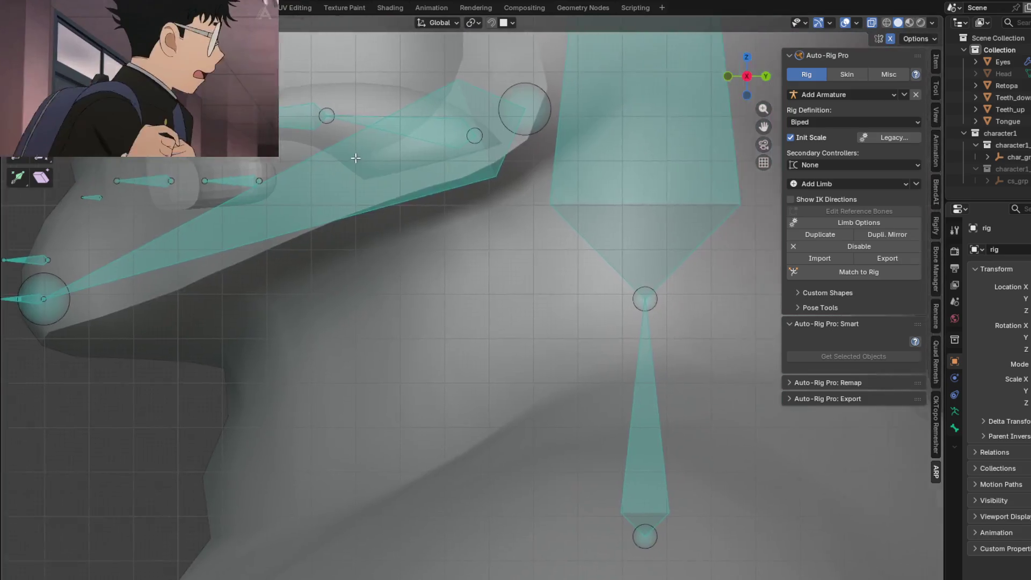
{"action": "scroll", "coordinate": [547, 263], "scroll_direction": "up", "scroll_amount": 3, "text": "shift"}
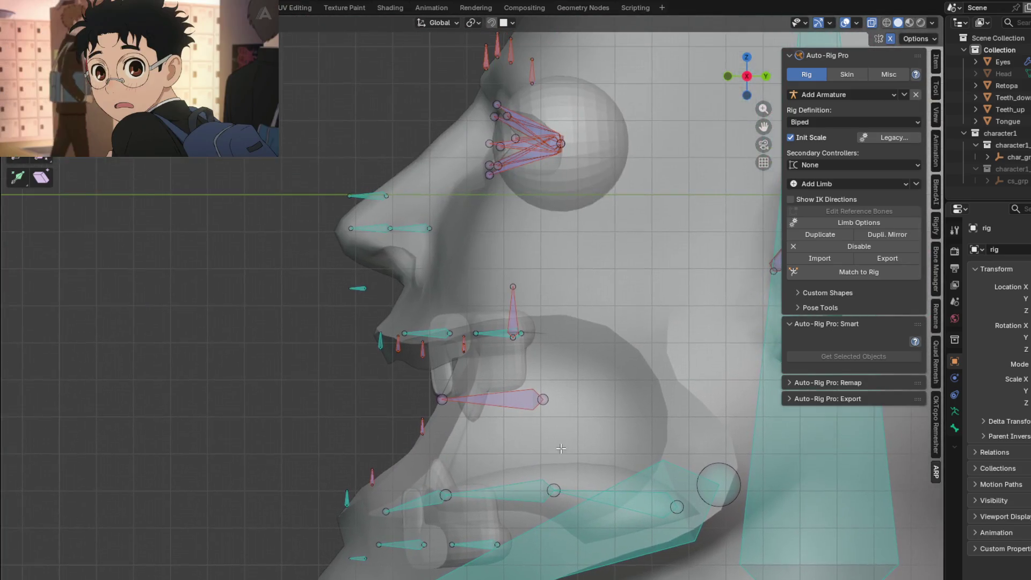
{"action": "mouse_move", "coordinate": [443, 341]}
{"action": "middle_mouse_down", "text": "shift"}
{"action": "mouse_move", "coordinate": [435, 354]}
{"action": "mouse_move", "coordinate": [324, 308]}
{"action": "middle_mouse_up", "text": "shift"}
{"action": "key", "text": "KP_1"}
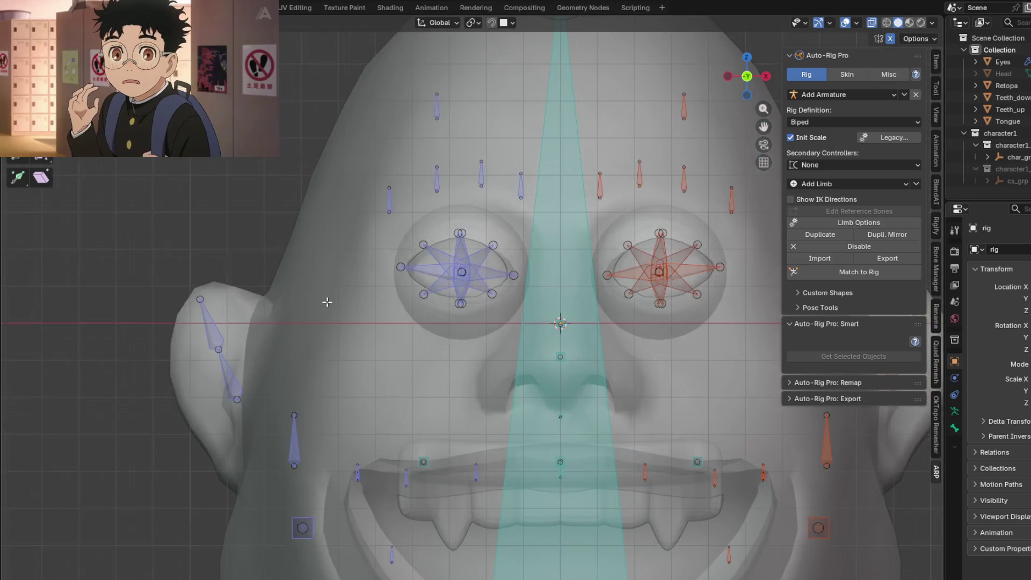
{"action": "key", "text": "alt+z"}
Step: Build the full control rig from the reference bones with Match to Rig
{"action": "mouse_move", "coordinate": [329, 250]}
{"action": "middle_mouse_down"}
{"action": "mouse_move", "coordinate": [478, 262]}
{"action": "mouse_move", "coordinate": [298, 254]}
{"action": "mouse_move", "coordinate": [442, 299]}
{"action": "mouse_move", "coordinate": [456, 320]}
{"action": "mouse_move", "coordinate": [432, 255]}
{"action": "mouse_move", "coordinate": [436, 323]}
{"action": "mouse_move", "coordinate": [508, 304]}
{"action": "mouse_move", "coordinate": [509, 273]}
{"action": "mouse_move", "coordinate": [315, 303]}
{"action": "mouse_move", "coordinate": [468, 339]}
{"action": "mouse_move", "coordinate": [547, 322]}
{"action": "middle_mouse_up"}
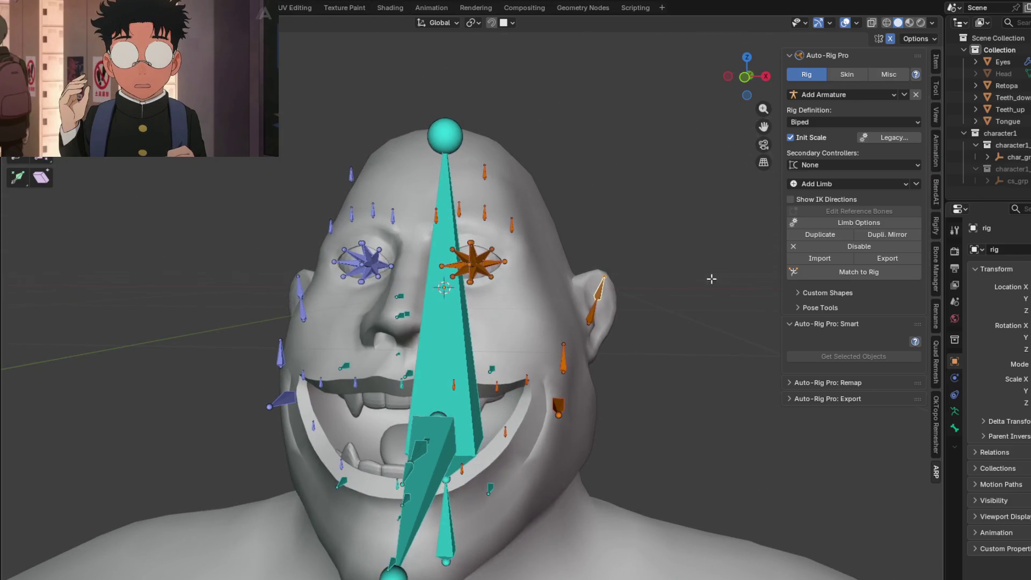
{"action": "left_click", "coordinate": [867, 274]}
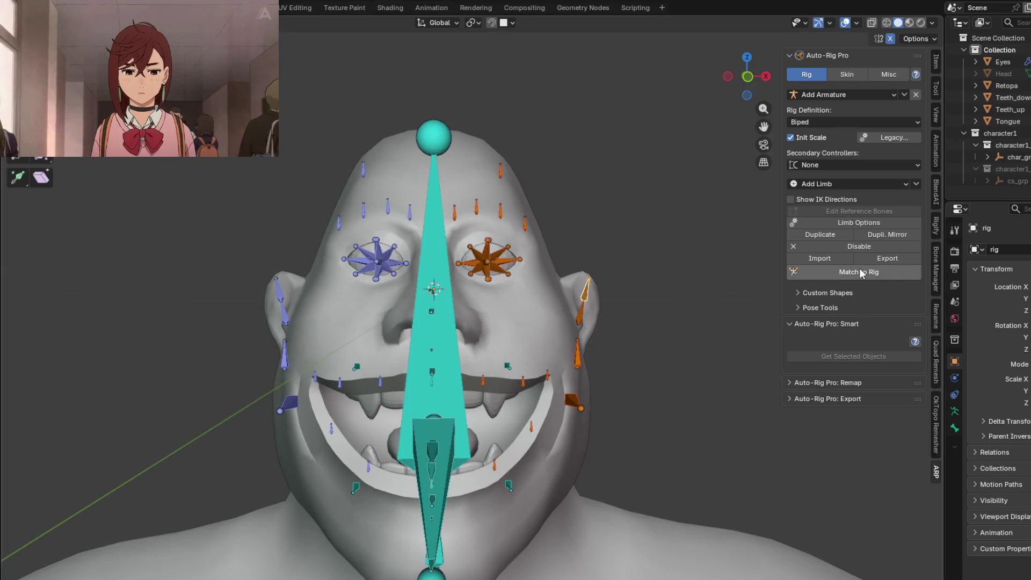
{"action": "mouse_move", "coordinate": [541, 286]}
{"action": "middle_mouse_down"}
{"action": "mouse_move", "coordinate": [469, 275]}
{"action": "mouse_move", "coordinate": [414, 309]}
{"action": "mouse_move", "coordinate": [499, 330]}
{"action": "mouse_move", "coordinate": [501, 283]}
{"action": "mouse_move", "coordinate": [493, 279]}
{"action": "mouse_move", "coordinate": [610, 277]}
{"action": "mouse_move", "coordinate": [512, 276]}
{"action": "mouse_move", "coordinate": [497, 228]}
{"action": "mouse_move", "coordinate": [436, 272]}
{"action": "mouse_move", "coordinate": [488, 281]}
{"action": "mouse_move", "coordinate": [531, 216]}
{"action": "mouse_move", "coordinate": [557, 244]}
{"action": "mouse_move", "coordinate": [642, 232]}
{"action": "mouse_move", "coordinate": [615, 232]}
{"action": "mouse_move", "coordinate": [615, 241]}
{"action": "mouse_move", "coordinate": [585, 257]}
{"action": "mouse_move", "coordinate": [536, 257]}
{"action": "mouse_move", "coordinate": [592, 252]}
{"action": "mouse_move", "coordinate": [459, 236]}
{"action": "middle_mouse_up"}
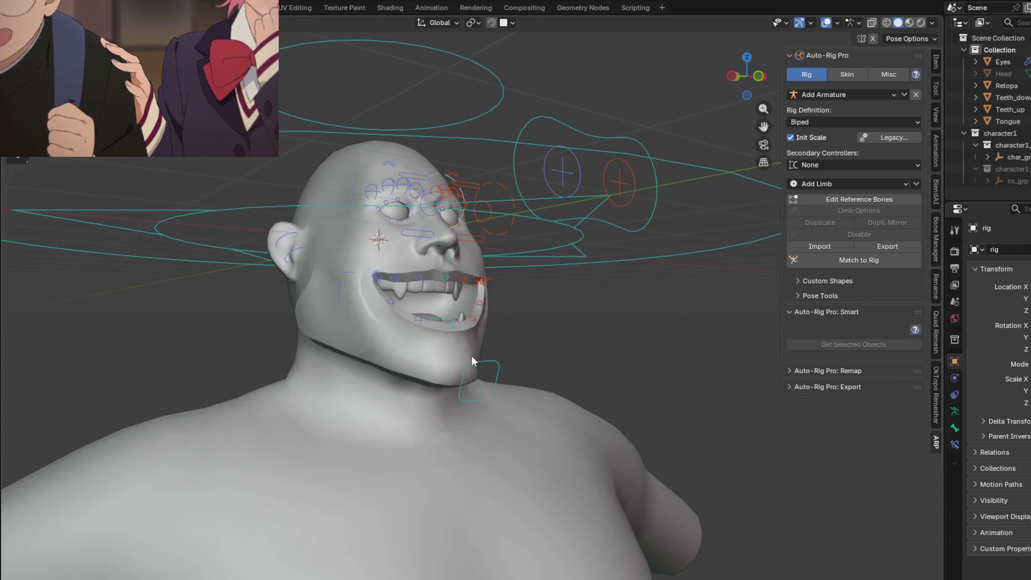
Step: In Pose mode, grab the neck controller and move it to test the new rig
{"action": "left_click", "coordinate": [484, 367]}
{"action": "middle_click_drag", "start_coordinate": [495, 370], "coordinate": [534, 397]}
{"action": "key", "text": "g"}
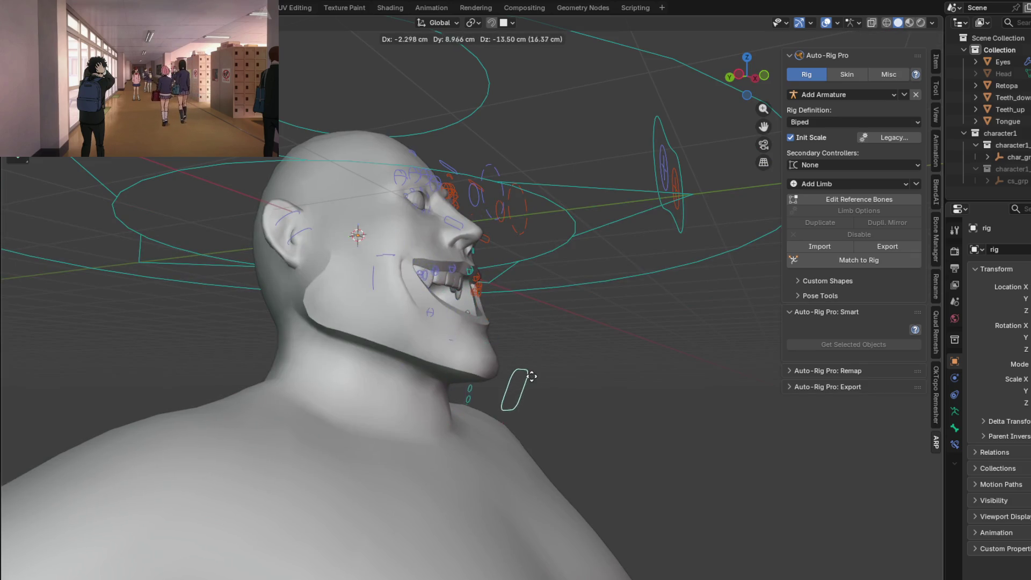
{"action": "left_click", "coordinate": [524, 349]}
{"action": "mouse_move", "coordinate": [527, 326]}
{"action": "middle_mouse_down"}
{"action": "mouse_move", "coordinate": [461, 338]}
{"action": "mouse_move", "coordinate": [502, 409]}
{"action": "mouse_move", "coordinate": [583, 415]}
{"action": "mouse_move", "coordinate": [457, 406]}
{"action": "mouse_move", "coordinate": [486, 418]}
{"action": "mouse_move", "coordinate": [471, 415]}
{"action": "mouse_move", "coordinate": [551, 401]}
{"action": "mouse_move", "coordinate": [595, 408]}
{"action": "mouse_move", "coordinate": [512, 414]}
{"action": "mouse_move", "coordinate": [598, 426]}
{"action": "mouse_move", "coordinate": [590, 415]}
{"action": "mouse_move", "coordinate": [573, 421]}
{"action": "middle_mouse_up"}
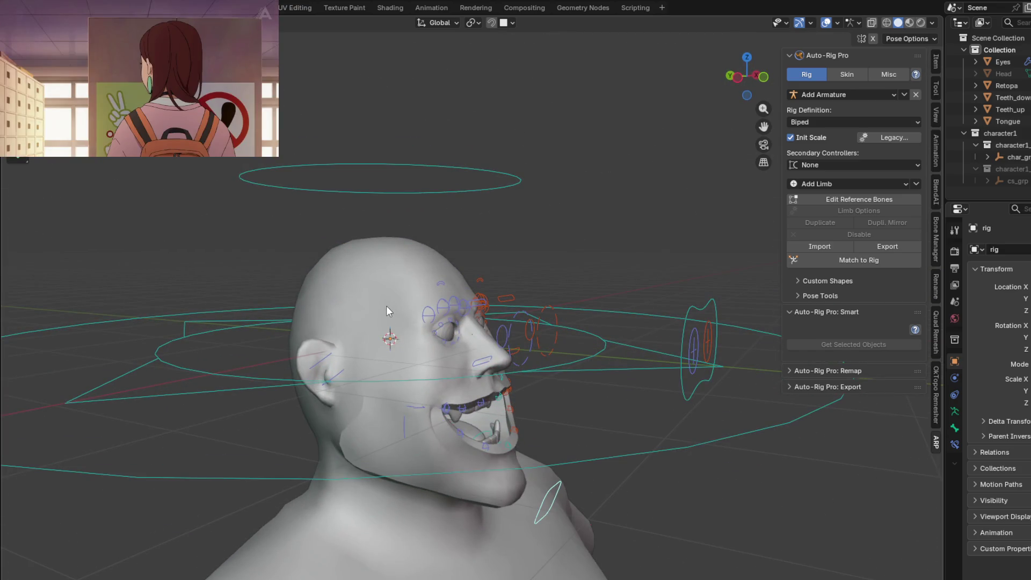
Step: In Object mode, parent the Retopa head mesh to the rig with automatic weights, then return to Pose mode
{"action": "key", "text": "ctrl+Tab"}
{"action": "left_click", "coordinate": [362, 272]}
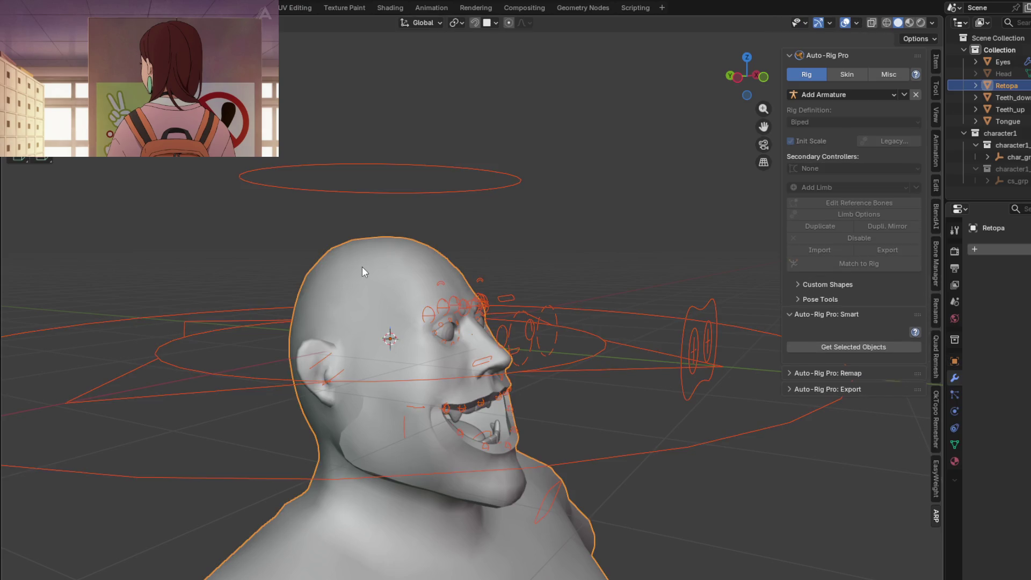
{"action": "key", "text": "ctrl+p"}
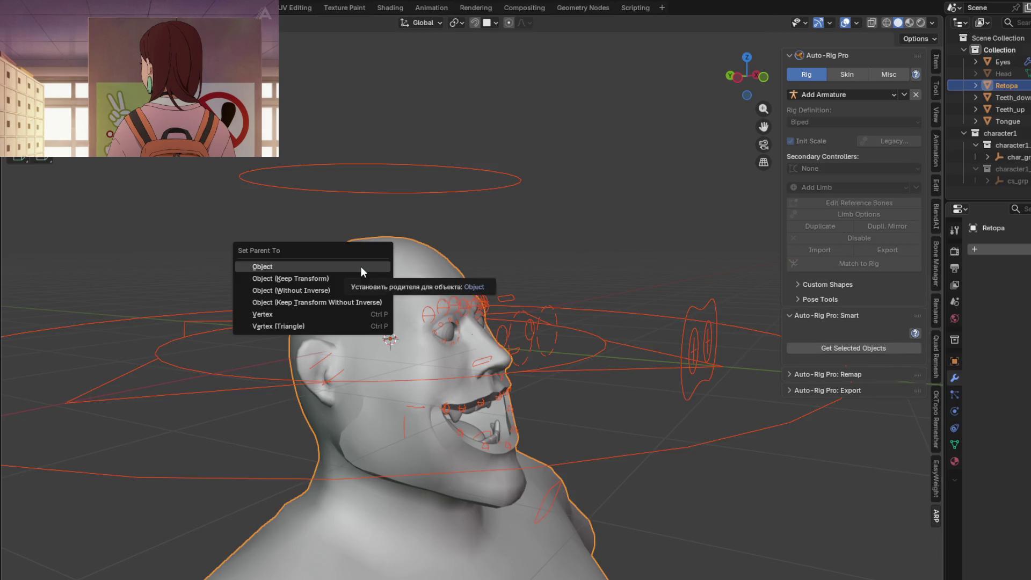
{"action": "left_click", "coordinate": [361, 267]}
{"action": "left_click", "coordinate": [697, 339], "text": "shift"}
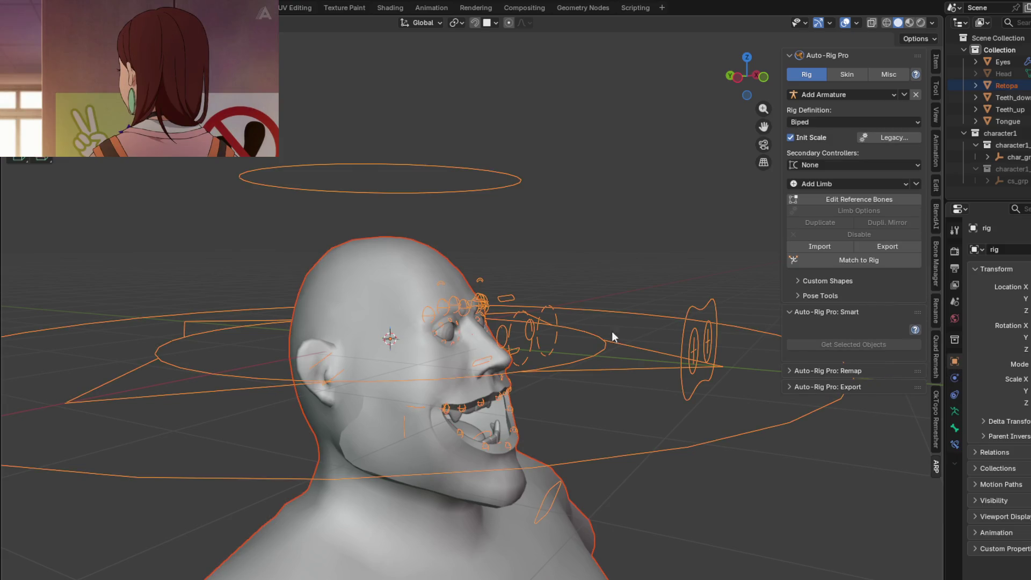
{"action": "key", "text": "ctrl+p"}
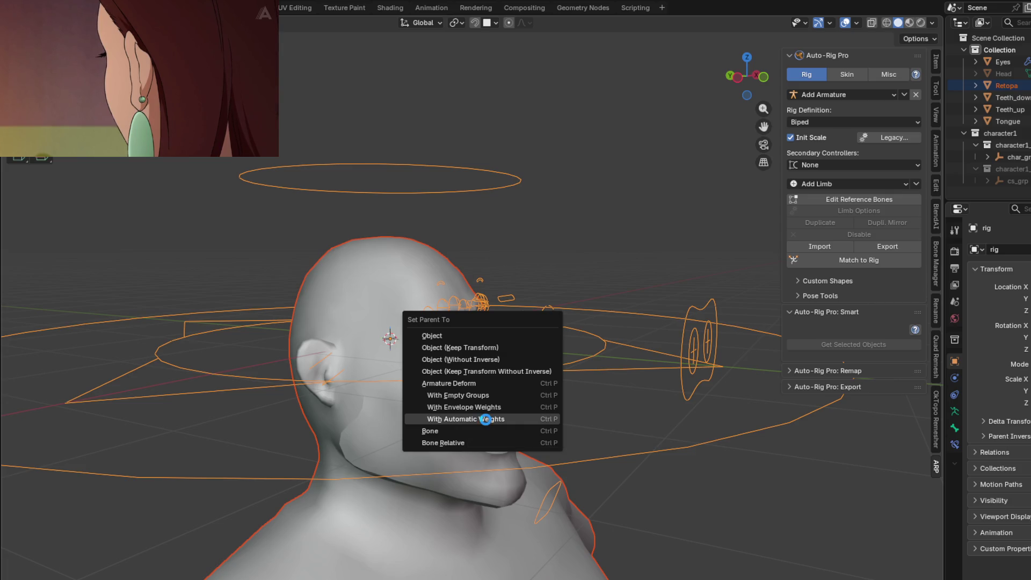
{"action": "left_click", "coordinate": [485, 420]}
{"action": "mouse_move", "coordinate": [546, 397]}
{"action": "middle_mouse_down"}
{"action": "mouse_move", "coordinate": [504, 370]}
{"action": "mouse_move", "coordinate": [482, 304]}
{"action": "mouse_move", "coordinate": [422, 352]}
{"action": "mouse_move", "coordinate": [414, 381]}
{"action": "mouse_move", "coordinate": [519, 388]}
{"action": "middle_mouse_up"}
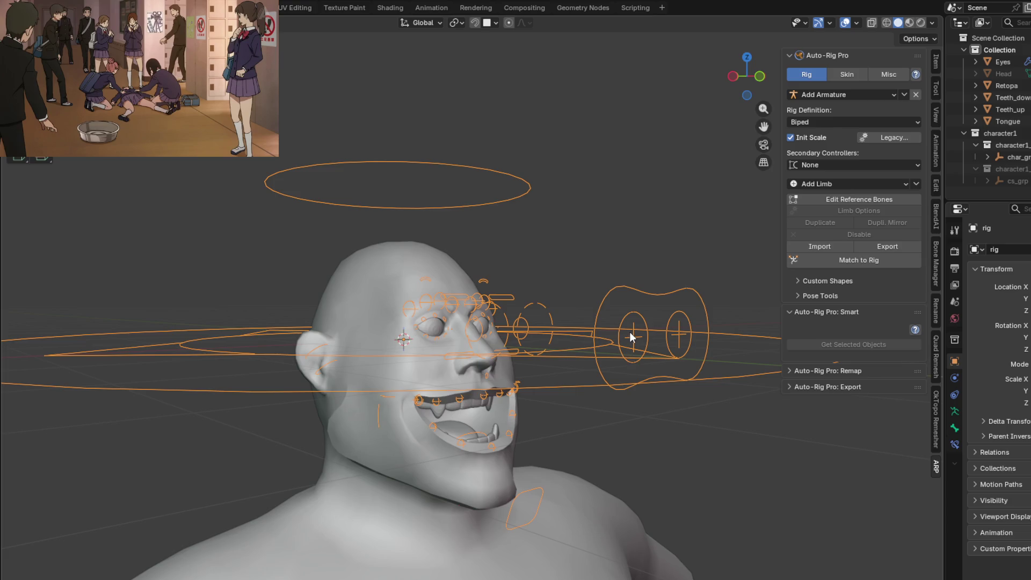
{"action": "key", "text": "ctrl+Tab"}
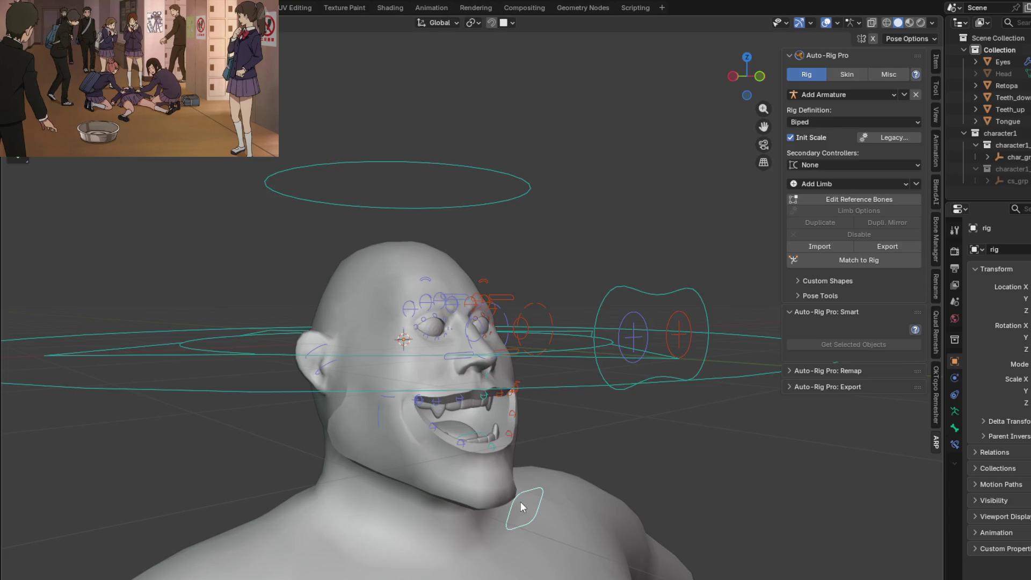
Step: Move the jaw controller along the Z axis from side and front views
{"action": "middle_click_drag", "start_coordinate": [521, 502], "coordinate": [585, 489]}
{"action": "key", "text": "g"}
{"action": "key", "text": "x"}
{"action": "key", "text": "z"}
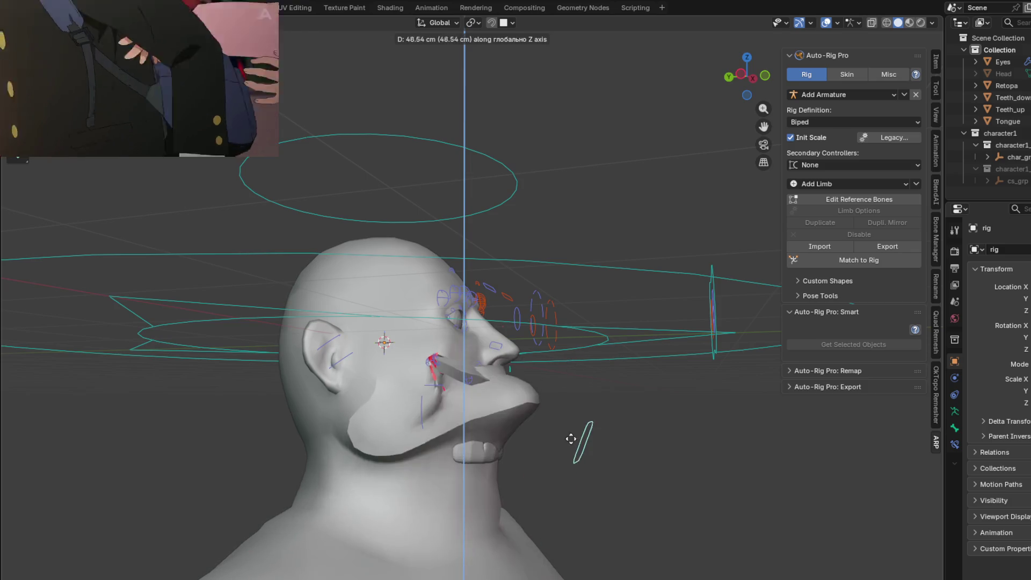
{"action": "left_click", "coordinate": [564, 402]}
{"action": "middle_click_drag", "start_coordinate": [564, 404], "coordinate": [547, 439]}
{"action": "key", "text": "KP_1"}
{"action": "key", "text": "g"}
{"action": "key", "text": "z"}
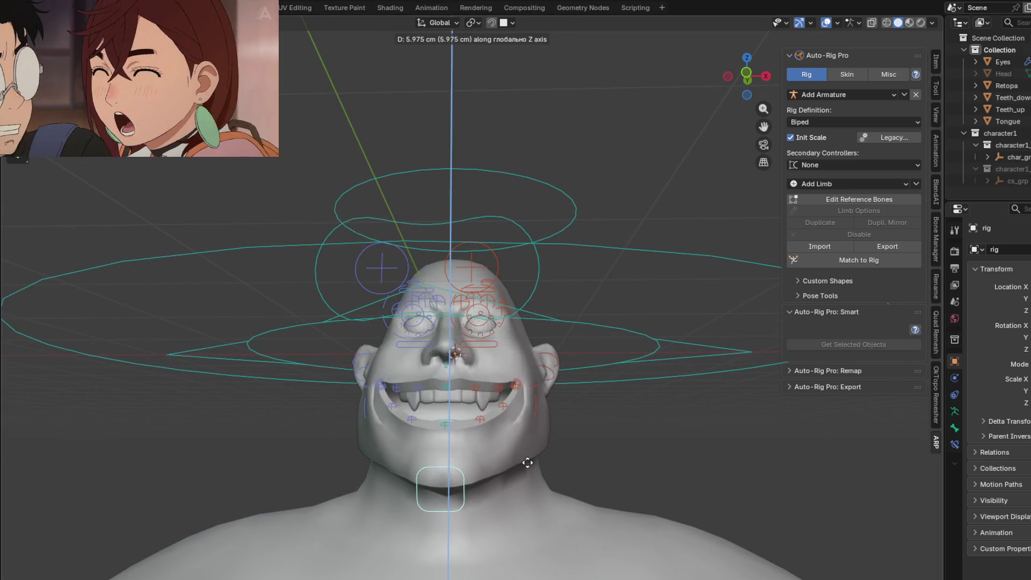
{"action": "left_click", "coordinate": [532, 456]}
Step: Try rotating the jaw, cancel it, then pull the jaw controller down to open the mouth wide
{"action": "middle_click_drag", "start_coordinate": [532, 456], "coordinate": [453, 473]}
{"action": "key", "text": "r"}
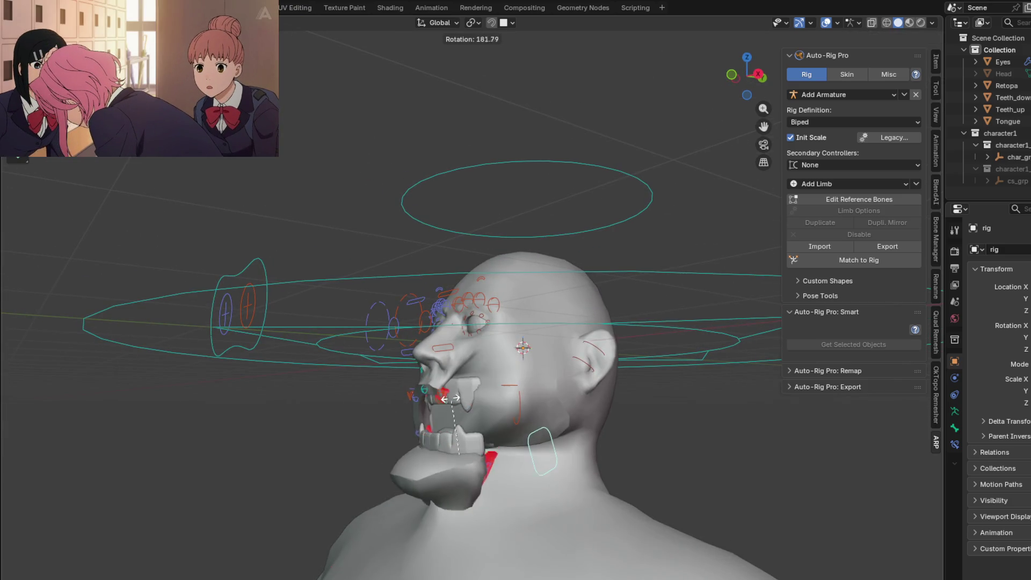
{"action": "key", "text": "KP_1"}
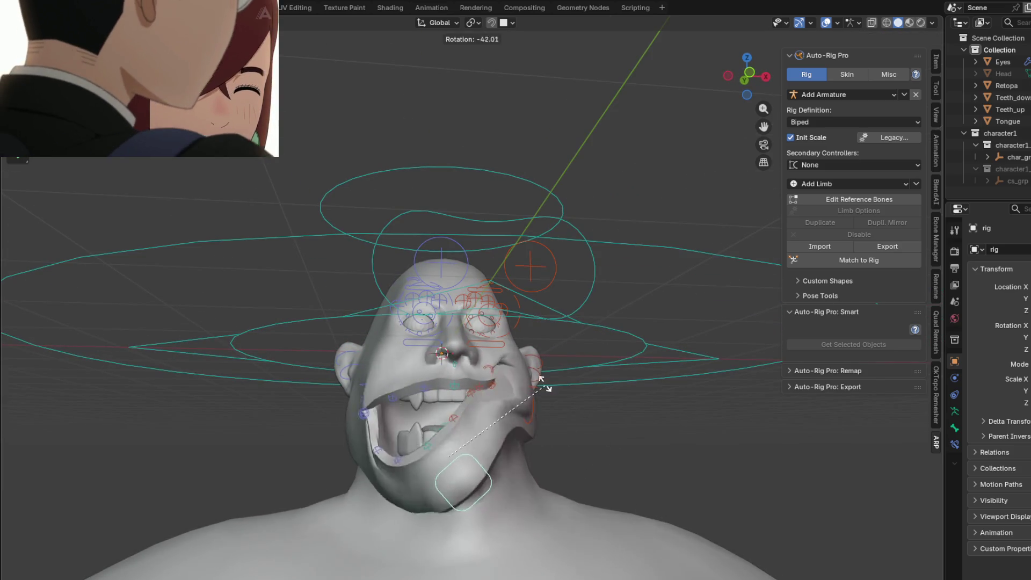
{"action": "key", "text": "Escape"}
{"action": "middle_click_drag", "start_coordinate": [578, 437], "coordinate": [597, 458]}
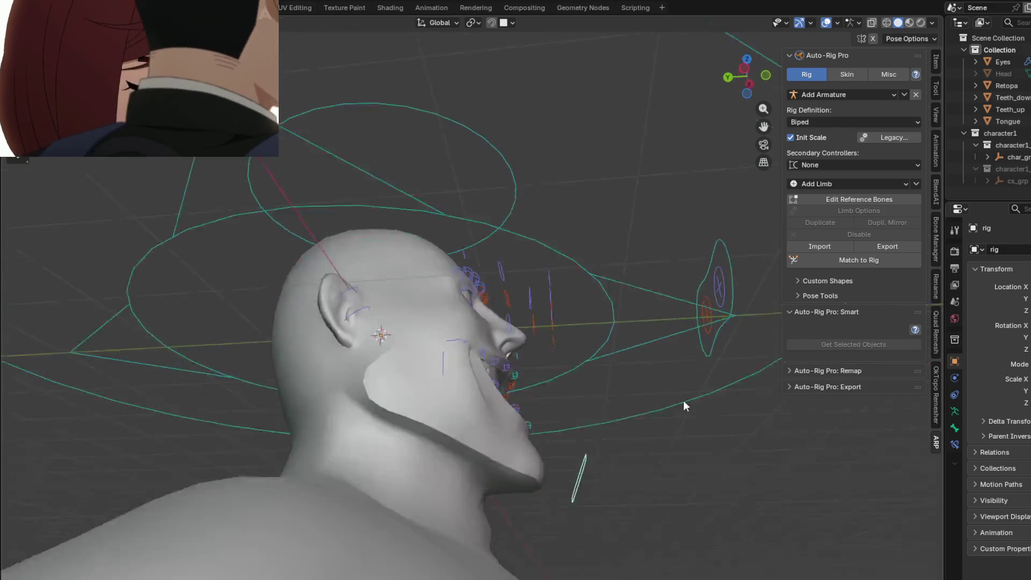
{"action": "scroll", "coordinate": [548, 454], "scroll_direction": "up", "scroll_amount": 3}
{"action": "mouse_move", "coordinate": [503, 457]}
{"action": "middle_mouse_down"}
{"action": "mouse_move", "coordinate": [440, 444]}
{"action": "mouse_move", "coordinate": [480, 439]}
{"action": "middle_mouse_up"}
{"action": "key", "text": "g"}
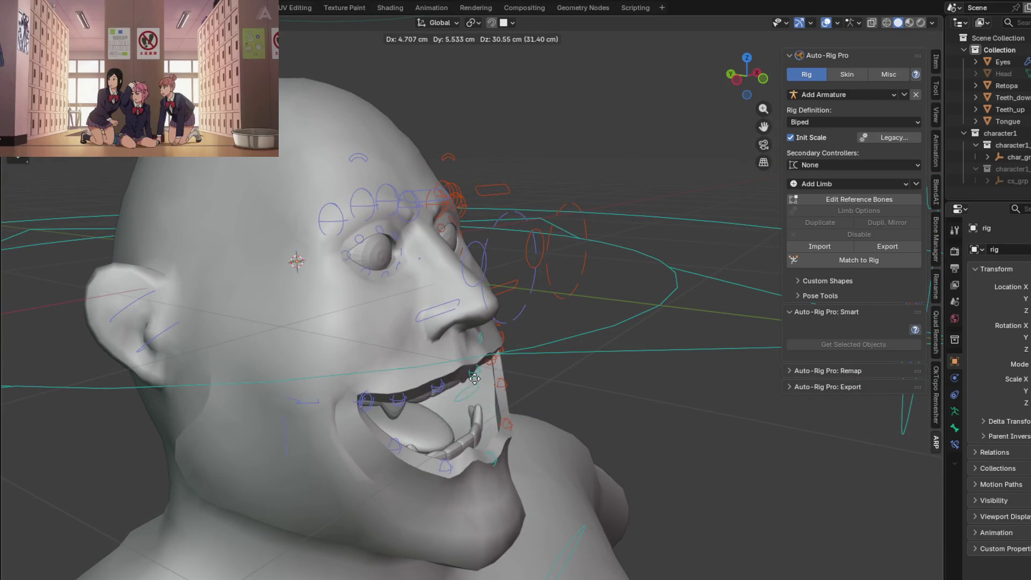
{"action": "left_click", "coordinate": [493, 394]}
{"action": "mouse_move", "coordinate": [494, 393]}
{"action": "middle_mouse_down"}
{"action": "mouse_move", "coordinate": [408, 390]}
{"action": "mouse_move", "coordinate": [513, 457]}
{"action": "mouse_move", "coordinate": [506, 445]}
{"action": "middle_mouse_up"}
{"action": "scroll", "coordinate": [409, 391], "scroll_direction": "up", "scroll_amount": 2}
{"action": "left_click", "coordinate": [472, 380]}
Step: Select the tongue, eyes and then the upper teeth and start moving Teeth_up
{"action": "mouse_move", "coordinate": [472, 380]}
{"action": "middle_mouse_down"}
{"action": "mouse_move", "coordinate": [371, 423]}
{"action": "mouse_move", "coordinate": [465, 398]}
{"action": "mouse_move", "coordinate": [418, 420]}
{"action": "mouse_move", "coordinate": [488, 418]}
{"action": "mouse_move", "coordinate": [350, 249]}
{"action": "mouse_move", "coordinate": [348, 285]}
{"action": "mouse_move", "coordinate": [372, 262]}
{"action": "mouse_move", "coordinate": [417, 404]}
{"action": "mouse_move", "coordinate": [418, 369]}
{"action": "middle_mouse_up"}
{"action": "left_click", "coordinate": [383, 408]}
{"action": "scroll", "coordinate": [406, 410], "scroll_direction": "down", "scroll_amount": 2}
{"action": "left_click", "coordinate": [355, 237]}
{"action": "left_click", "coordinate": [410, 375]}
{"action": "key", "text": "g"}
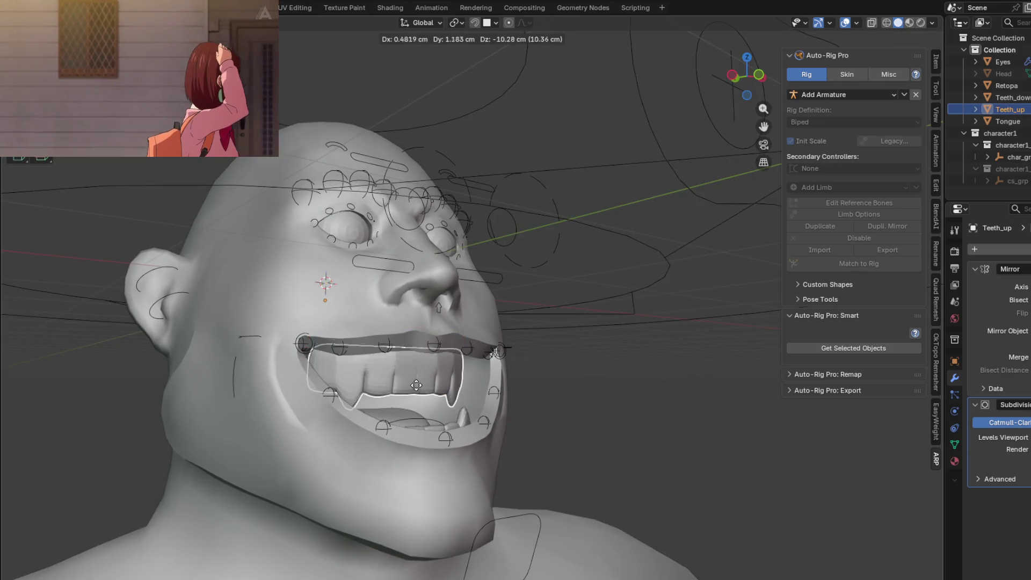
{"action": "key", "text": "Escape"}
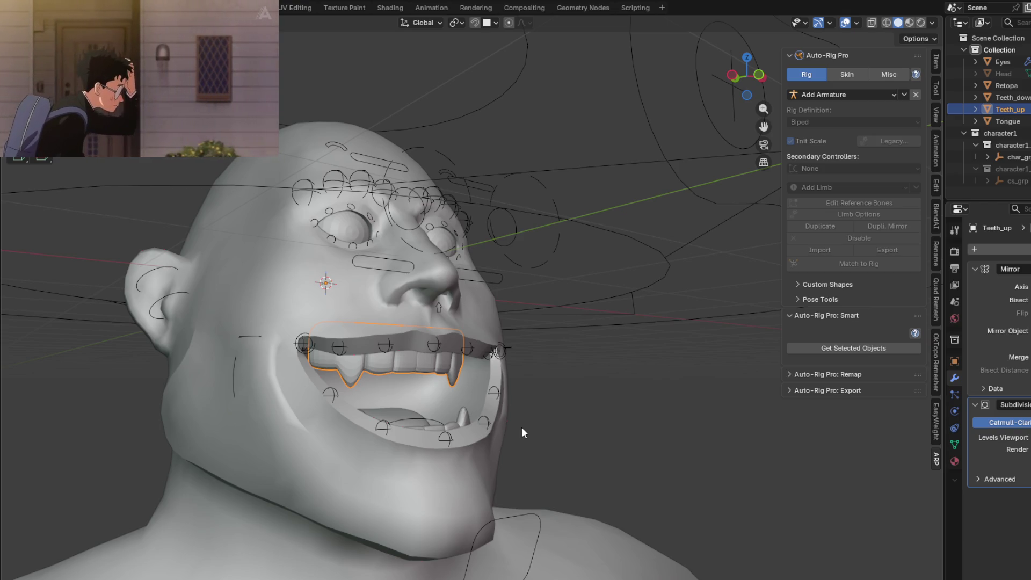
{"action": "middle_click_drag", "start_coordinate": [499, 372], "coordinate": [584, 394]}
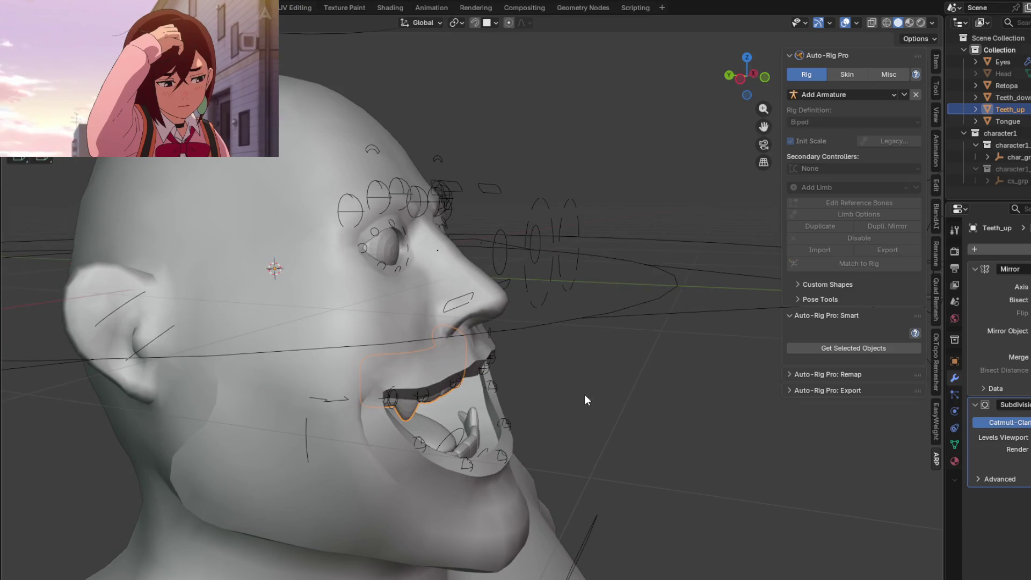
{"action": "mouse_move", "coordinate": [616, 438]}
{"action": "middle_mouse_down"}
{"action": "mouse_move", "coordinate": [675, 253]}
{"action": "mouse_move", "coordinate": [472, 321]}
{"action": "mouse_move", "coordinate": [472, 344]}
{"action": "mouse_move", "coordinate": [516, 330]}
{"action": "mouse_move", "coordinate": [513, 439]}
{"action": "mouse_move", "coordinate": [567, 399]}
{"action": "mouse_move", "coordinate": [150, 304]}
{"action": "middle_mouse_up"}
{"action": "left_click", "coordinate": [157, 261]}
Step: In Pose mode, move the ear controller to a new position
{"action": "middle_click_drag", "start_coordinate": [157, 262], "coordinate": [214, 302]}
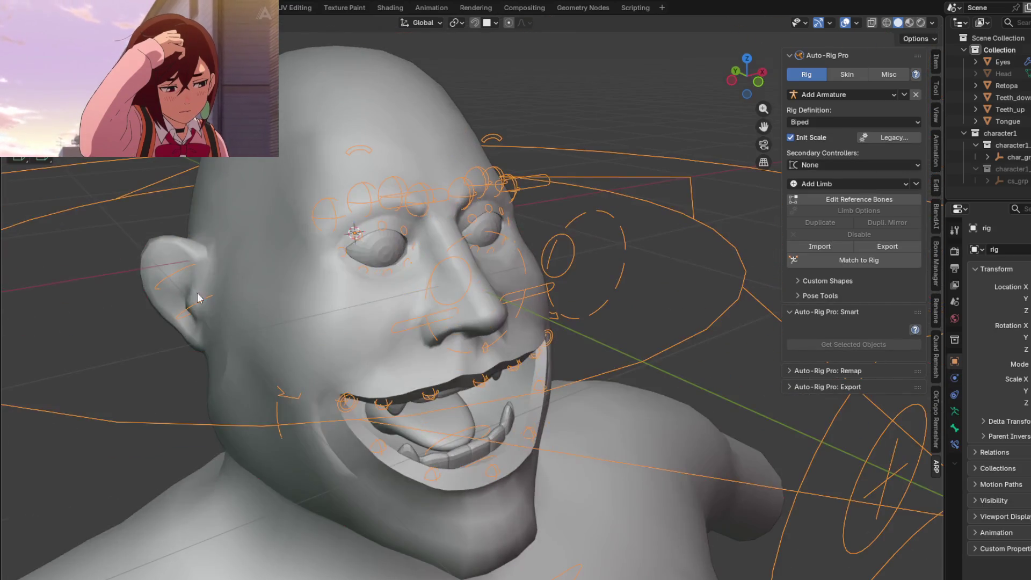
{"action": "key", "text": "ctrl+Tab"}
{"action": "key", "text": "g"}
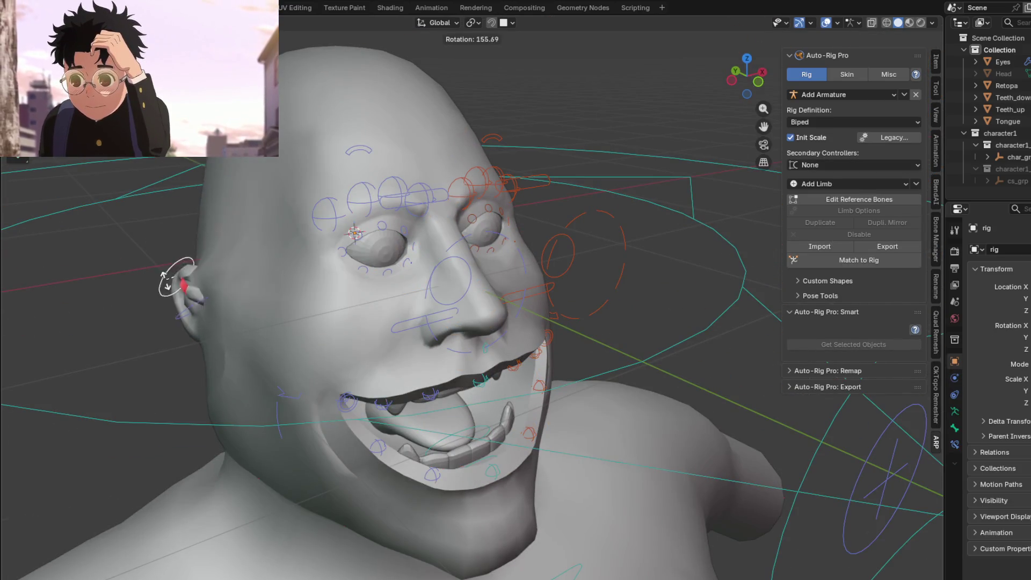
{"action": "middle_click_drag", "start_coordinate": [214, 260], "coordinate": [198, 248]}
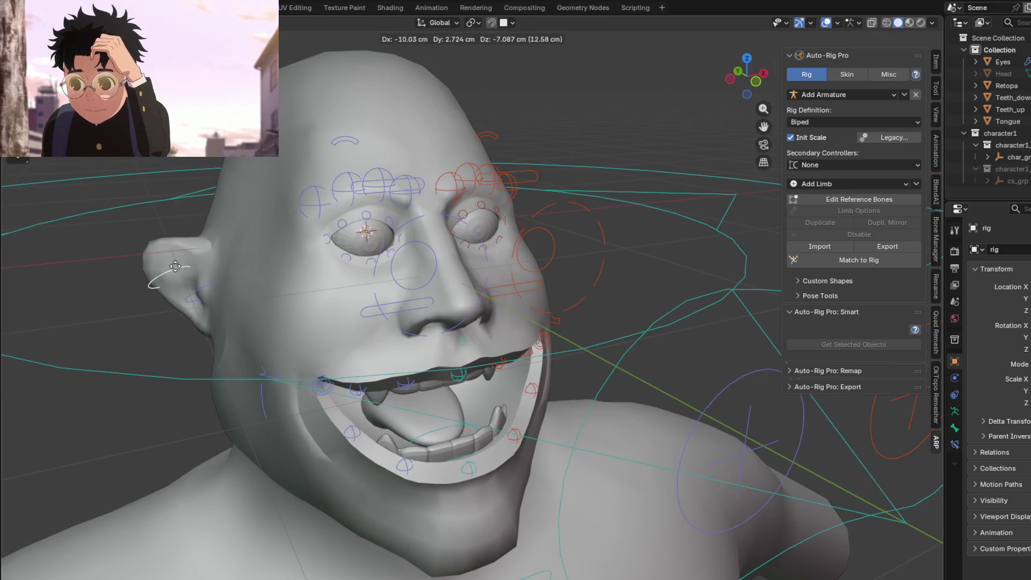
{"action": "left_click", "coordinate": [171, 243]}
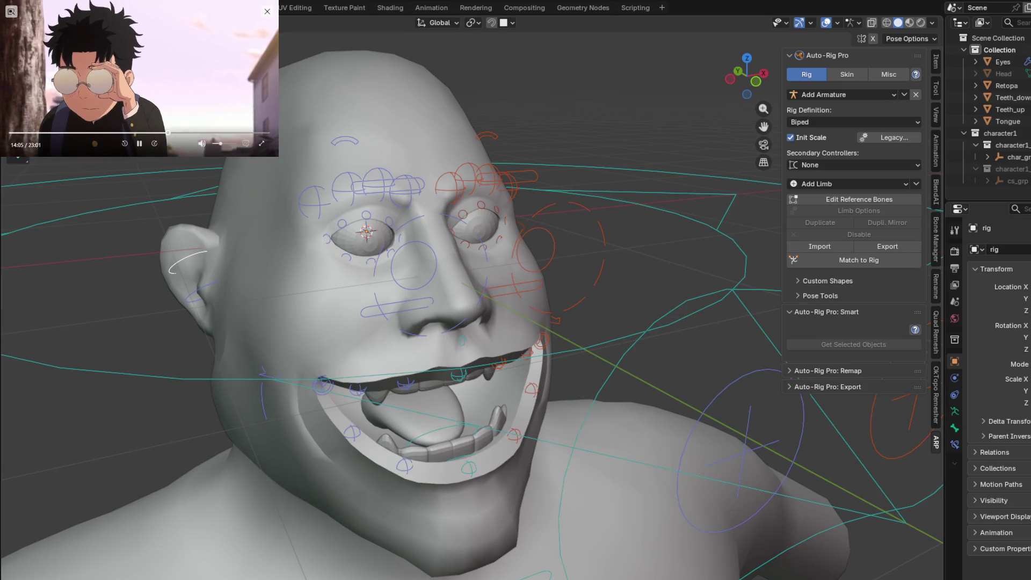
Step: Scale and then move the eye controller to test the eyelid, checking it from side and front
{"action": "middle_click_drag", "start_coordinate": [187, 230], "coordinate": [410, 263]}
{"action": "mouse_move", "coordinate": [594, 233]}
{"action": "middle_mouse_down"}
{"action": "mouse_move", "coordinate": [444, 262]}
{"action": "mouse_move", "coordinate": [439, 254]}
{"action": "middle_mouse_up"}
{"action": "left_click", "coordinate": [511, 239]}
{"action": "key", "text": "s"}
{"action": "left_click", "coordinate": [501, 242]}
{"action": "key", "text": "g"}
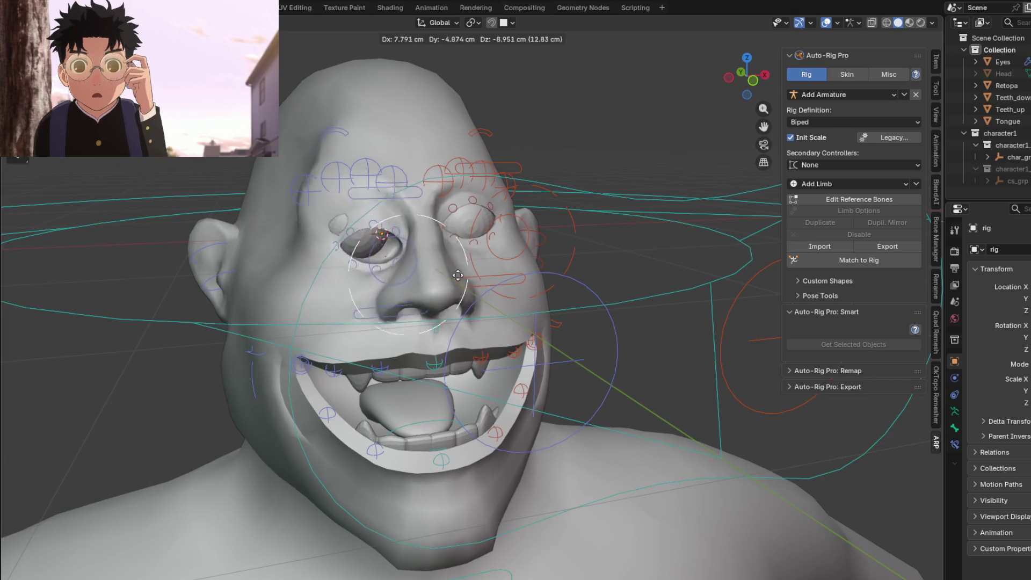
{"action": "left_click", "coordinate": [444, 247]}
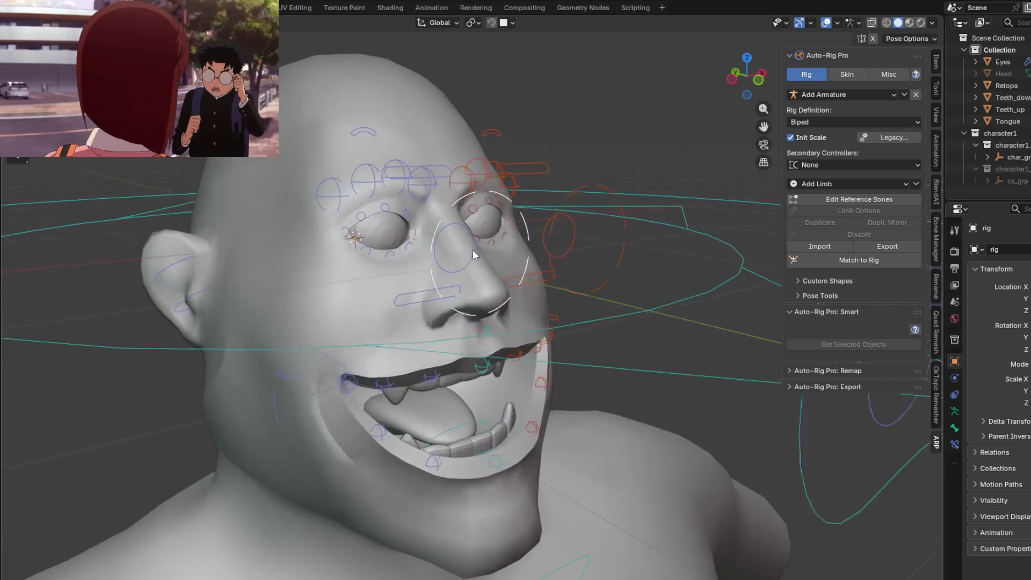
{"action": "middle_click_drag", "start_coordinate": [443, 247], "coordinate": [442, 235]}
{"action": "scroll", "coordinate": [442, 235], "scroll_direction": "up", "scroll_amount": 4}
{"action": "scroll", "coordinate": [558, 258], "scroll_direction": "down", "scroll_amount": 3}
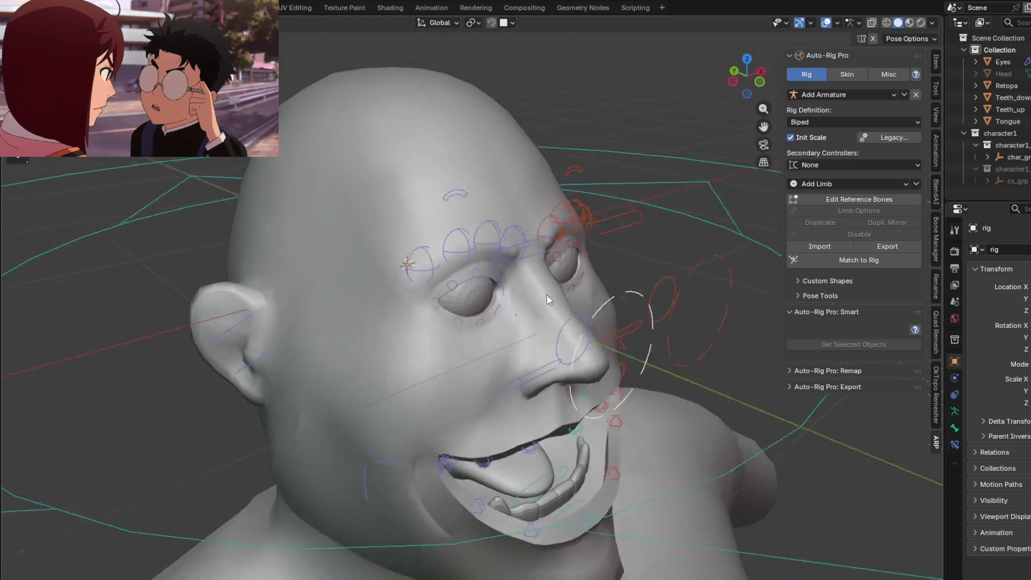
{"action": "middle_click_drag", "start_coordinate": [617, 278], "coordinate": [510, 294]}
{"action": "scroll", "coordinate": [510, 294], "scroll_direction": "down", "scroll_amount": 3}
Step: Test-grab the jaw and brow controllers and cancel each, then bring up Open Recent
{"action": "left_click", "coordinate": [551, 367]}
{"action": "key", "text": "g"}
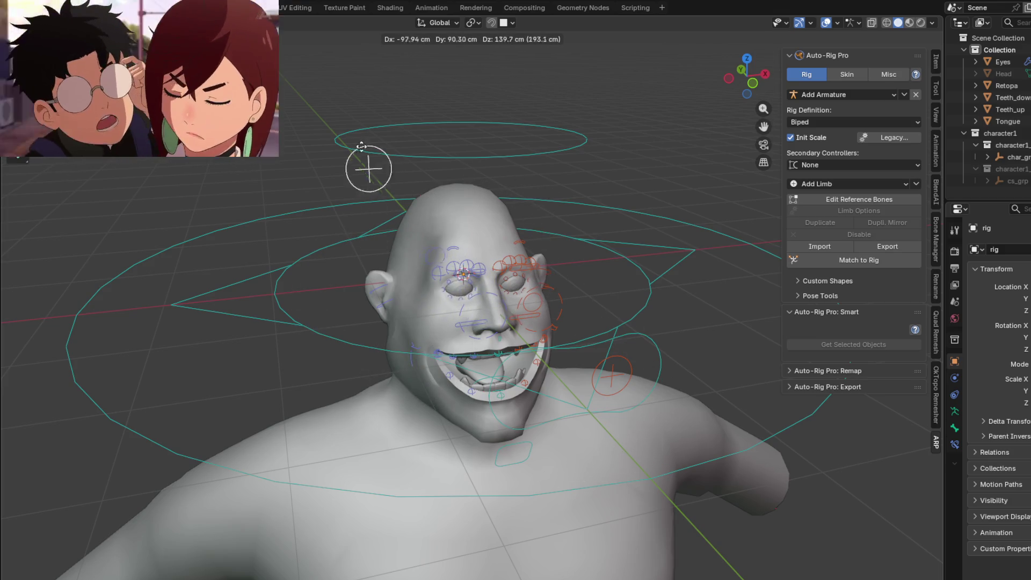
{"action": "key", "text": "Escape"}
{"action": "scroll", "coordinate": [456, 282], "scroll_direction": "up", "scroll_amount": 5}
{"action": "scroll", "coordinate": [458, 283], "scroll_direction": "up", "scroll_amount": 3}
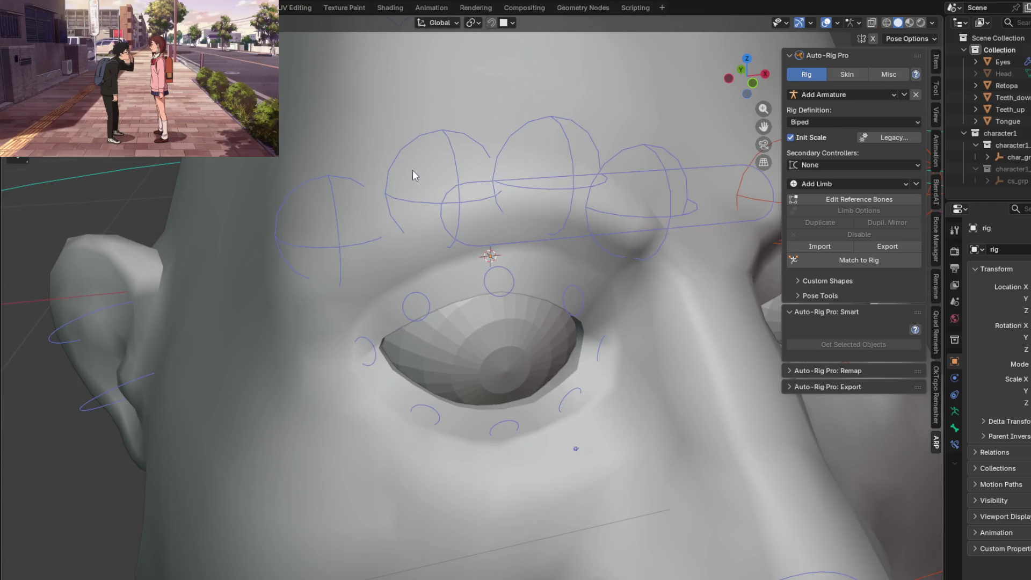
{"action": "scroll", "coordinate": [412, 170], "scroll_direction": "down", "scroll_amount": 4}
{"action": "left_click", "coordinate": [472, 196]}
{"action": "key", "text": "g"}
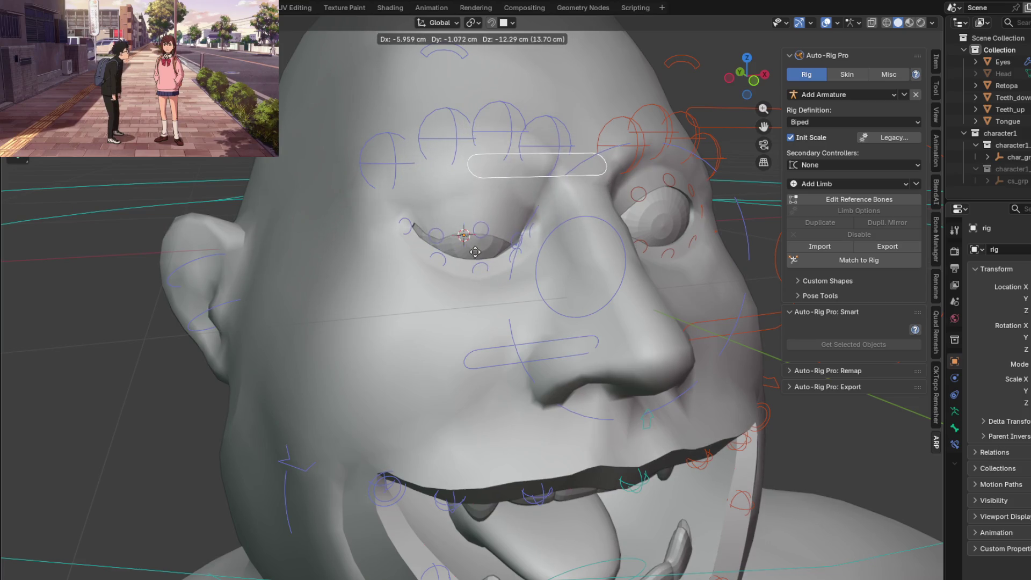
{"action": "key", "text": "Escape"}
{"action": "scroll", "coordinate": [426, 234], "scroll_direction": "up", "scroll_amount": 2}
{"action": "scroll", "coordinate": [426, 234], "scroll_direction": "up", "scroll_amount": 2}
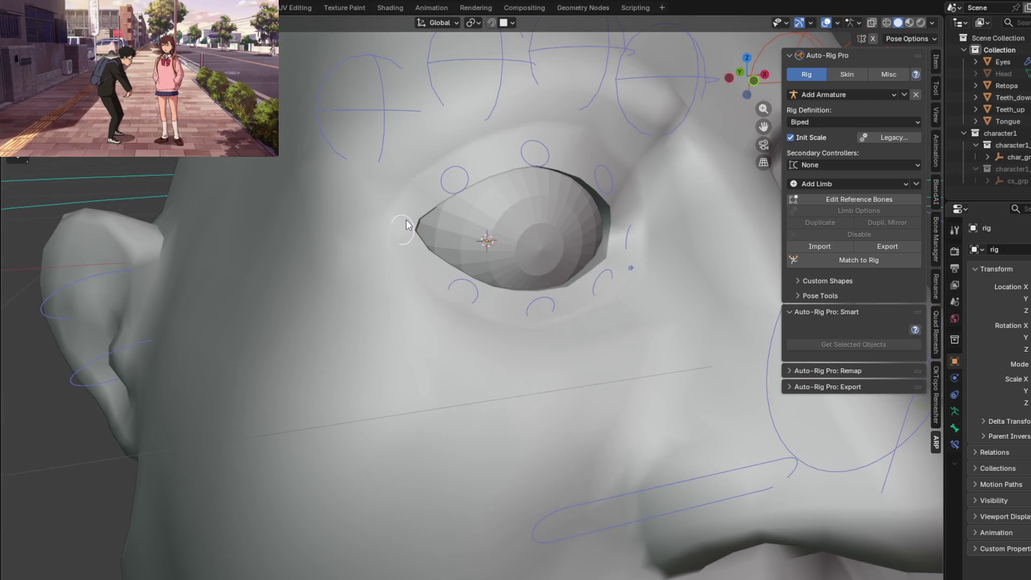
{"action": "scroll", "coordinate": [427, 234], "scroll_direction": "down", "scroll_amount": 4}
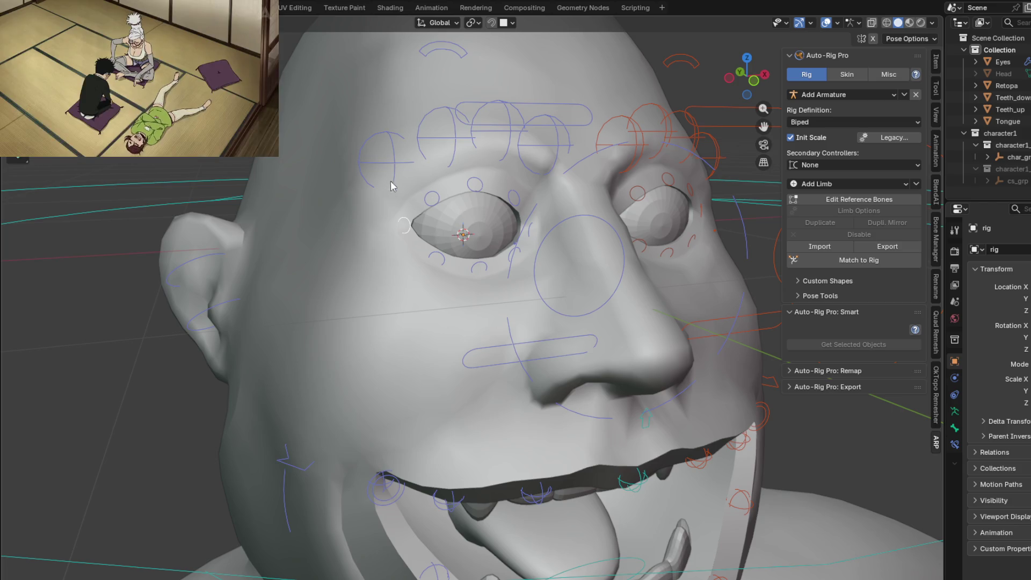
{"action": "scroll", "coordinate": [537, 229], "scroll_direction": "down", "scroll_amount": 5}
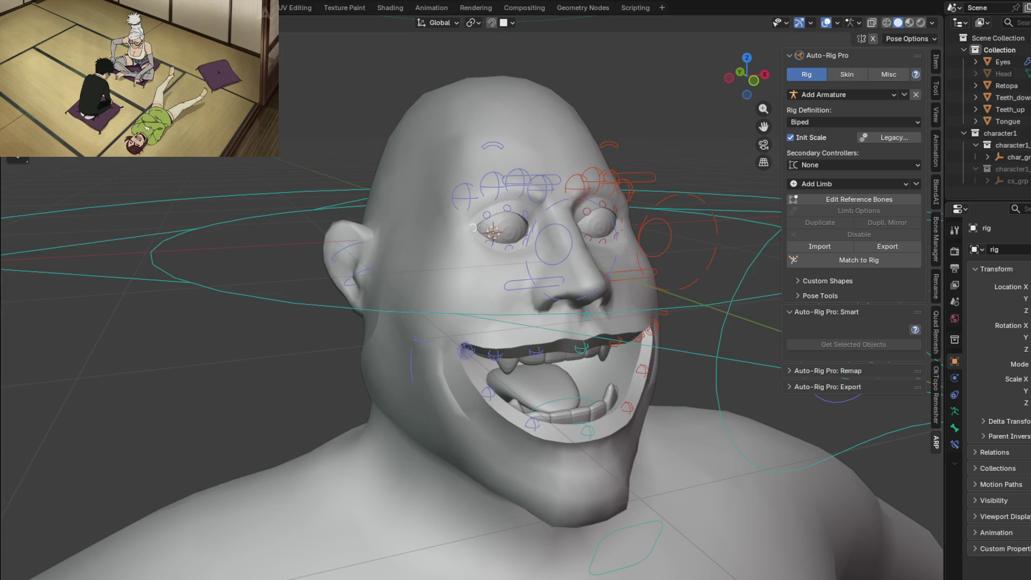
{"action": "left_click", "coordinate": [28, 8]}
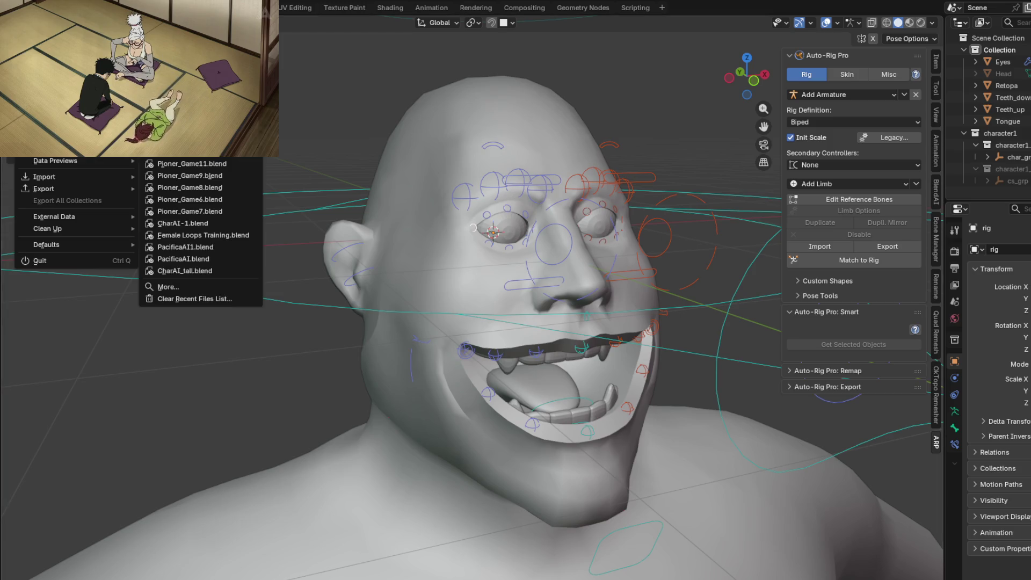
Step: Load the chosen recent file, discarding unsaved changes to the rigged scene
{"action": "key", "text": "ctrl+q"}
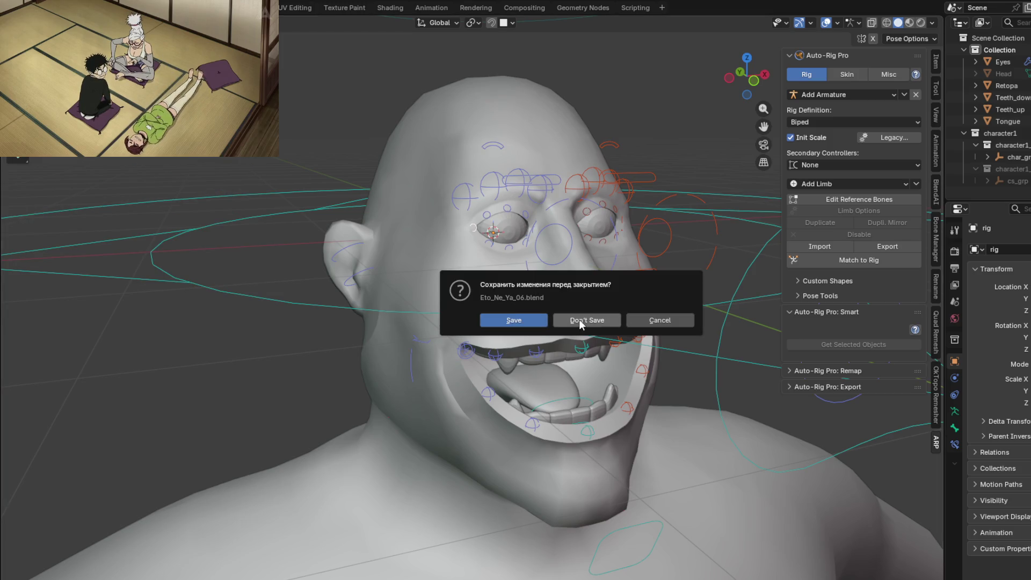
{"action": "left_click", "coordinate": [580, 319]}
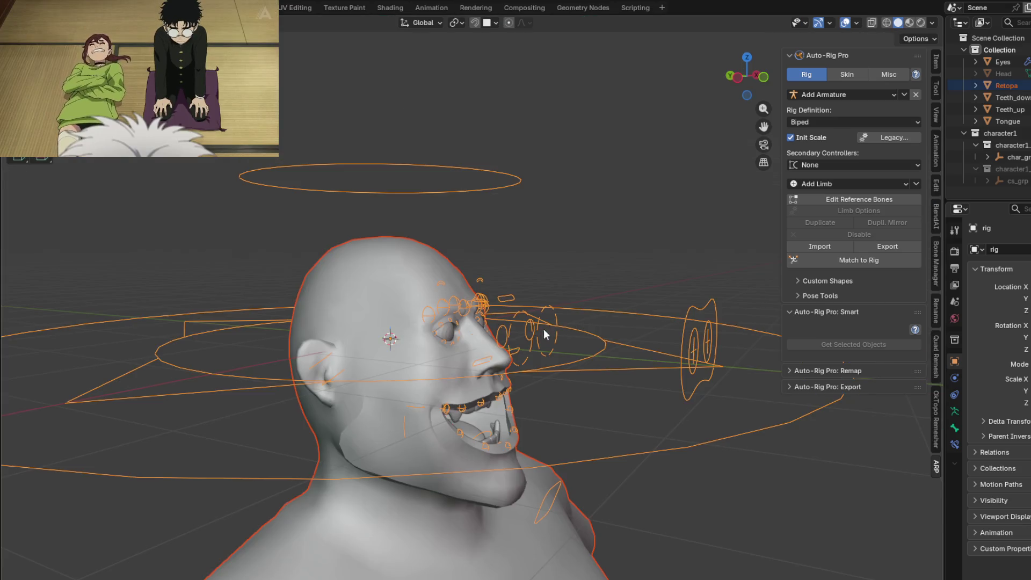
{"action": "middle_click_drag", "start_coordinate": [544, 328], "coordinate": [474, 303]}
Step: Open another recent file showing the unrigged head with eyes, teeth and tongue
{"action": "left_click", "coordinate": [28, 8]}
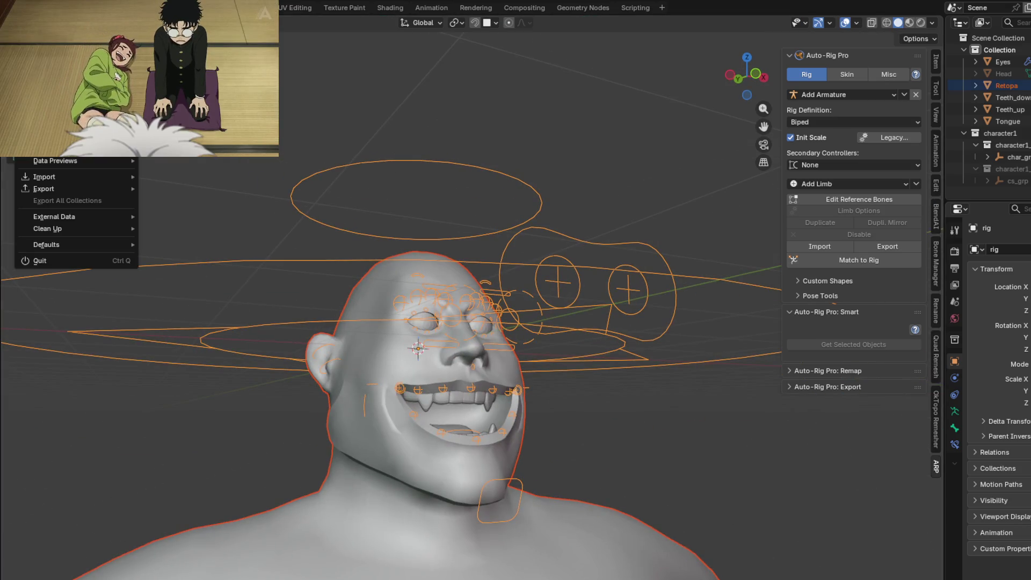
{"action": "left_click", "coordinate": [201, 174]}
{"action": "mouse_move", "coordinate": [504, 349]}
{"action": "middle_mouse_down"}
{"action": "mouse_move", "coordinate": [453, 318]}
{"action": "mouse_move", "coordinate": [464, 336]}
{"action": "mouse_move", "coordinate": [472, 292]}
{"action": "mouse_move", "coordinate": [482, 314]}
{"action": "middle_mouse_up"}
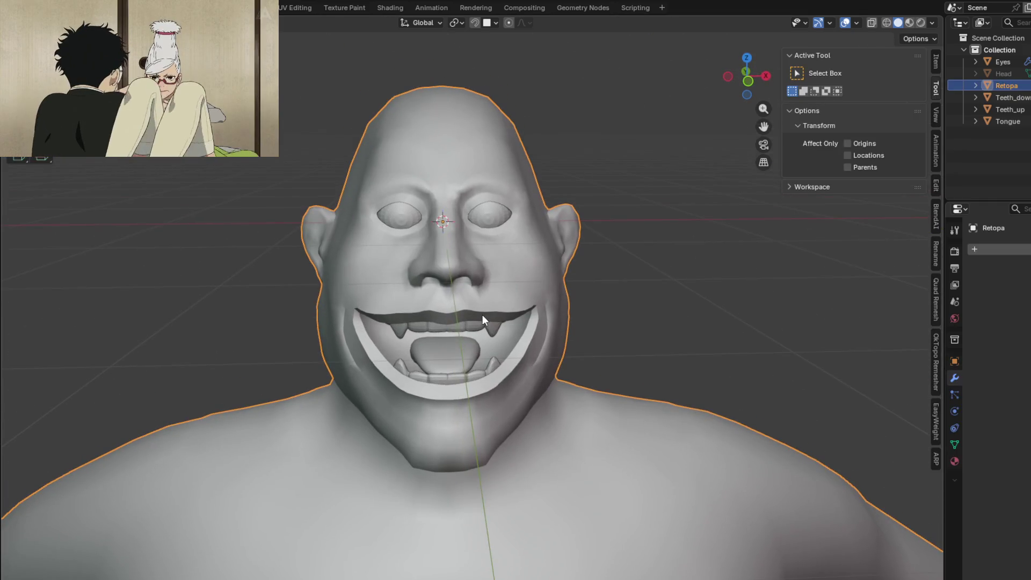
{"action": "key", "text": "KP_1"}
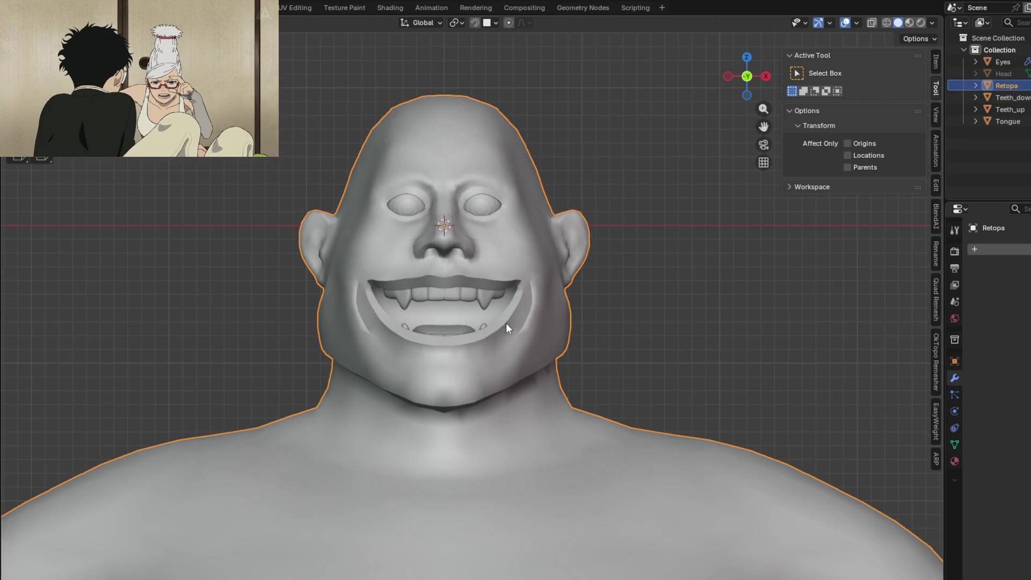
{"action": "scroll", "coordinate": [500, 333], "scroll_direction": "up", "scroll_amount": 2, "text": "shift"}
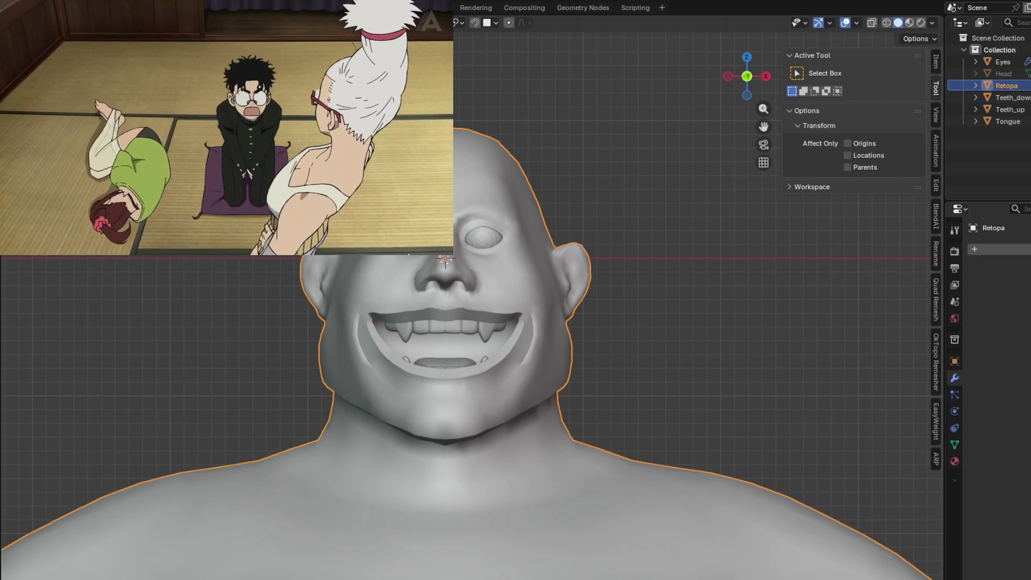
{"action": "mouse_move", "coordinate": [363, 508]}
{"action": "middle_mouse_down", "text": "shift"}
{"action": "mouse_move", "coordinate": [504, 526]}
{"action": "mouse_move", "coordinate": [492, 529]}
{"action": "middle_mouse_up", "text": "shift"}
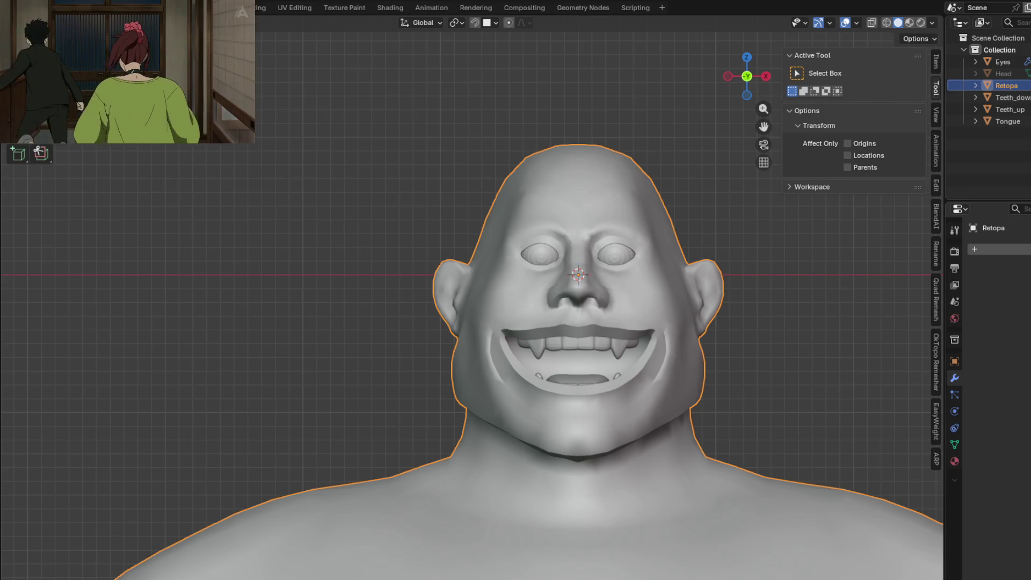
Step: Select the Eyes mesh, edit all of it from front view and trackball-rotate the left eye
{"action": "middle_click_drag", "start_coordinate": [581, 284], "coordinate": [483, 312], "text": "shift"}
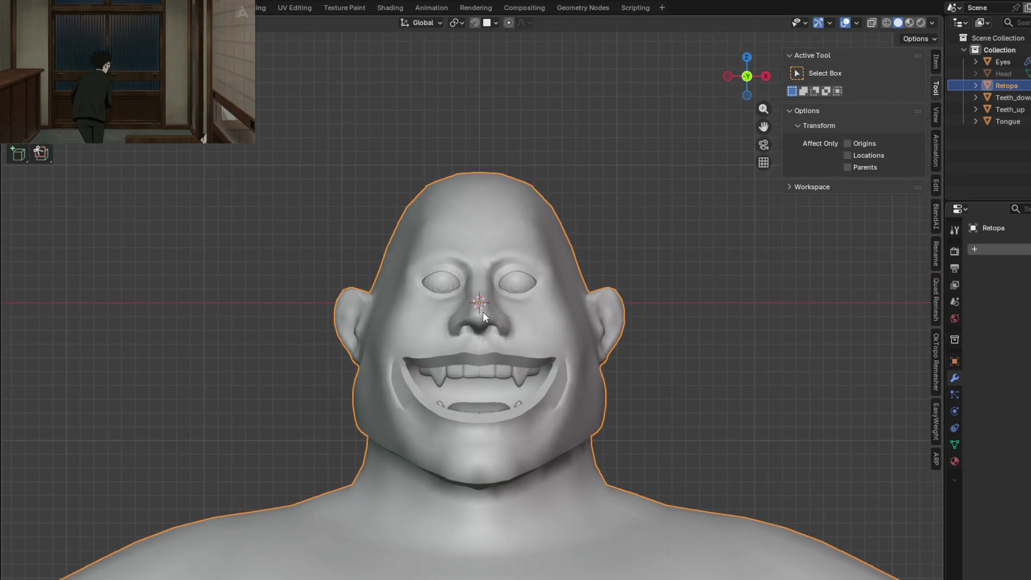
{"action": "left_click", "coordinate": [451, 282]}
{"action": "scroll", "coordinate": [579, 278], "scroll_direction": "up", "scroll_amount": 1}
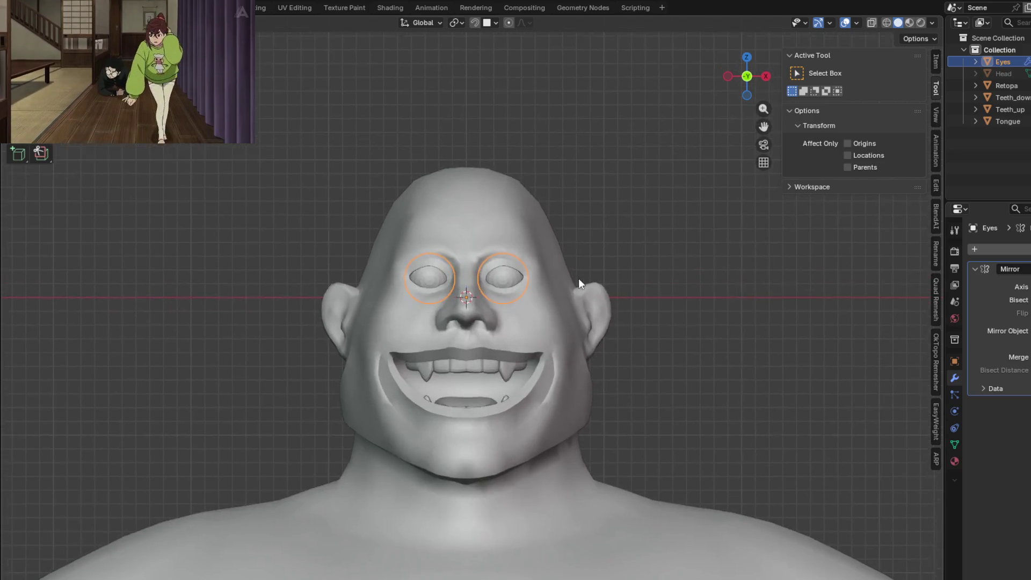
{"action": "scroll", "coordinate": [498, 242], "scroll_direction": "up", "scroll_amount": 1}
{"action": "mouse_move", "coordinate": [498, 243]}
{"action": "middle_mouse_down"}
{"action": "mouse_move", "coordinate": [509, 277]}
{"action": "mouse_move", "coordinate": [414, 263]}
{"action": "mouse_move", "coordinate": [468, 277]}
{"action": "mouse_move", "coordinate": [423, 270]}
{"action": "middle_mouse_up"}
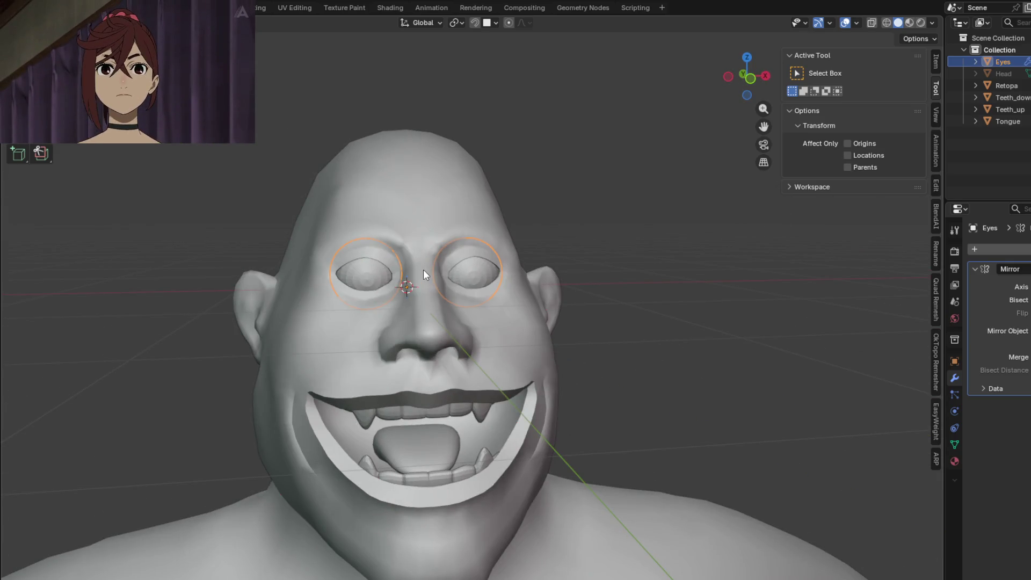
{"action": "mouse_move", "coordinate": [423, 270]}
{"action": "middle_mouse_down"}
{"action": "mouse_move", "coordinate": [433, 243]}
{"action": "mouse_move", "coordinate": [425, 259]}
{"action": "mouse_move", "coordinate": [535, 269]}
{"action": "mouse_move", "coordinate": [413, 259]}
{"action": "mouse_move", "coordinate": [438, 255]}
{"action": "mouse_move", "coordinate": [412, 267]}
{"action": "mouse_move", "coordinate": [445, 246]}
{"action": "mouse_move", "coordinate": [427, 252]}
{"action": "middle_mouse_up"}
{"action": "key", "text": "Tab"}
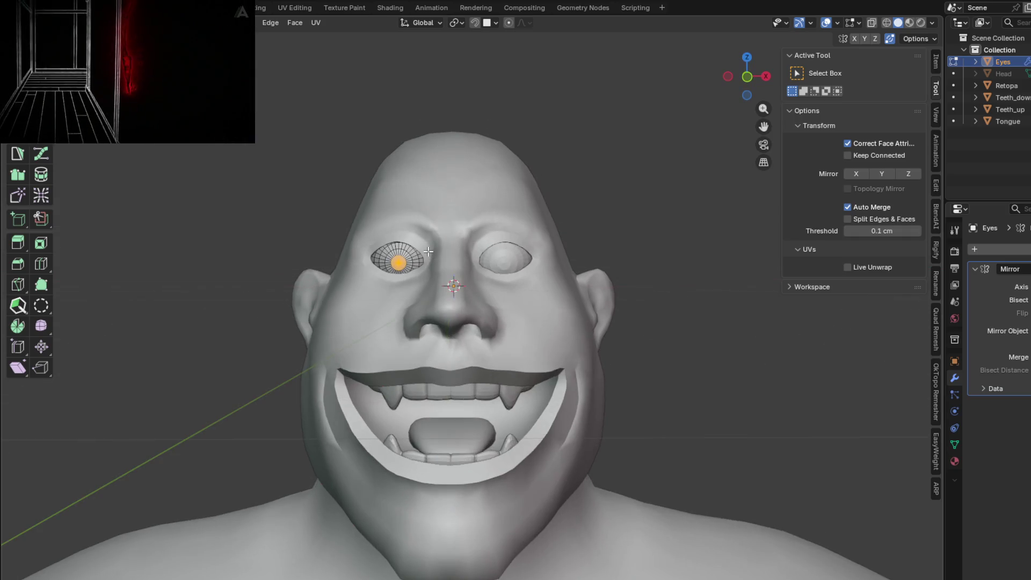
{"action": "key", "text": "KP_1"}
{"action": "key", "text": "a"}
{"action": "key", "text": "r"}
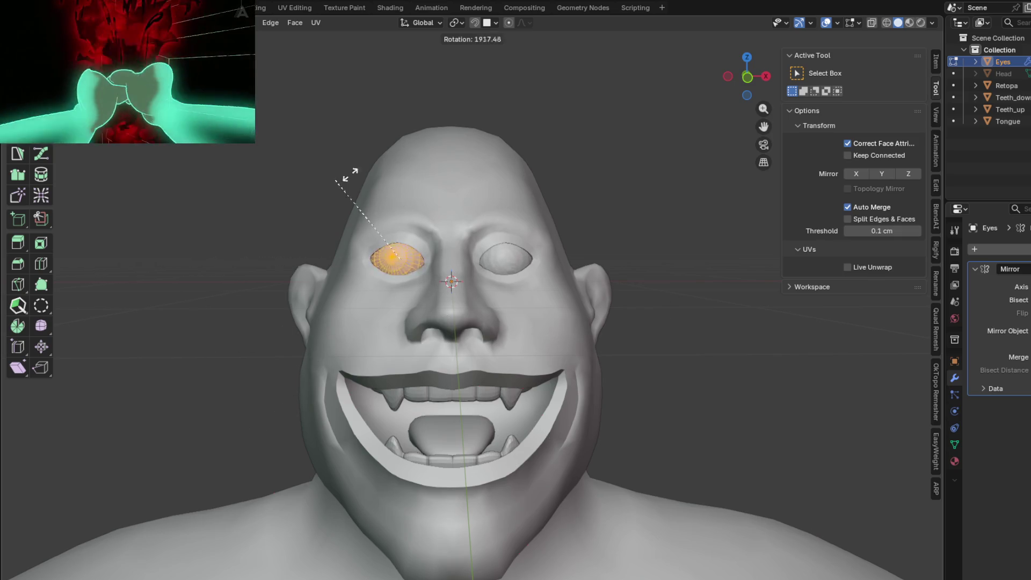
{"action": "key", "text": "r"}
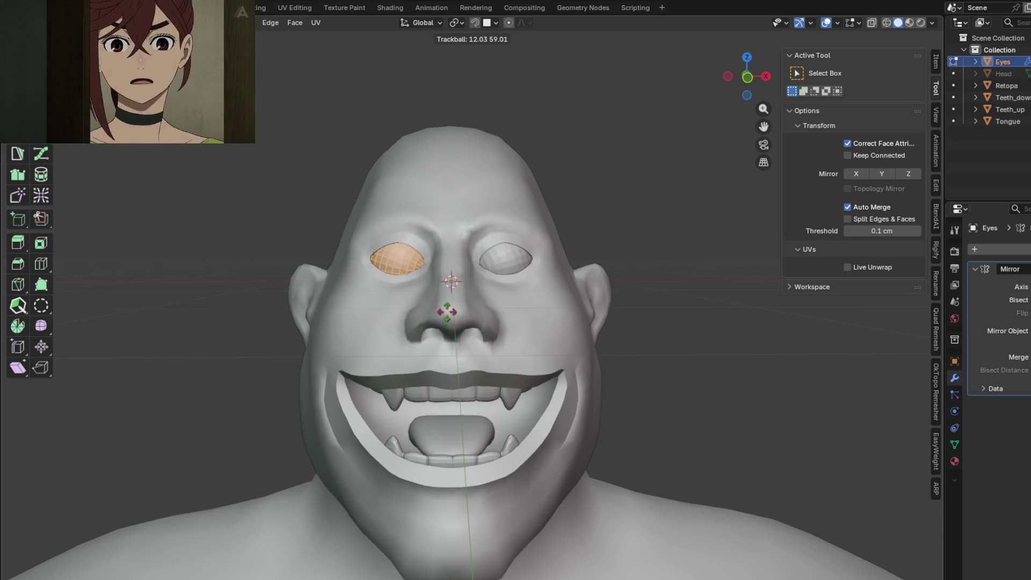
{"action": "left_click", "coordinate": [437, 312]}
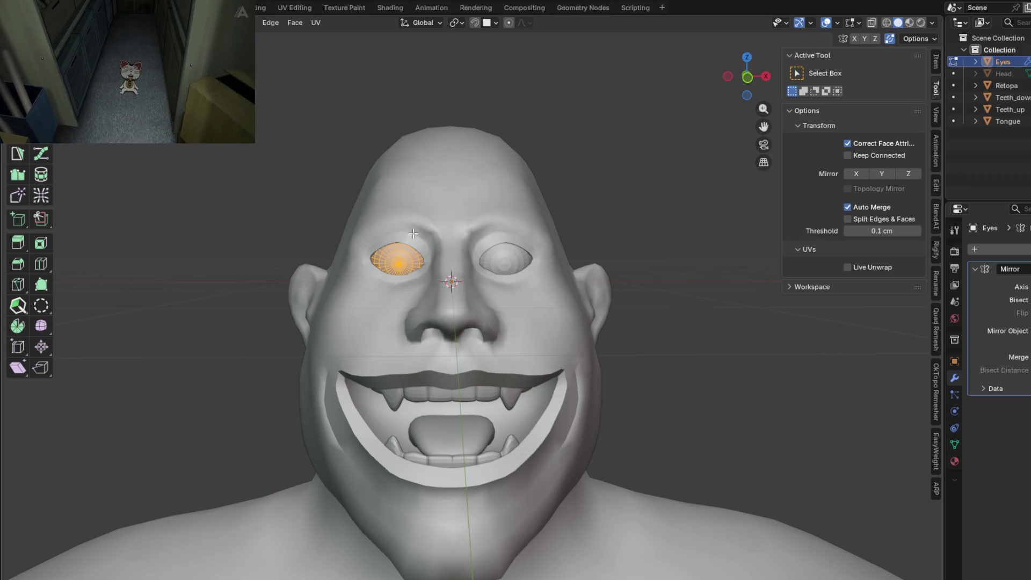
{"action": "scroll", "coordinate": [417, 245], "scroll_direction": "up", "scroll_amount": 4}
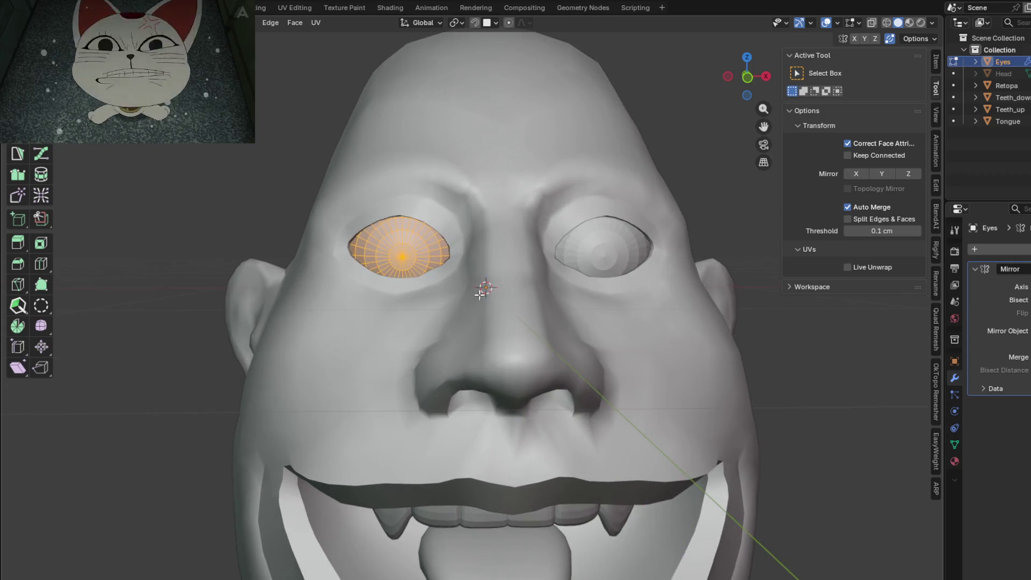
Step: Shift the eye vertically along Z in two moves so it sits in its socket
{"action": "key", "text": "g"}
{"action": "key", "text": "z"}
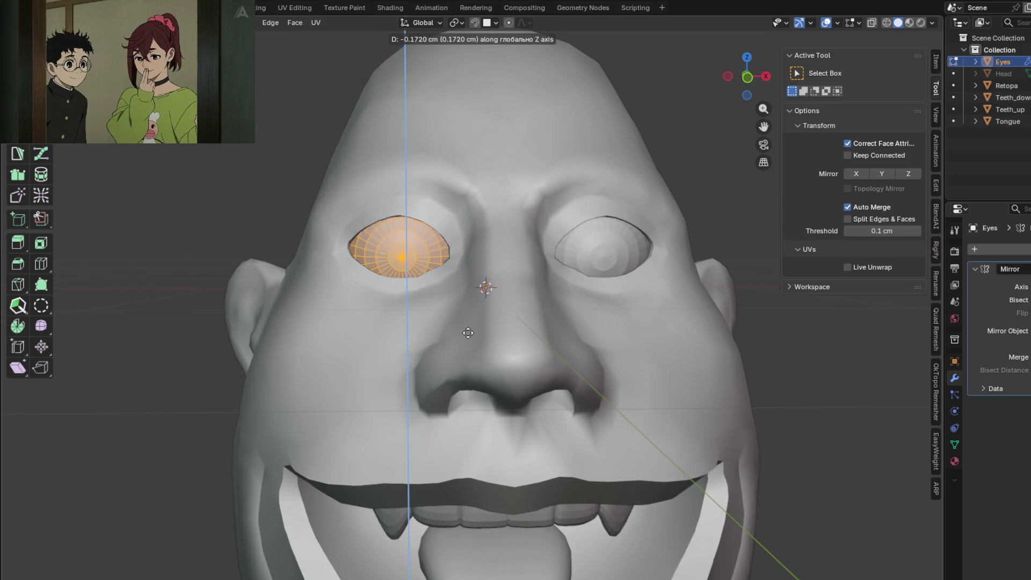
{"action": "left_click", "coordinate": [463, 332]}
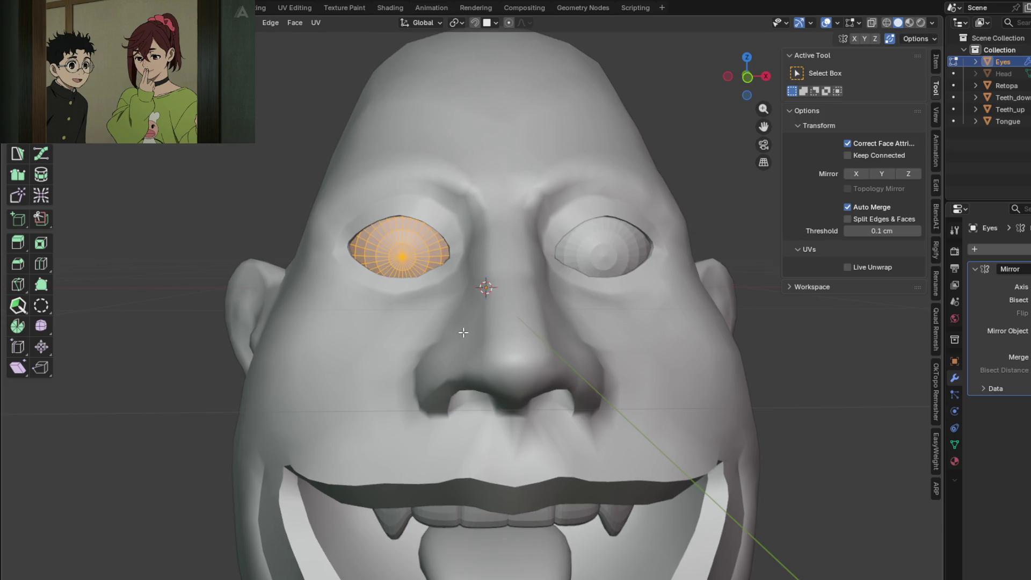
{"action": "key", "text": "g"}
{"action": "key", "text": "z"}
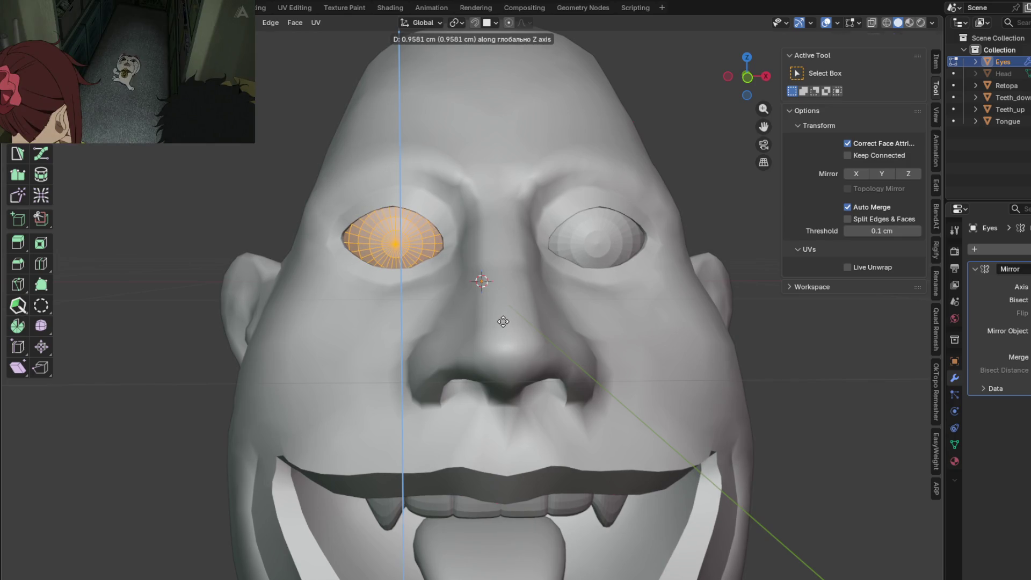
{"action": "left_click", "coordinate": [503, 322]}
{"action": "middle_click_drag", "start_coordinate": [503, 322], "coordinate": [468, 317], "text": "shift"}
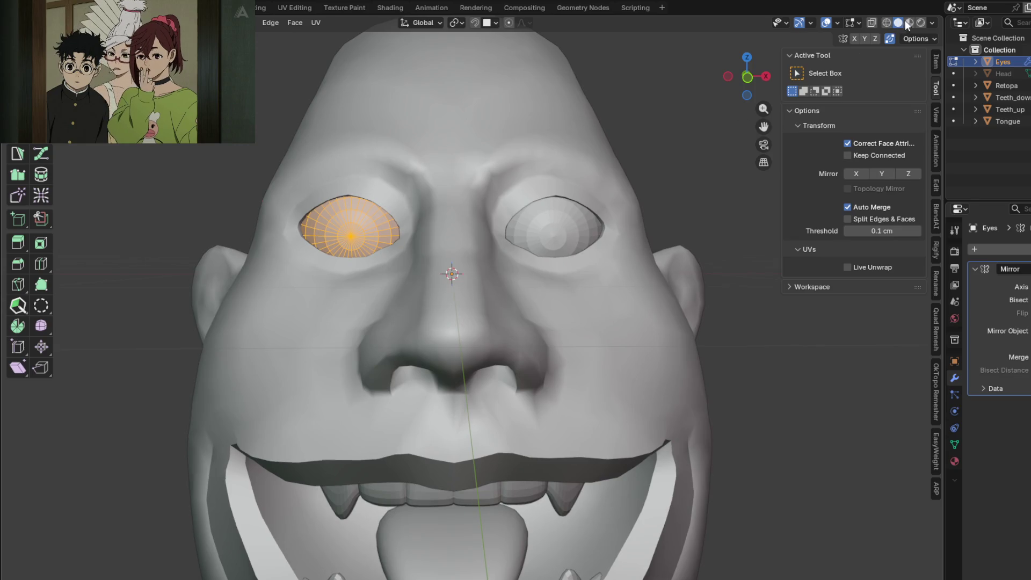
Step: In material preview, add a new material slot on Eyes and create Material.005 in it
{"action": "left_click", "coordinate": [908, 23]}
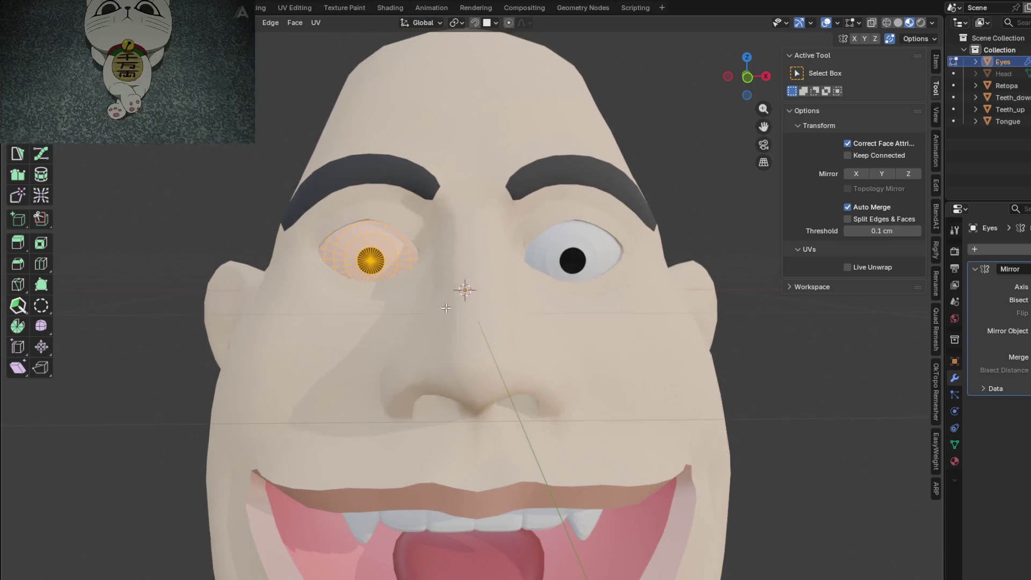
{"action": "scroll", "coordinate": [464, 292], "scroll_direction": "up", "scroll_amount": 2}
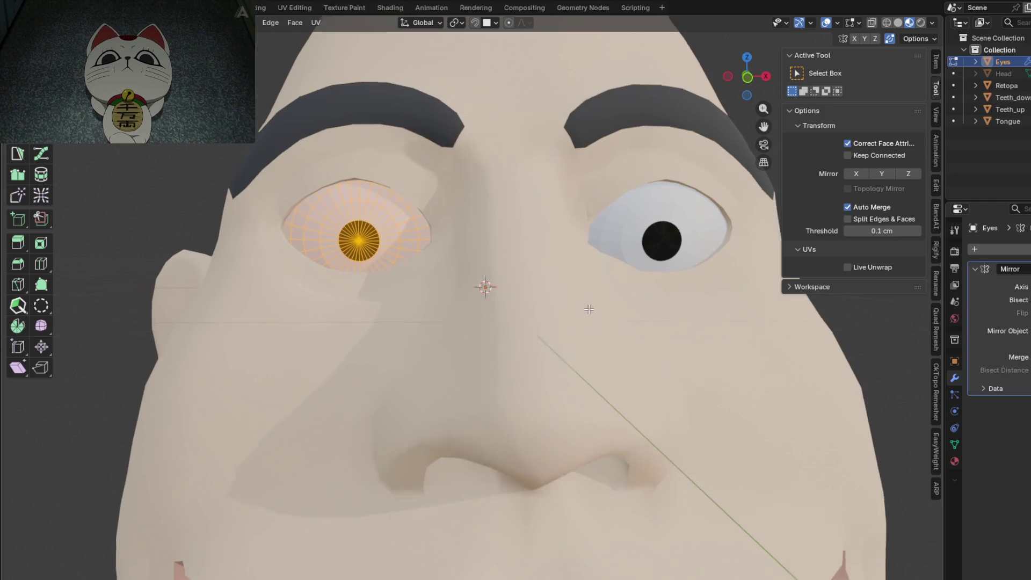
{"action": "middle_click_drag", "start_coordinate": [755, 320], "coordinate": [749, 310], "text": "shift"}
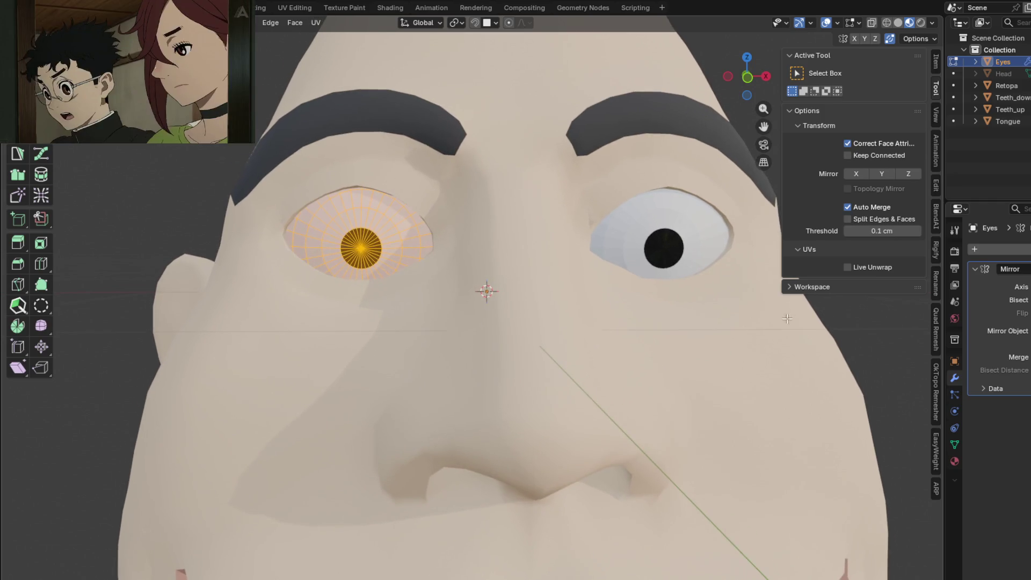
{"action": "left_click", "coordinate": [955, 462]}
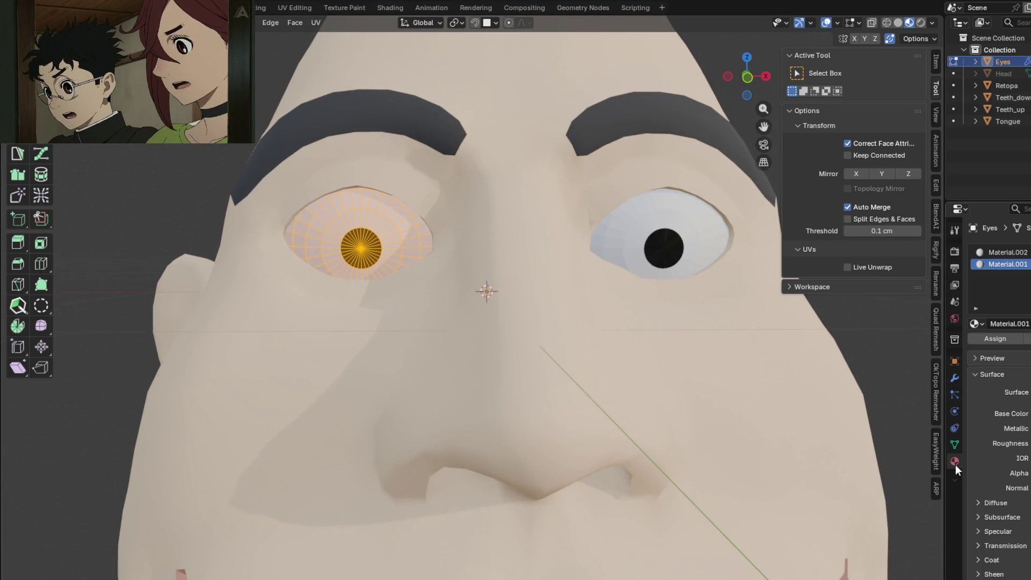
{"action": "left_click", "coordinate": [1002, 265]}
{"action": "left_click", "coordinate": [1030, 253]}
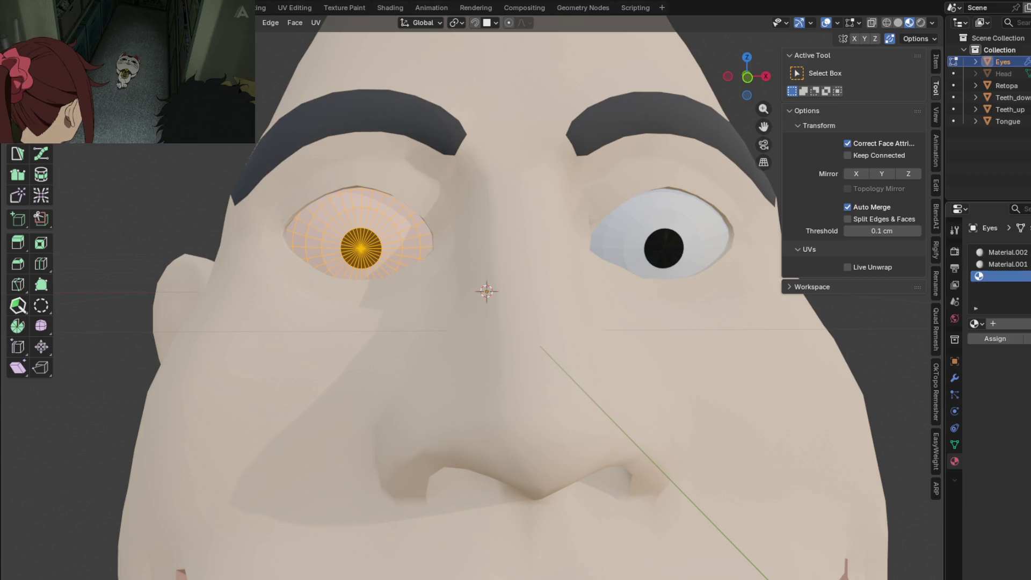
{"action": "left_click", "coordinate": [1011, 324]}
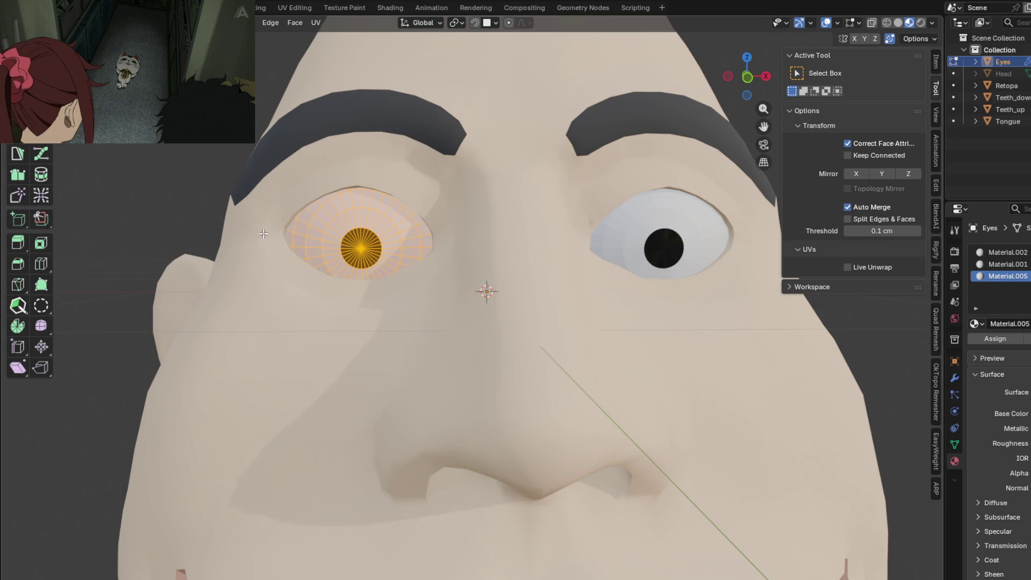
Step: Assign Material.005 to the iris ring faces and set its Base Color to blue
{"action": "left_click", "coordinate": [333, 233], "text": "alt"}
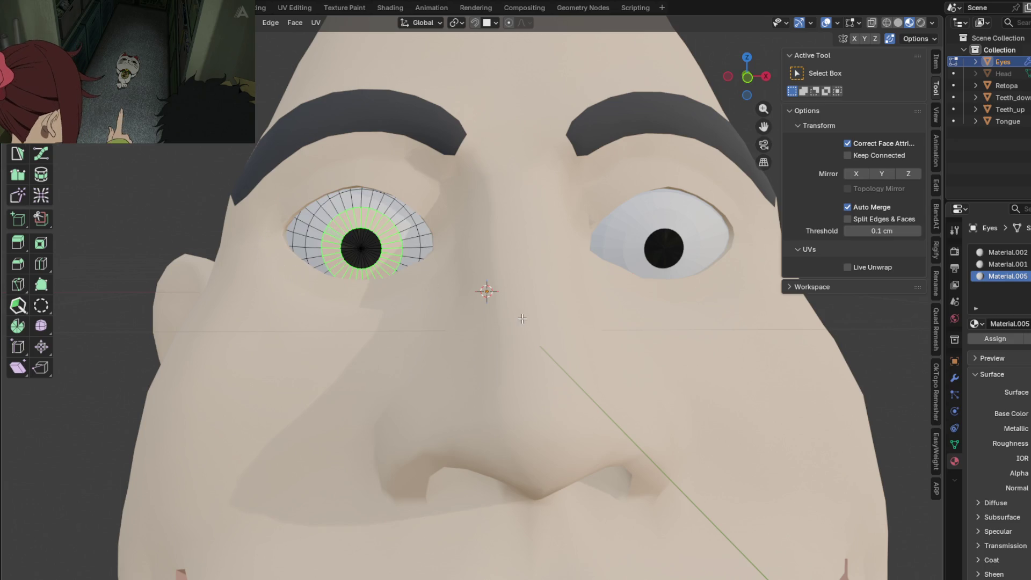
{"action": "middle_click_drag", "start_coordinate": [519, 314], "coordinate": [503, 289], "text": "shift"}
{"action": "left_click", "coordinate": [1026, 414]}
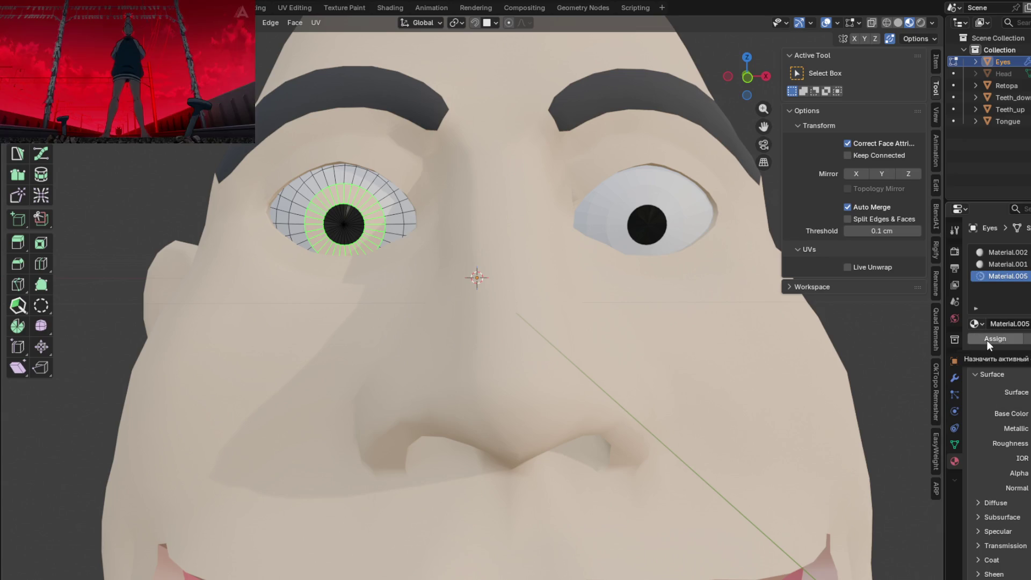
{"action": "left_click", "coordinate": [1027, 413]}
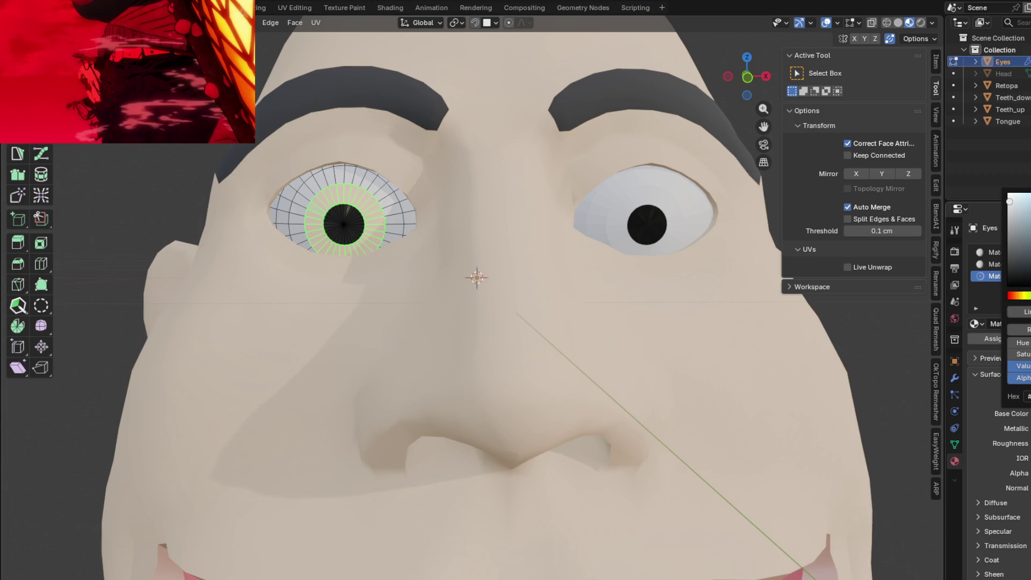
{"action": "left_click_drag", "start_coordinate": [1009, 203], "coordinate": [1029, 229]}
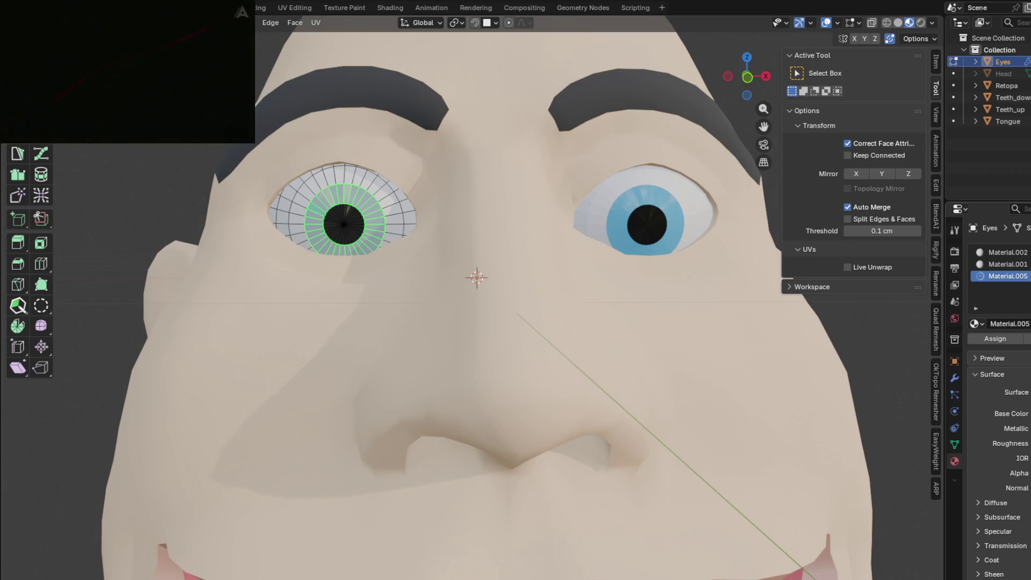
{"action": "key", "text": "Tab"}
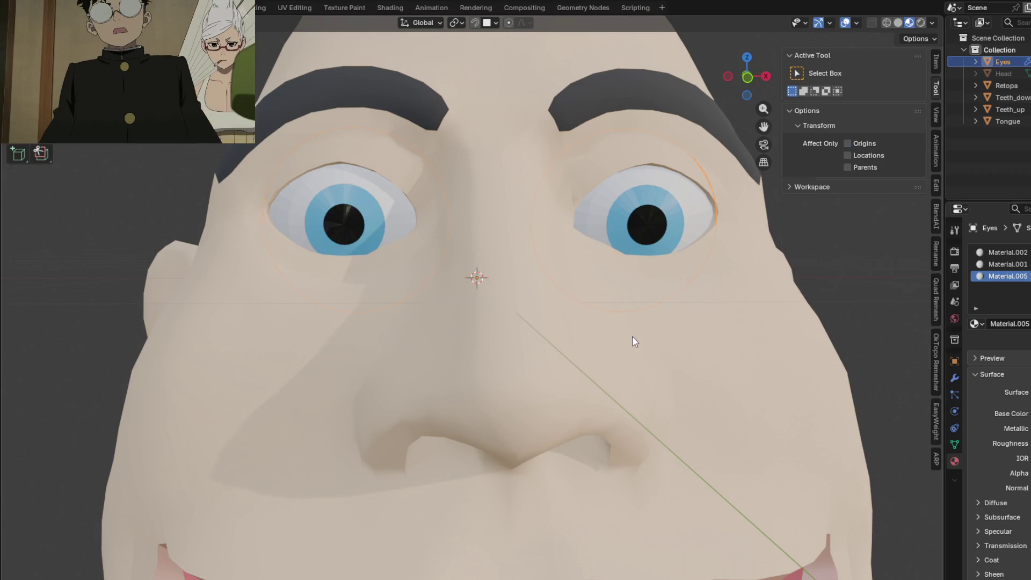
Step: Re-enter edit mode on the eyes and select the edge loop around the pupil
{"action": "middle_click_drag", "start_coordinate": [631, 337], "coordinate": [629, 312]}
{"action": "scroll", "coordinate": [629, 312], "scroll_direction": "down", "scroll_amount": 1}
{"action": "scroll", "coordinate": [615, 311], "scroll_direction": "down", "scroll_amount": 3}
{"action": "scroll", "coordinate": [625, 347], "scroll_direction": "up", "scroll_amount": 1}
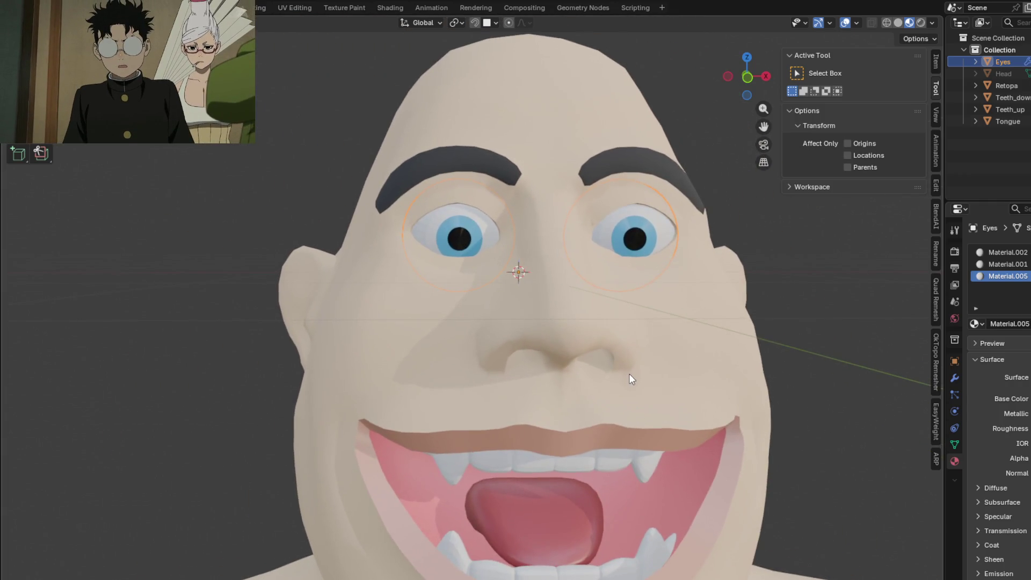
{"action": "middle_click_drag", "start_coordinate": [655, 360], "coordinate": [587, 385], "text": "shift"}
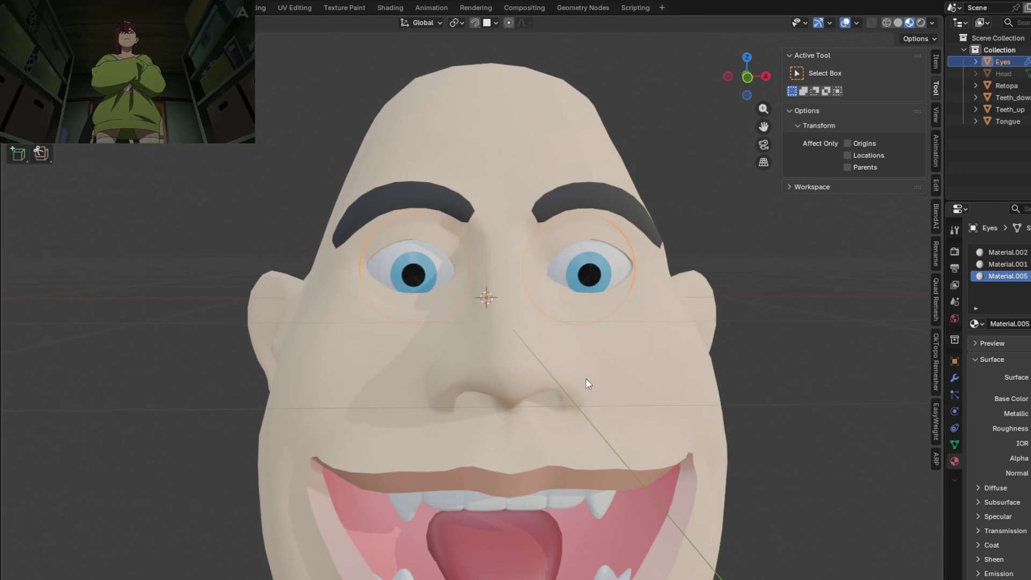
{"action": "scroll", "coordinate": [583, 368], "scroll_direction": "down", "scroll_amount": 2}
{"action": "scroll", "coordinate": [529, 368], "scroll_direction": "up", "scroll_amount": 2}
{"action": "scroll", "coordinate": [444, 311], "scroll_direction": "up", "scroll_amount": 2}
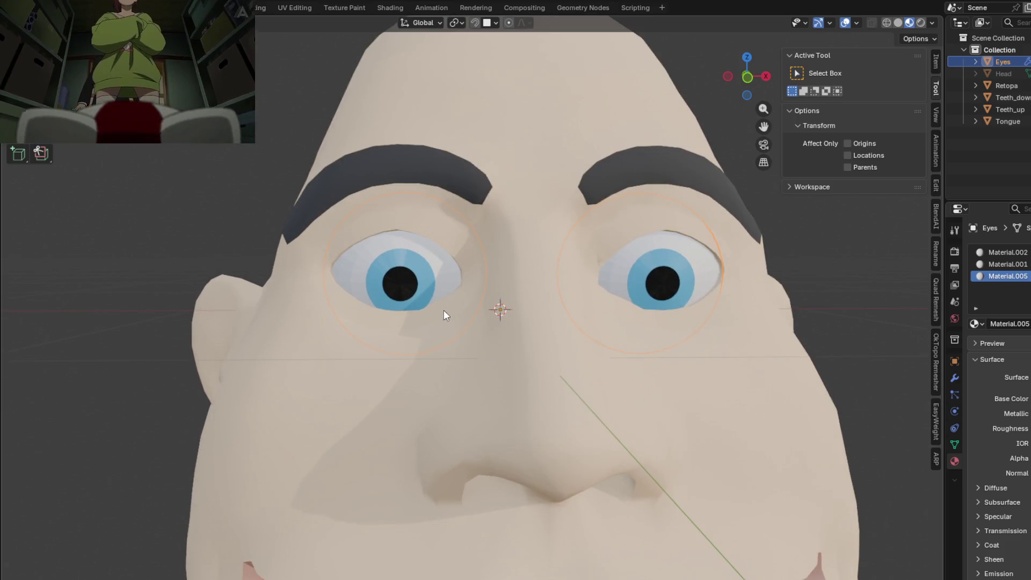
{"action": "scroll", "coordinate": [564, 361], "scroll_direction": "down", "scroll_amount": 1}
{"action": "scroll", "coordinate": [516, 338], "scroll_direction": "down", "scroll_amount": 1}
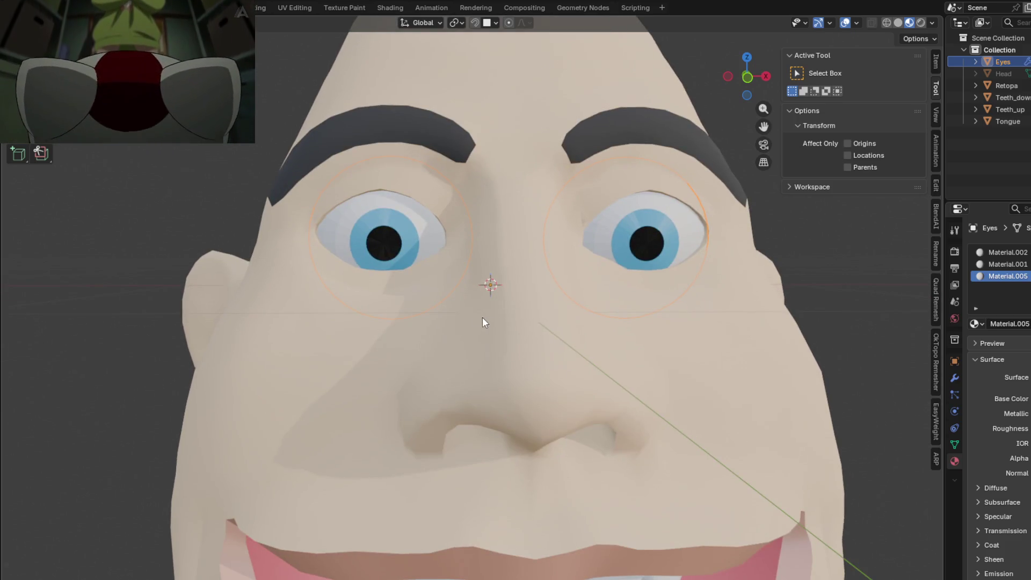
{"action": "key", "text": "Tab"}
{"action": "left_click", "coordinate": [377, 237]}
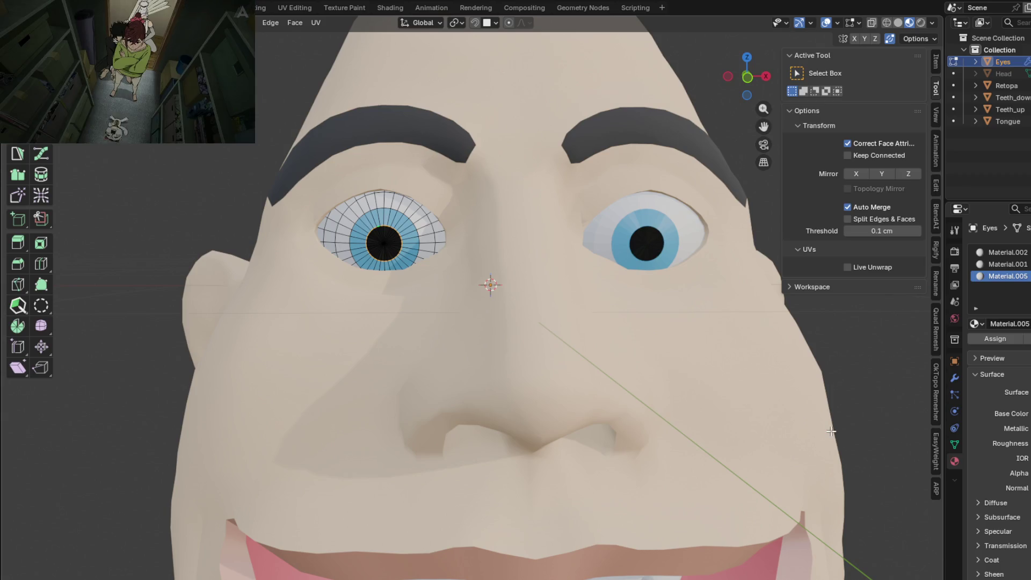
Step: Edge-slide the pupil loop inward to shrink the pupils, then leave edit mode
{"action": "key", "text": "g"}
{"action": "key", "text": "g"}
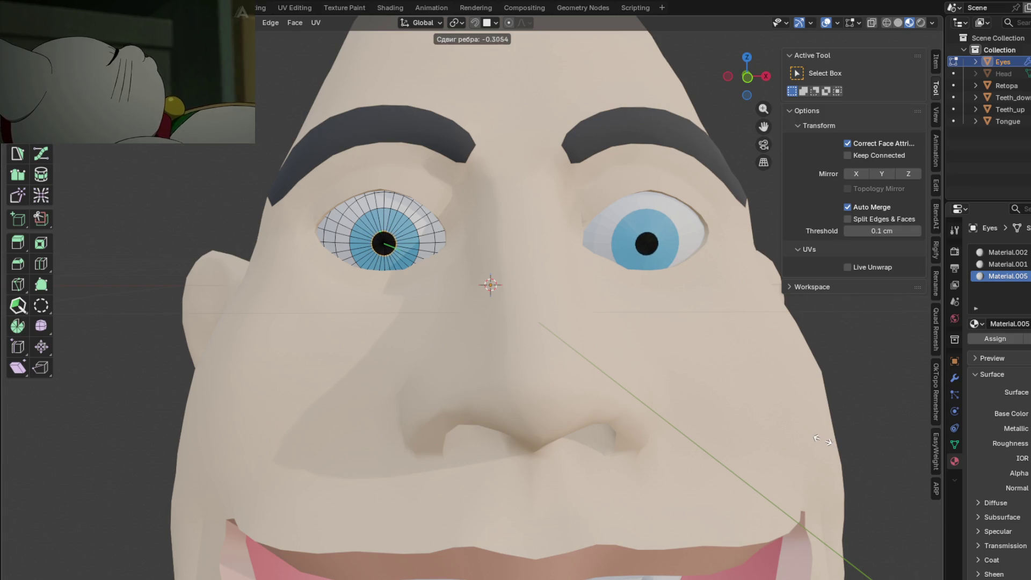
{"action": "left_click", "coordinate": [826, 442]}
{"action": "scroll", "coordinate": [784, 430], "scroll_direction": "down", "scroll_amount": 2}
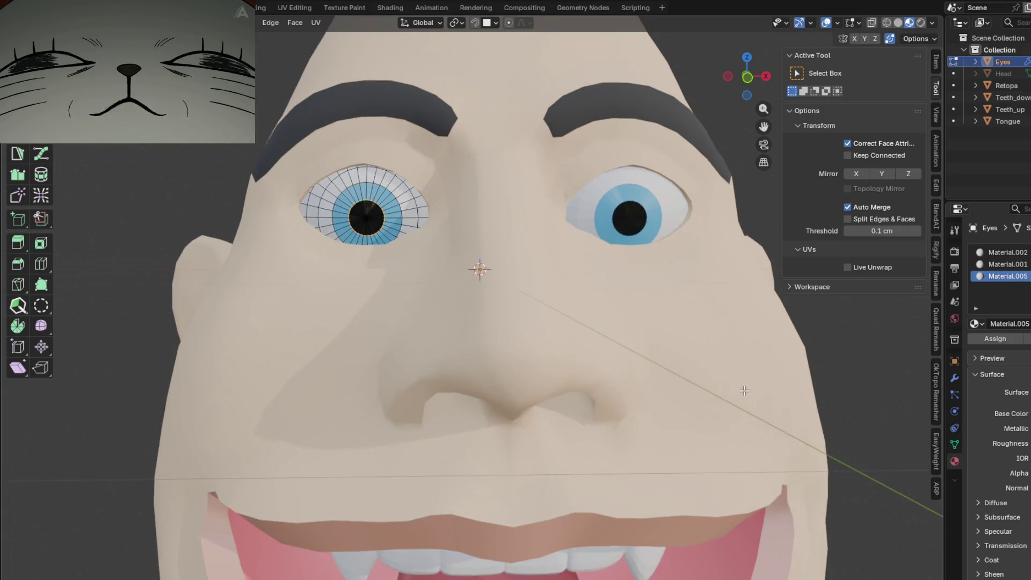
{"action": "key", "text": "Tab"}
{"action": "mouse_move", "coordinate": [745, 397]}
{"action": "middle_mouse_down"}
{"action": "mouse_move", "coordinate": [721, 363]}
{"action": "mouse_move", "coordinate": [656, 357]}
{"action": "mouse_move", "coordinate": [628, 381]}
{"action": "middle_mouse_up"}
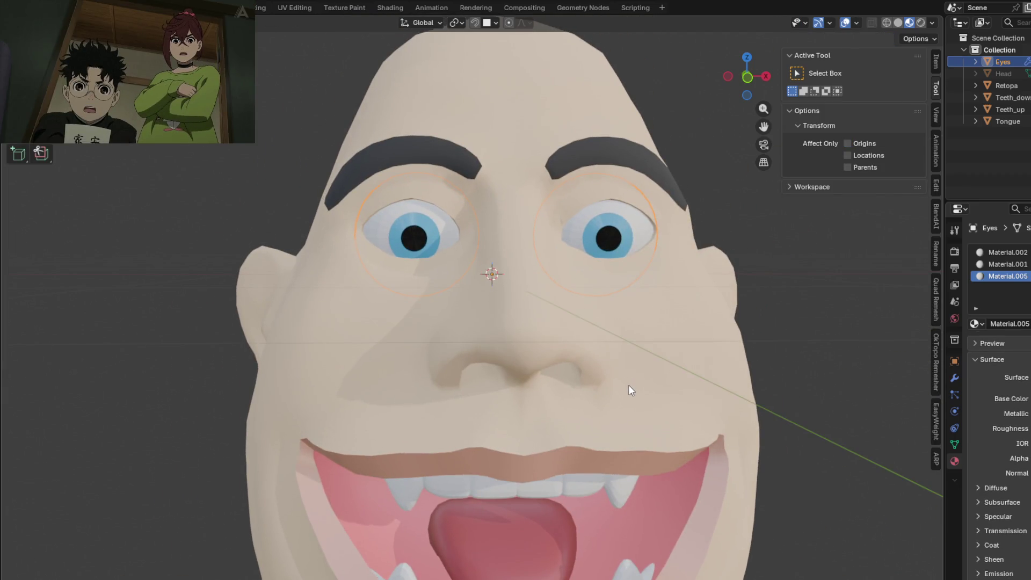
Step: Select the whole eye mesh and raise it slightly along Z
{"action": "key", "text": "Tab"}
{"action": "key", "text": "a"}
{"action": "key", "text": "Tab"}
{"action": "key", "text": "Tab"}
{"action": "key", "text": "g"}
{"action": "key", "text": "z"}
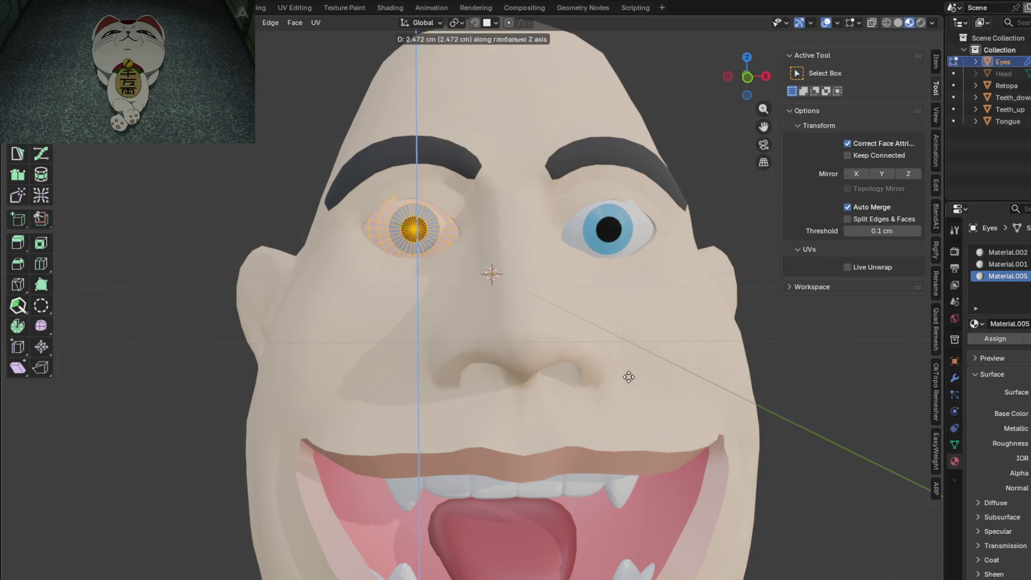
{"action": "left_click", "coordinate": [633, 390]}
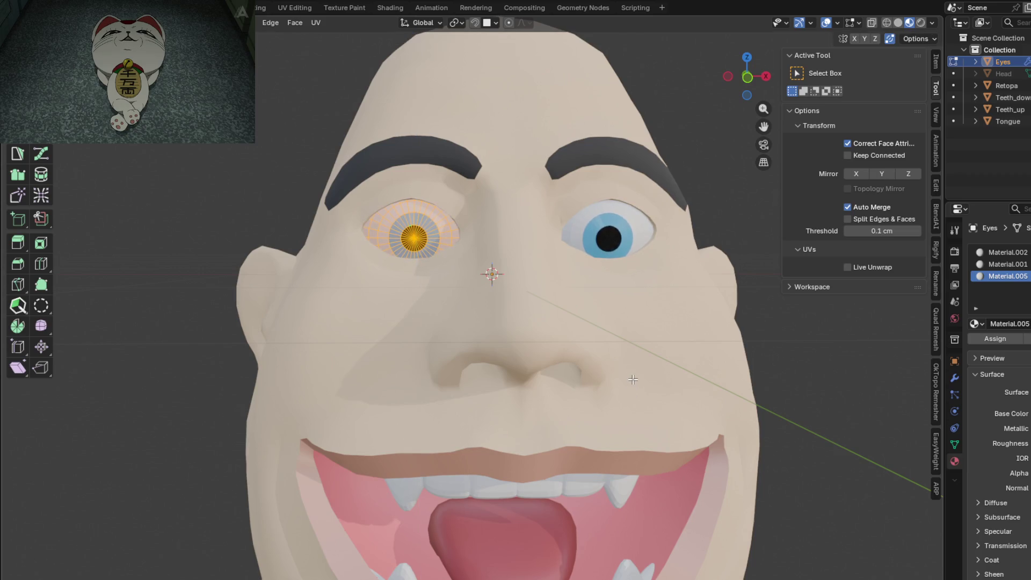
Step: Fine-tune the eye's height with a second Z move, exit editing and review the head
{"action": "key", "text": "g"}
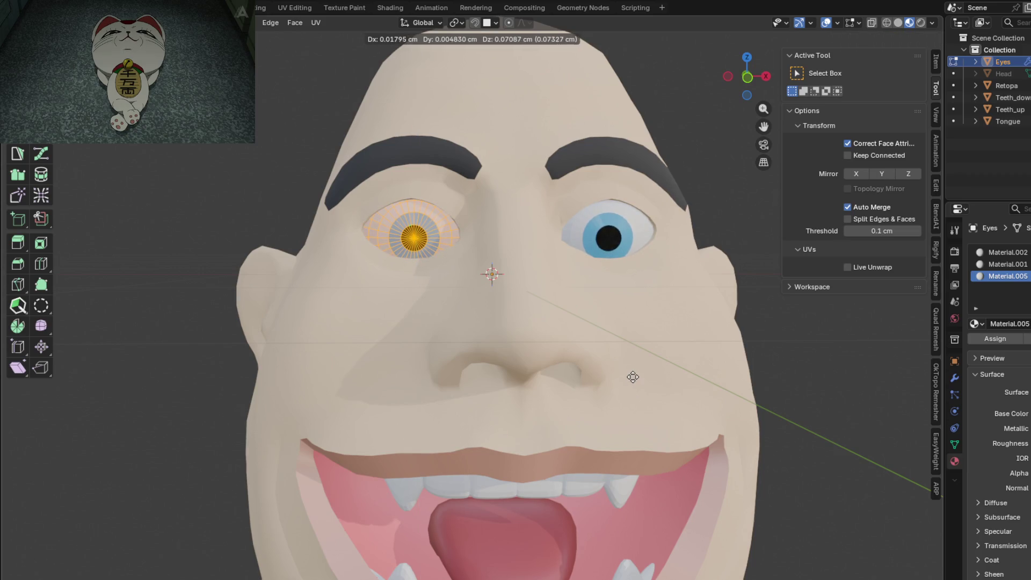
{"action": "key", "text": "x"}
{"action": "key", "text": "z"}
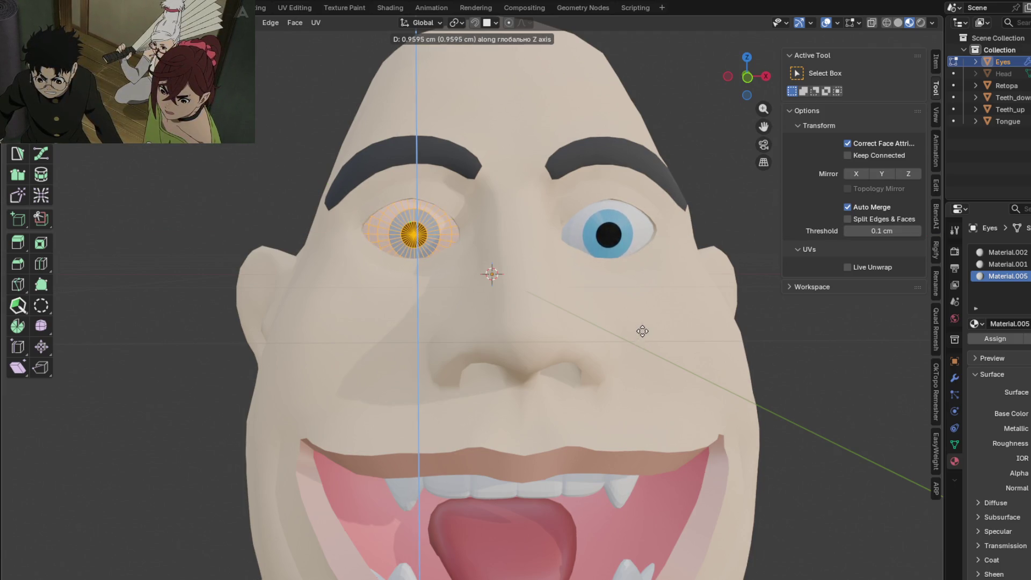
{"action": "left_click", "coordinate": [635, 361]}
{"action": "key", "text": "Tab"}
{"action": "mouse_move", "coordinate": [626, 373]}
{"action": "middle_mouse_down"}
{"action": "mouse_move", "coordinate": [660, 390]}
{"action": "mouse_move", "coordinate": [725, 385]}
{"action": "mouse_move", "coordinate": [646, 370]}
{"action": "mouse_move", "coordinate": [555, 320]}
{"action": "mouse_move", "coordinate": [417, 302]}
{"action": "mouse_move", "coordinate": [532, 325]}
{"action": "mouse_move", "coordinate": [507, 310]}
{"action": "mouse_move", "coordinate": [525, 334]}
{"action": "middle_mouse_up"}
{"action": "scroll", "coordinate": [659, 391], "scroll_direction": "down", "scroll_amount": 3}
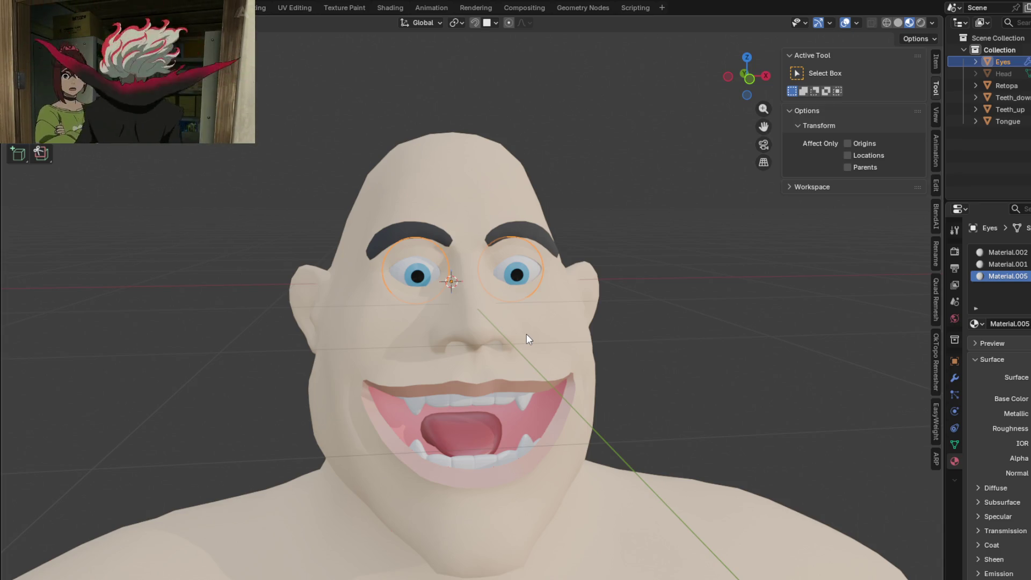
{"action": "middle_click_drag", "start_coordinate": [545, 274], "coordinate": [516, 275]}
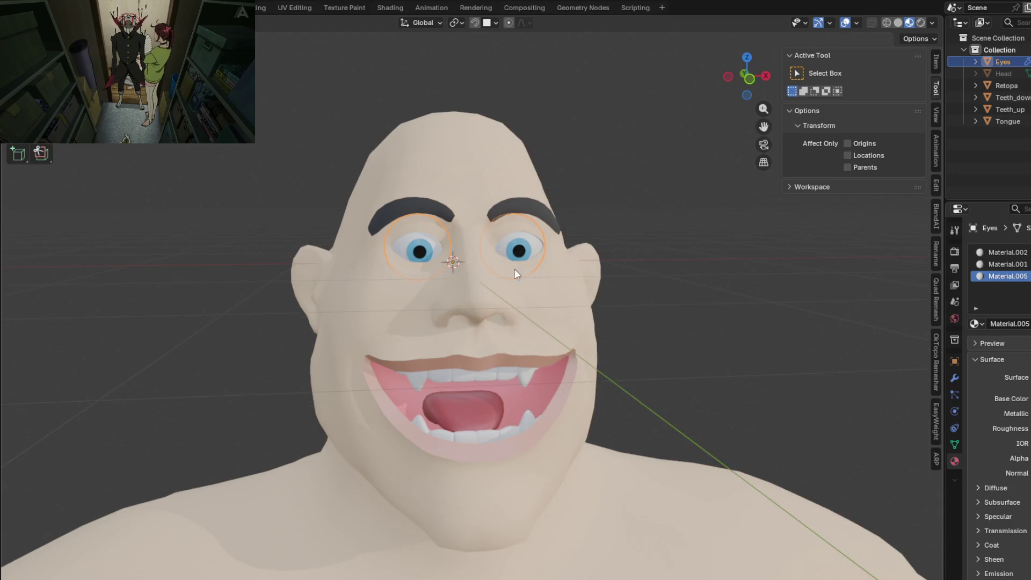
Step: In solid shading, delete the Eyes object's Mirror modifier with Ctrl+X and select Teeth_up
{"action": "left_click", "coordinate": [898, 23]}
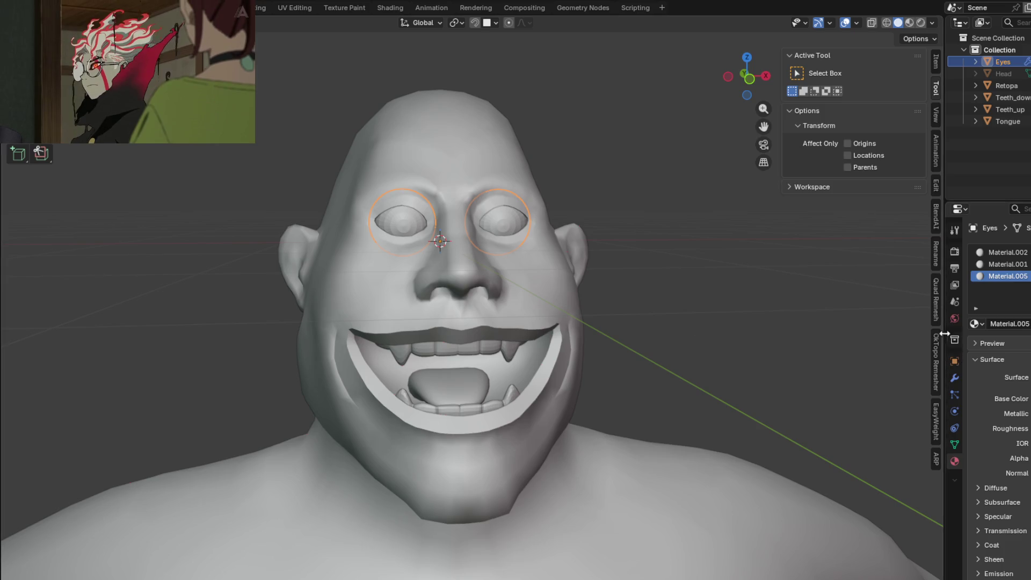
{"action": "middle_click_drag", "start_coordinate": [427, 270], "coordinate": [441, 251]}
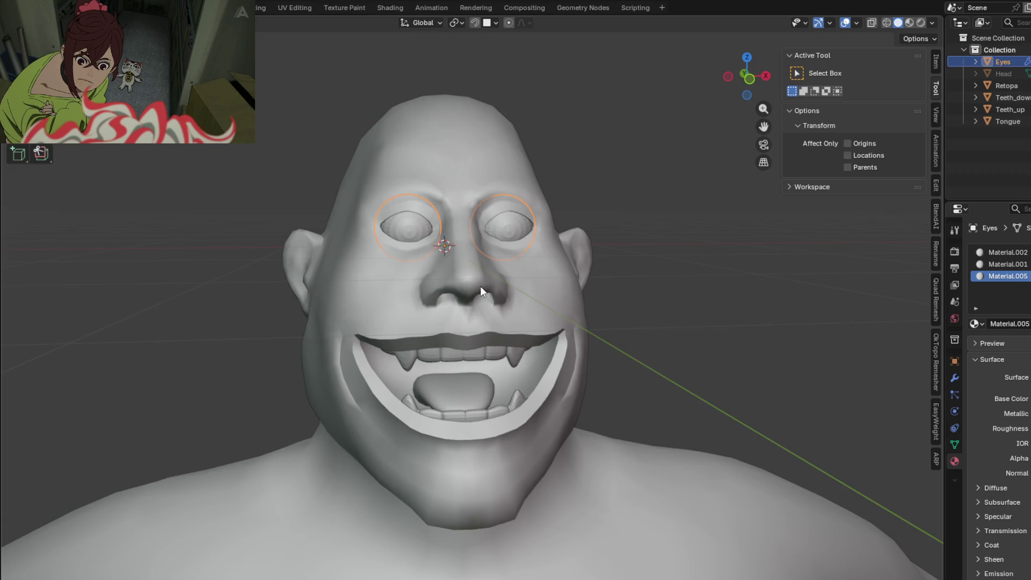
{"action": "middle_click_drag", "start_coordinate": [480, 287], "coordinate": [485, 285]}
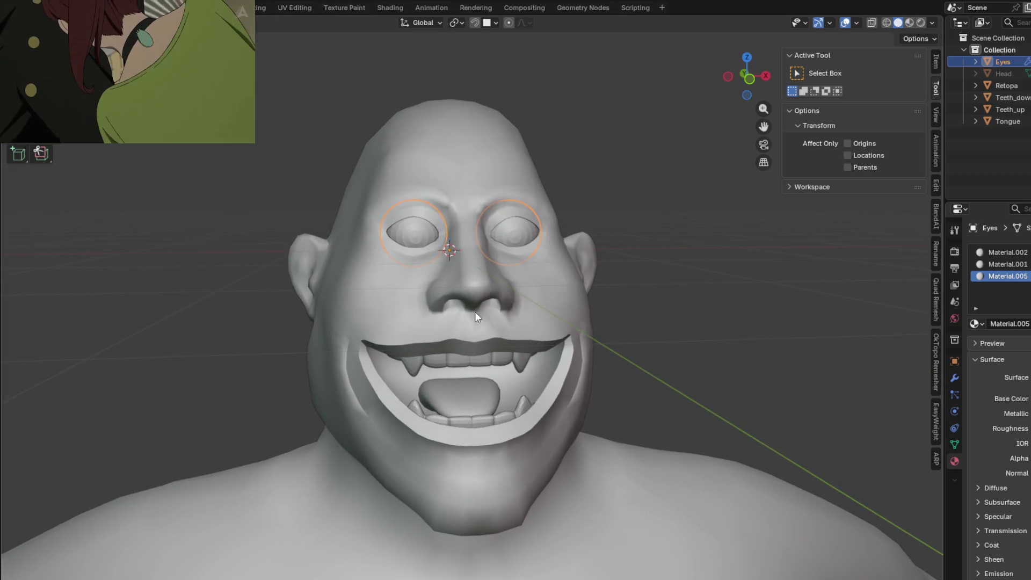
{"action": "middle_click_drag", "start_coordinate": [475, 312], "coordinate": [478, 311]}
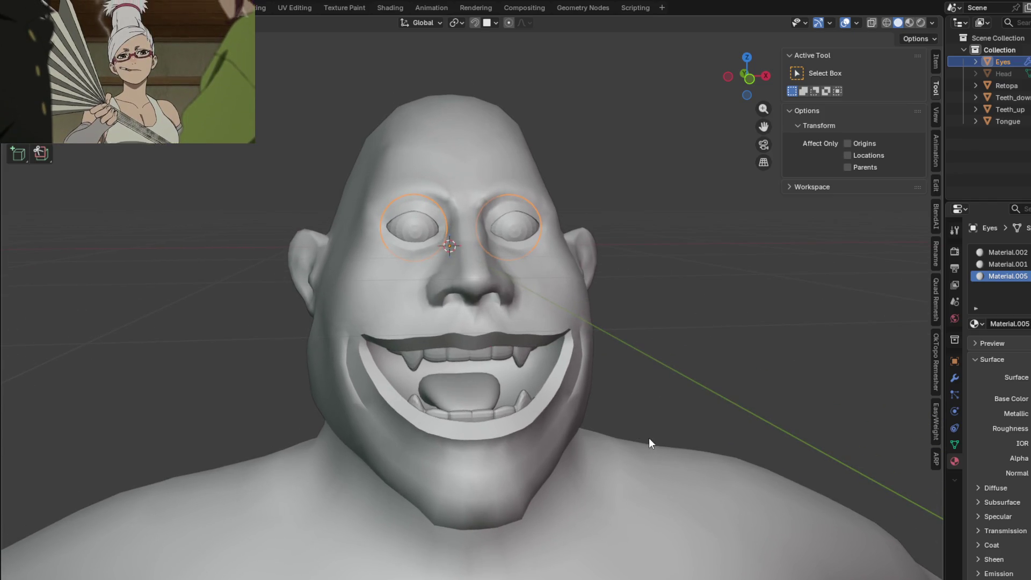
{"action": "middle_click_drag", "start_coordinate": [619, 438], "coordinate": [533, 373]}
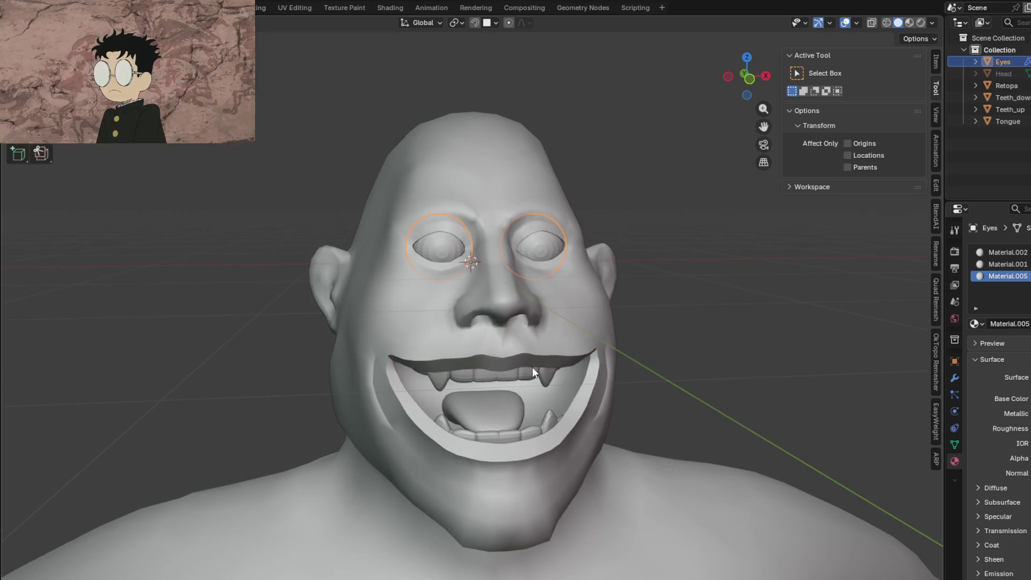
{"action": "left_click", "coordinate": [955, 378]}
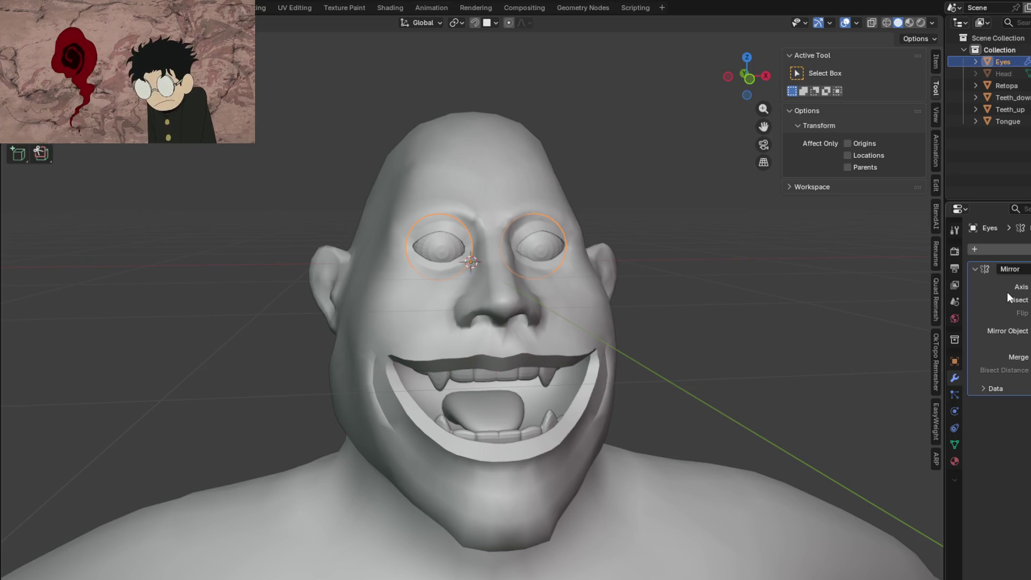
{"action": "key", "text": "ctrl+x"}
{"action": "middle_click_drag", "start_coordinate": [684, 397], "coordinate": [486, 278]}
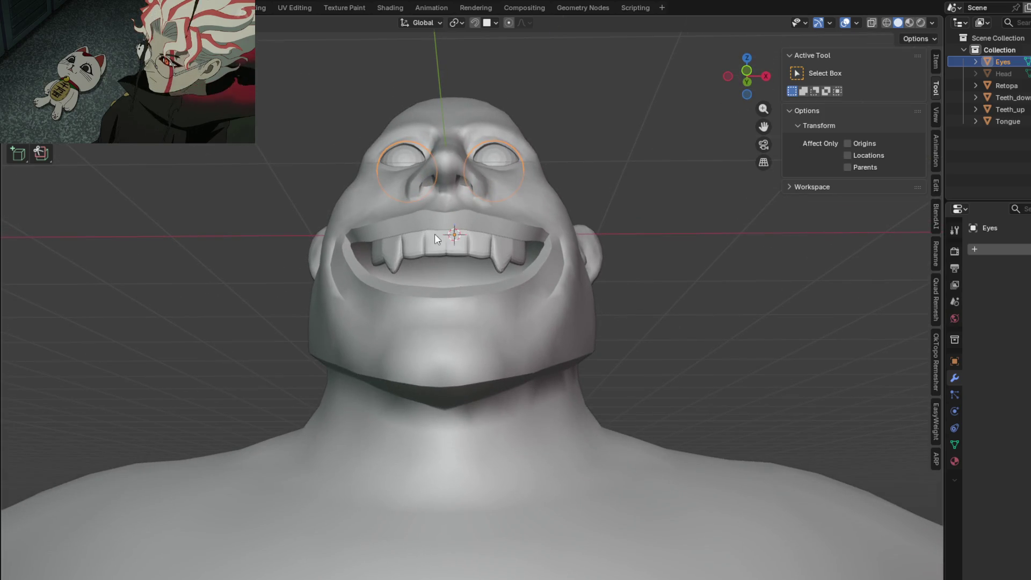
{"action": "left_click", "coordinate": [438, 249]}
Step: Isolate Teeth_up in edit mode and extrude its open end face into a new segment
{"action": "mouse_move", "coordinate": [438, 249]}
{"action": "middle_mouse_down"}
{"action": "mouse_move", "coordinate": [468, 268]}
{"action": "mouse_move", "coordinate": [479, 293]}
{"action": "mouse_move", "coordinate": [512, 307]}
{"action": "mouse_move", "coordinate": [491, 295]}
{"action": "mouse_move", "coordinate": [496, 282]}
{"action": "mouse_move", "coordinate": [472, 292]}
{"action": "mouse_move", "coordinate": [473, 303]}
{"action": "mouse_move", "coordinate": [483, 266]}
{"action": "mouse_move", "coordinate": [501, 394]}
{"action": "mouse_move", "coordinate": [643, 330]}
{"action": "middle_mouse_up"}
{"action": "key", "text": "Tab"}
{"action": "key", "text": "KP_Divide"}
{"action": "left_click", "coordinate": [563, 290]}
{"action": "mouse_move", "coordinate": [581, 300]}
{"action": "middle_mouse_down"}
{"action": "mouse_move", "coordinate": [467, 319]}
{"action": "mouse_move", "coordinate": [455, 377]}
{"action": "mouse_move", "coordinate": [509, 416]}
{"action": "middle_mouse_up"}
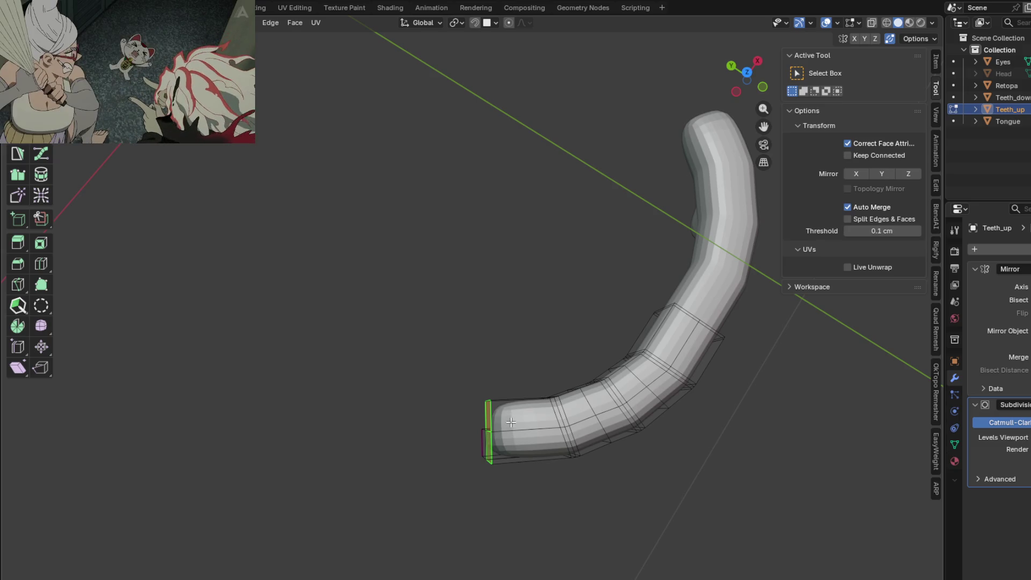
{"action": "key", "text": "e"}
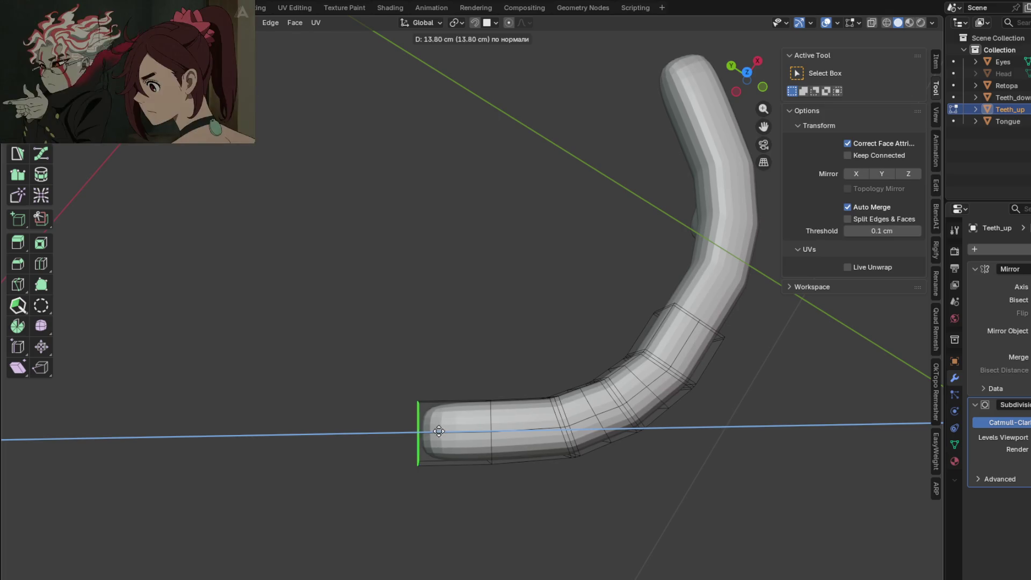
{"action": "left_click", "coordinate": [438, 432]}
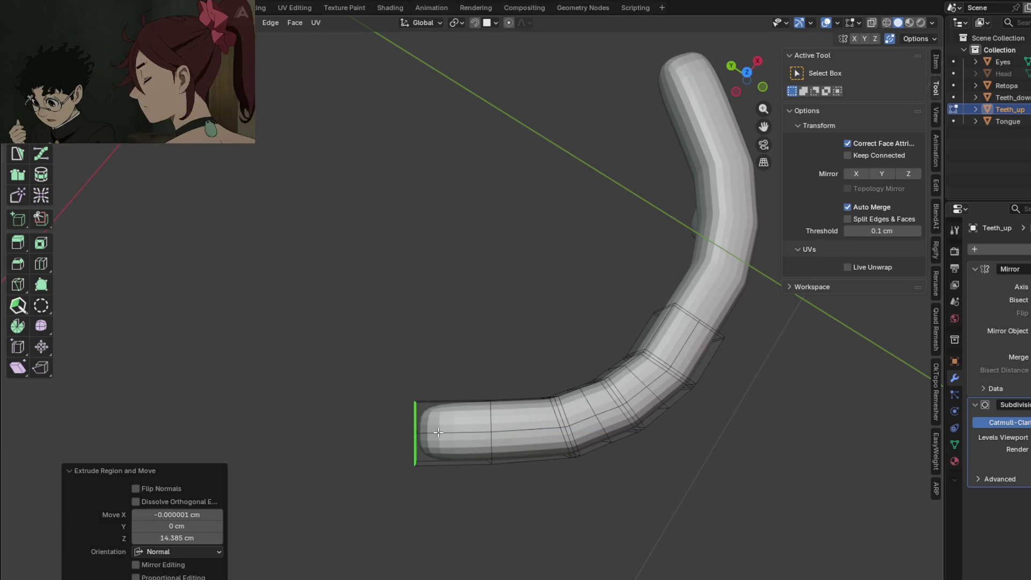
Step: Move the new end edge in the horizontal plane and tilt it to continue the arch
{"action": "mouse_move", "coordinate": [479, 435]}
{"action": "middle_mouse_down"}
{"action": "mouse_move", "coordinate": [391, 427]}
{"action": "mouse_move", "coordinate": [441, 398]}
{"action": "middle_mouse_up"}
{"action": "key", "text": "g"}
{"action": "key", "text": "x"}
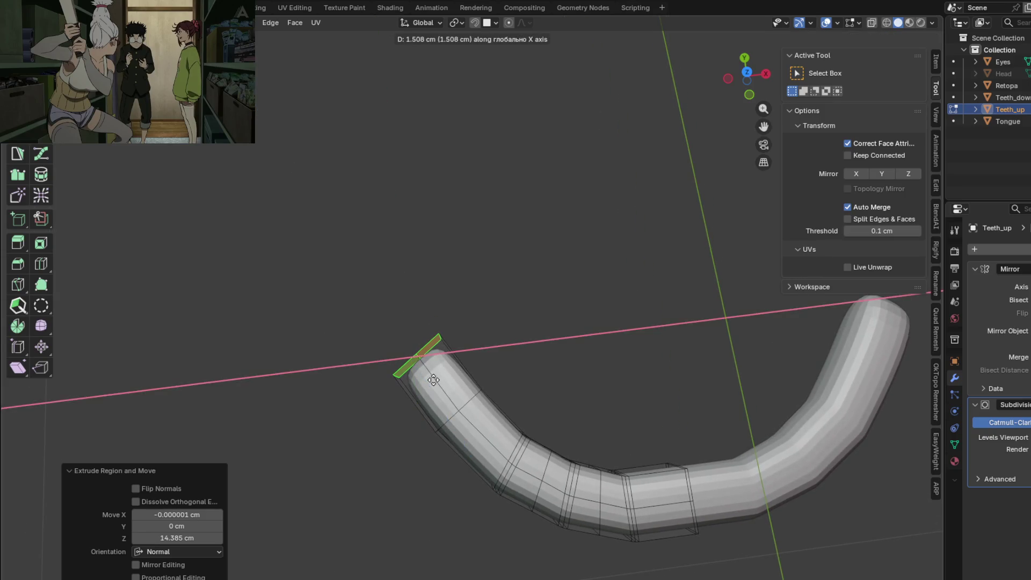
{"action": "key", "text": "Escape"}
{"action": "key", "text": "g"}
{"action": "key", "text": "shift+z"}
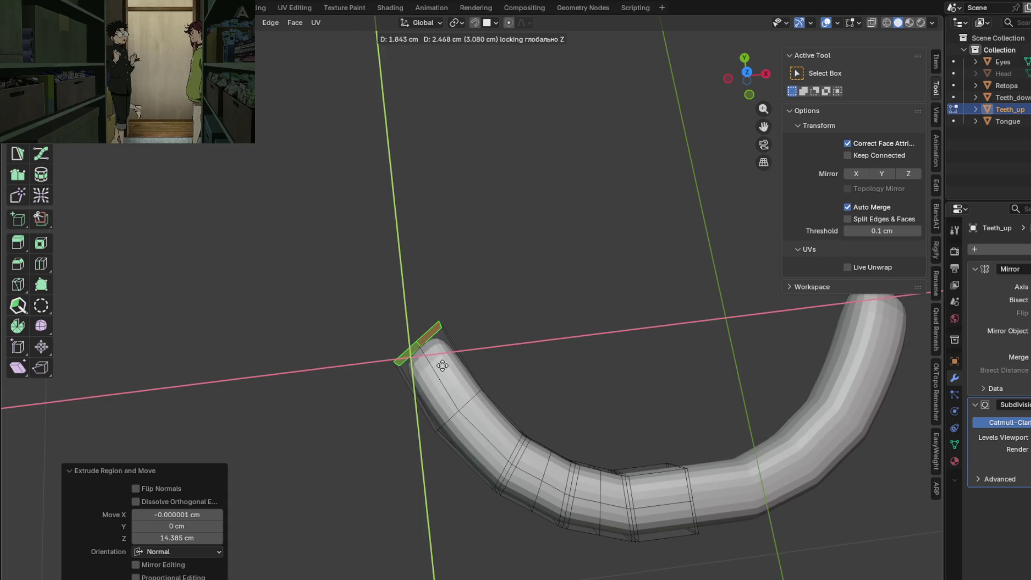
{"action": "left_click", "coordinate": [451, 361]}
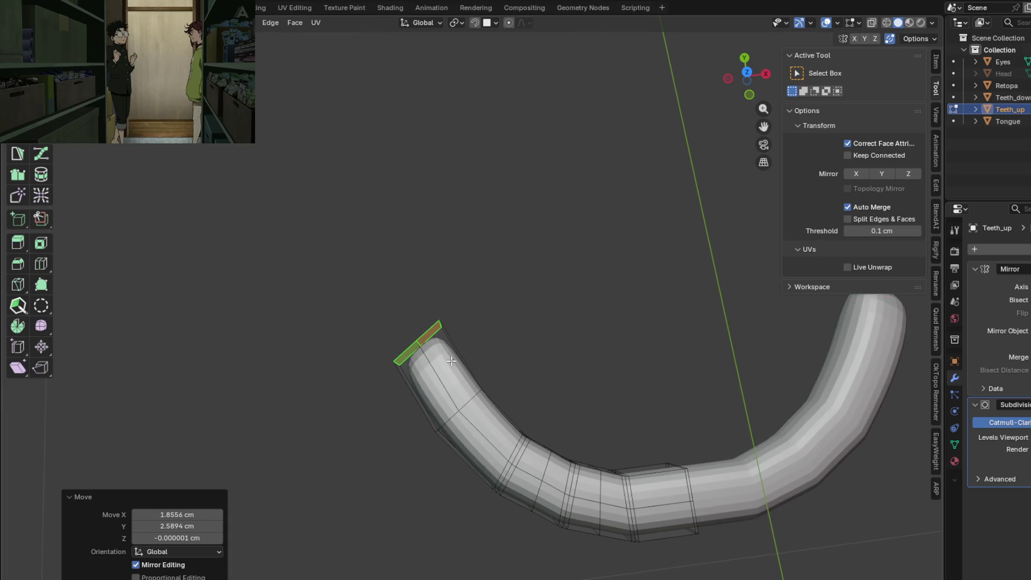
{"action": "left_click", "coordinate": [486, 365]}
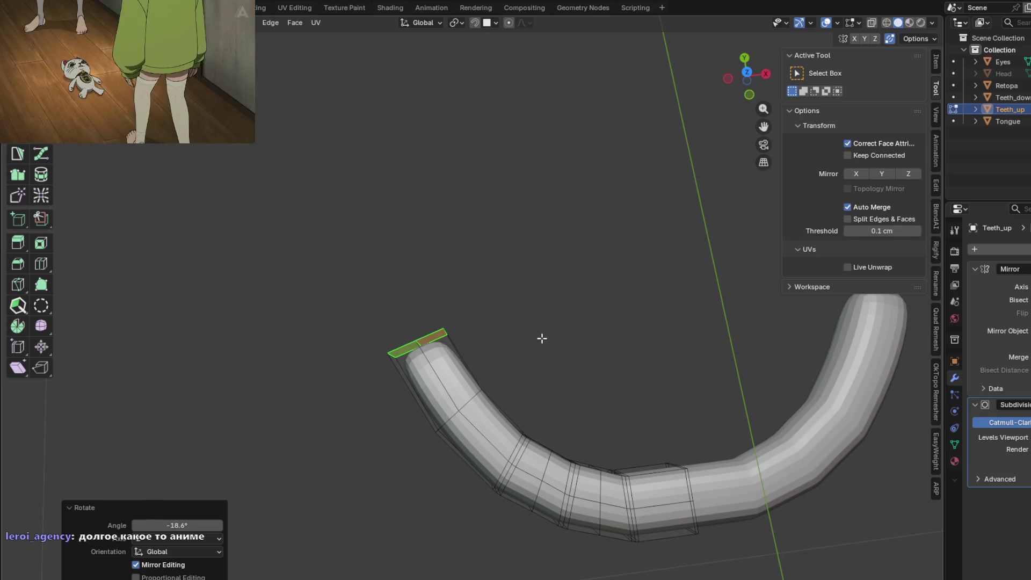
Step: Check the teeth against the see-through head, then isolate the teeth again
{"action": "mouse_move", "coordinate": [539, 380]}
{"action": "middle_mouse_down", "text": "shift"}
{"action": "mouse_move", "coordinate": [533, 330]}
{"action": "mouse_move", "coordinate": [530, 349]}
{"action": "middle_mouse_up", "text": "shift"}
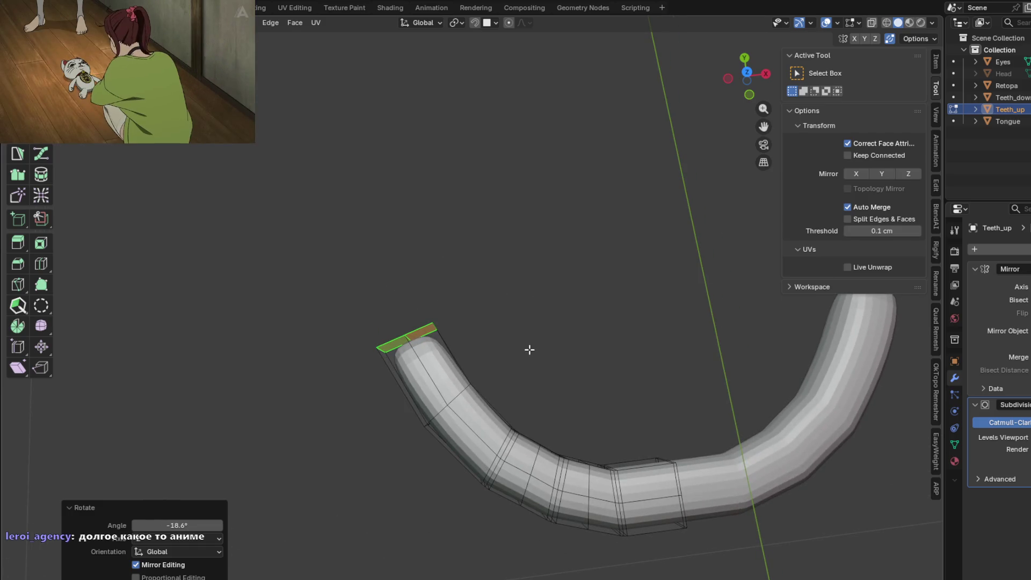
{"action": "mouse_move", "coordinate": [562, 410]}
{"action": "middle_mouse_down"}
{"action": "mouse_move", "coordinate": [626, 202]}
{"action": "mouse_move", "coordinate": [753, 242]}
{"action": "mouse_move", "coordinate": [764, 262]}
{"action": "mouse_move", "coordinate": [582, 407]}
{"action": "middle_mouse_up"}
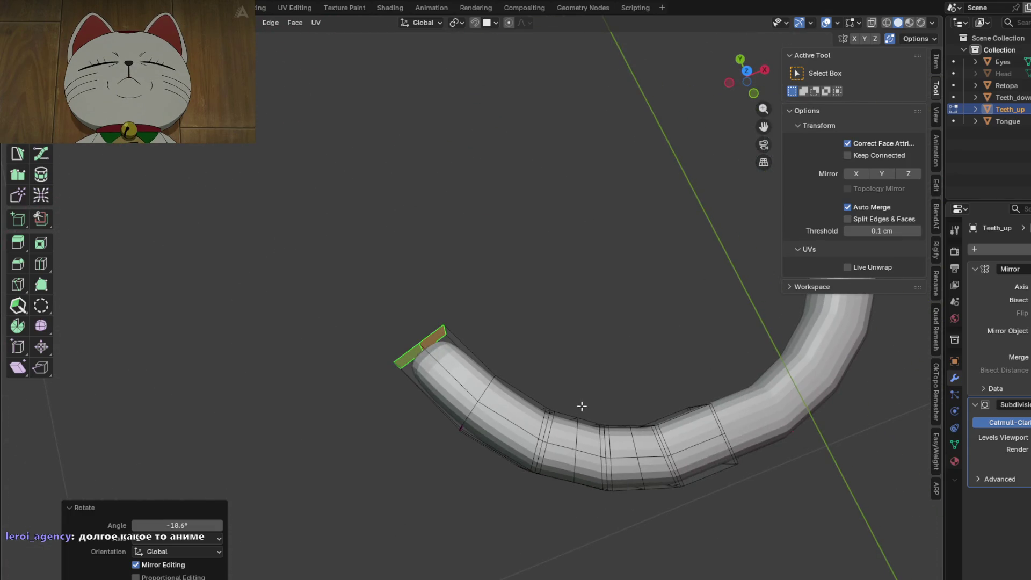
{"action": "key", "text": "KP_Divide"}
{"action": "key", "text": "alt+z"}
{"action": "mouse_move", "coordinate": [585, 404]}
{"action": "middle_mouse_down"}
{"action": "mouse_move", "coordinate": [460, 325]}
{"action": "mouse_move", "coordinate": [490, 366]}
{"action": "mouse_move", "coordinate": [475, 336]}
{"action": "middle_mouse_up"}
{"action": "key", "text": "alt+z"}
{"action": "key", "text": "KP_Divide"}
{"action": "mouse_move", "coordinate": [472, 281]}
{"action": "middle_mouse_down"}
{"action": "mouse_move", "coordinate": [524, 239]}
{"action": "mouse_move", "coordinate": [570, 230]}
{"action": "mouse_move", "coordinate": [566, 196]}
{"action": "mouse_move", "coordinate": [529, 283]}
{"action": "mouse_move", "coordinate": [523, 352]}
{"action": "middle_mouse_up"}
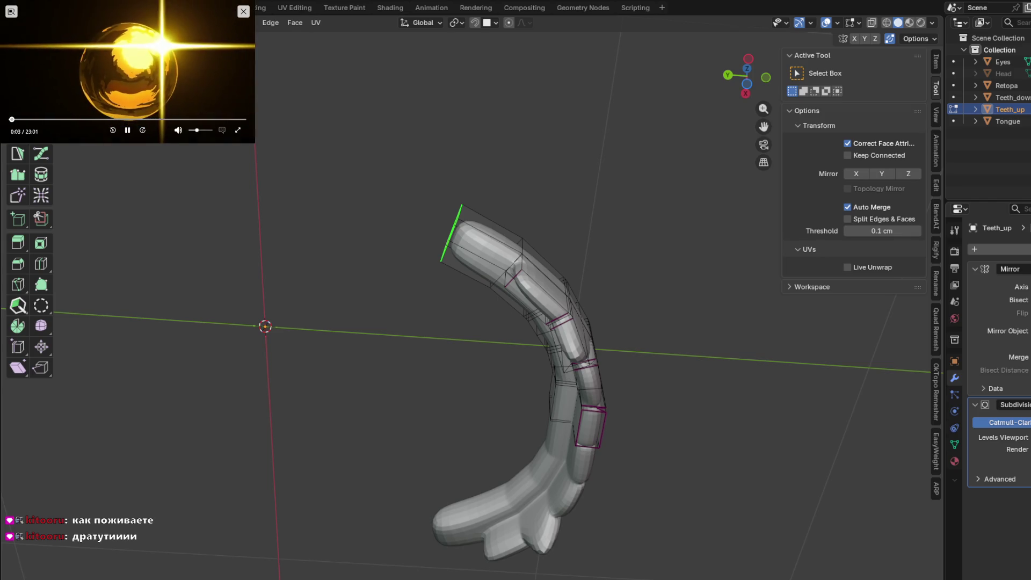
{"action": "mouse_move", "coordinate": [194, 88]}
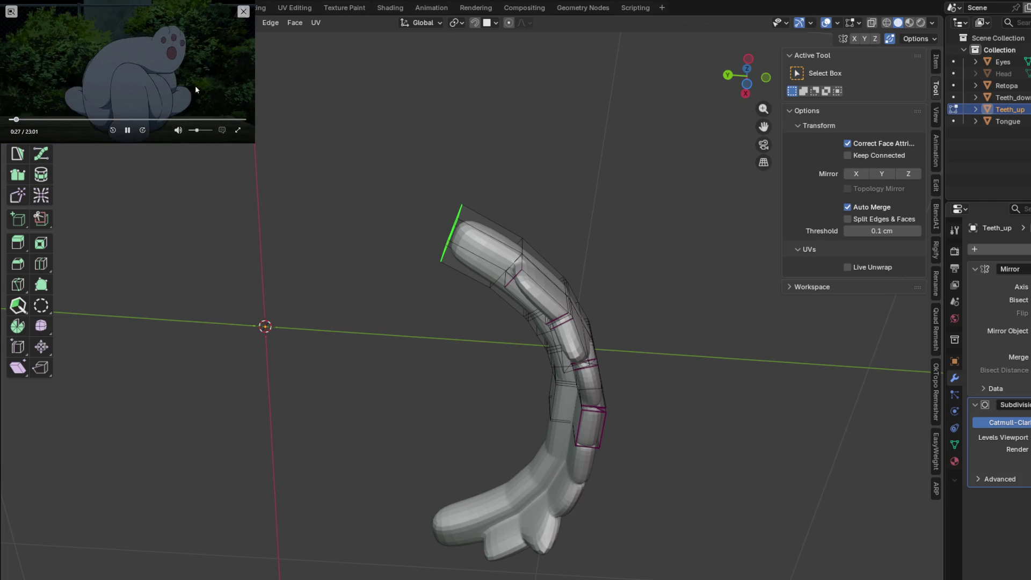
Step: Extrude the end face straight down into a hanging block and add a loop cut across it
{"action": "middle_click_drag", "start_coordinate": [426, 277], "coordinate": [464, 278]}
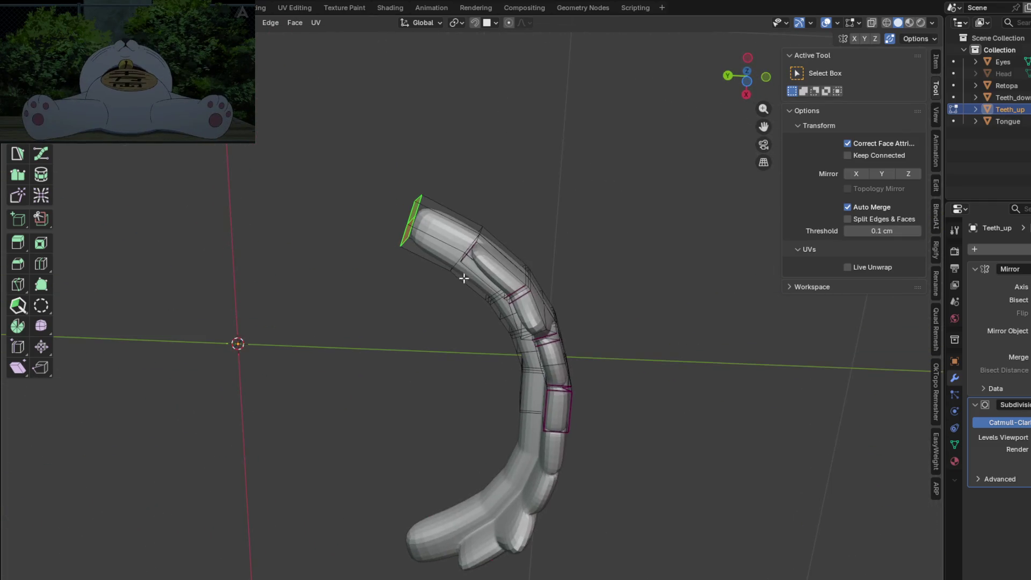
{"action": "middle_click_drag", "start_coordinate": [441, 230], "coordinate": [522, 323]}
{"action": "key", "text": "g"}
{"action": "key", "text": "z"}
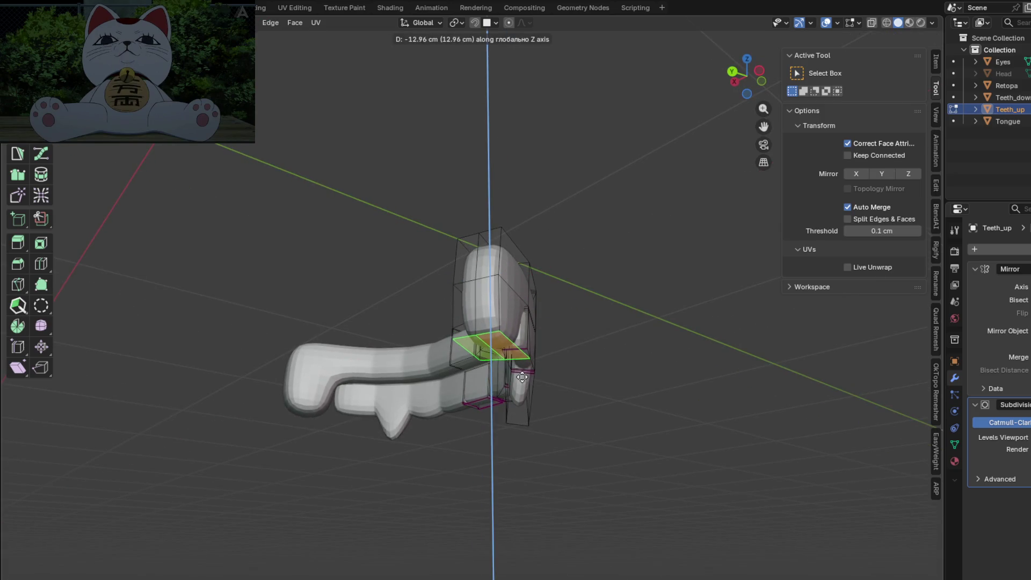
{"action": "left_click", "coordinate": [523, 371]}
{"action": "mouse_move", "coordinate": [523, 371]}
{"action": "middle_mouse_down"}
{"action": "mouse_move", "coordinate": [611, 317]}
{"action": "mouse_move", "coordinate": [684, 362]}
{"action": "mouse_move", "coordinate": [685, 389]}
{"action": "mouse_move", "coordinate": [524, 387]}
{"action": "mouse_move", "coordinate": [435, 346]}
{"action": "mouse_move", "coordinate": [362, 288]}
{"action": "mouse_move", "coordinate": [508, 341]}
{"action": "mouse_move", "coordinate": [410, 245]}
{"action": "mouse_move", "coordinate": [454, 325]}
{"action": "mouse_move", "coordinate": [540, 324]}
{"action": "middle_mouse_up"}
{"action": "left_click", "coordinate": [414, 241]}
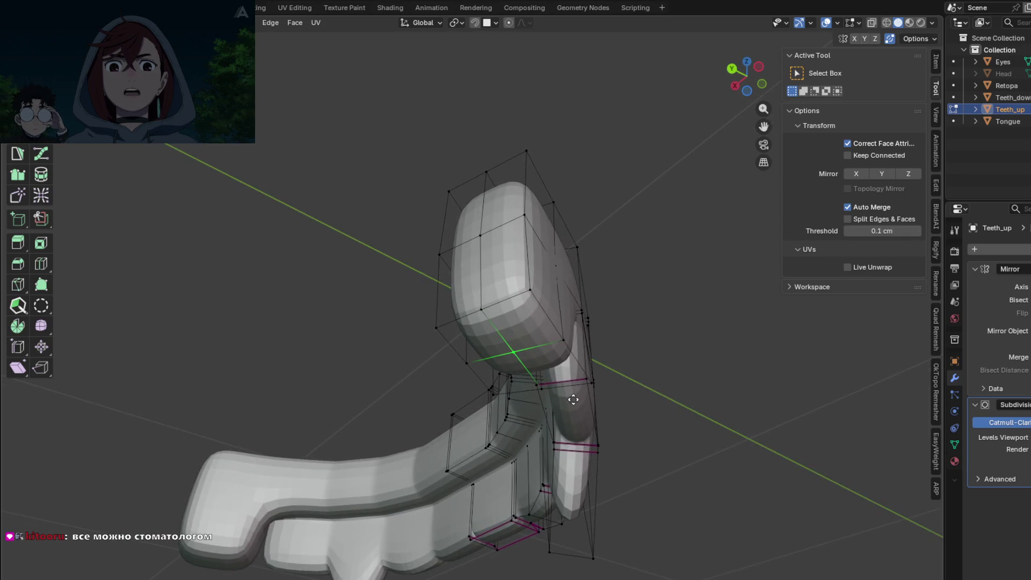
Step: Move the new loop vertically and add another edge loop on the block
{"action": "key", "text": "g"}
{"action": "key", "text": "z"}
{"action": "left_click", "coordinate": [576, 381]}
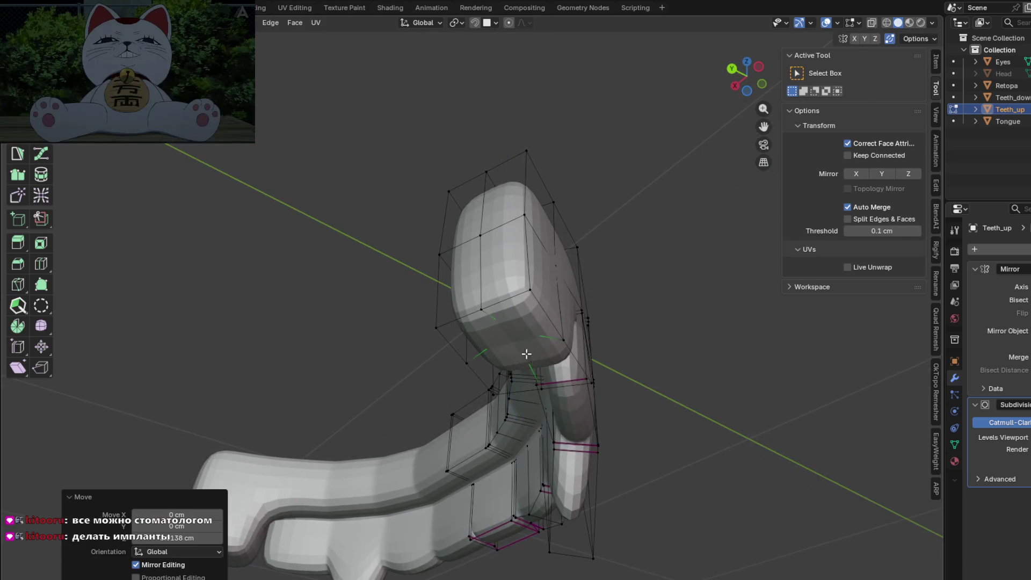
{"action": "key", "text": "ctrl+r"}
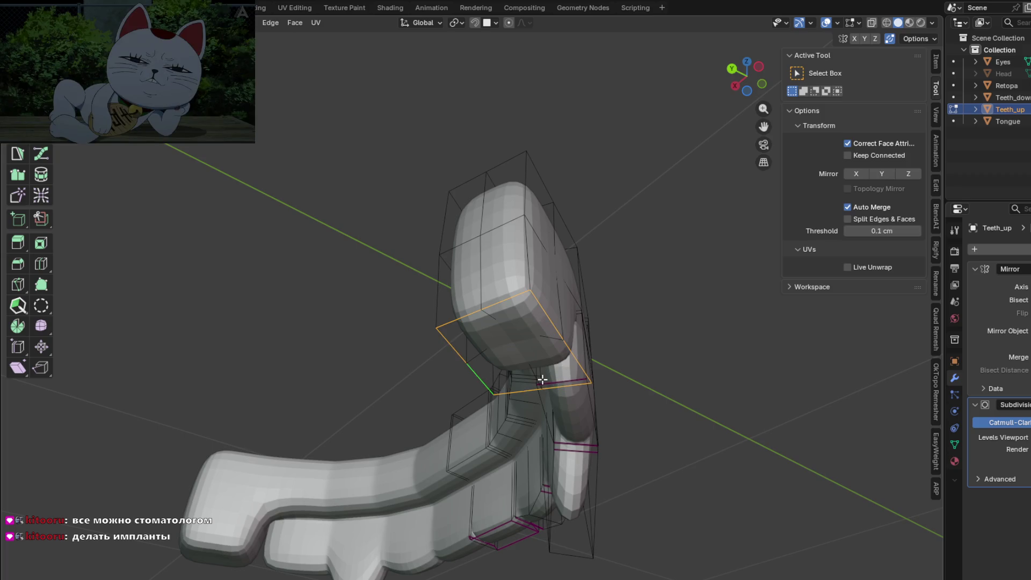
{"action": "left_click", "coordinate": [542, 379]}
Step: Crease the block's edges at about 0.26 and then 0.37 so its corners stay sharp
{"action": "right_click", "coordinate": [543, 380]}
{"action": "key", "text": "ctrl+e"}
{"action": "left_click", "coordinate": [548, 383]}
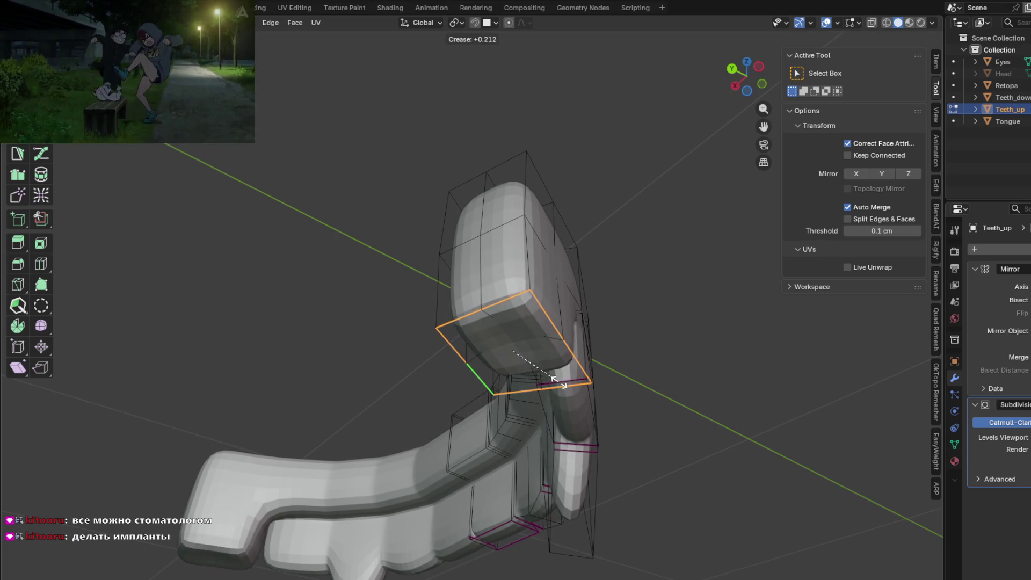
{"action": "left_click", "coordinate": [554, 381]}
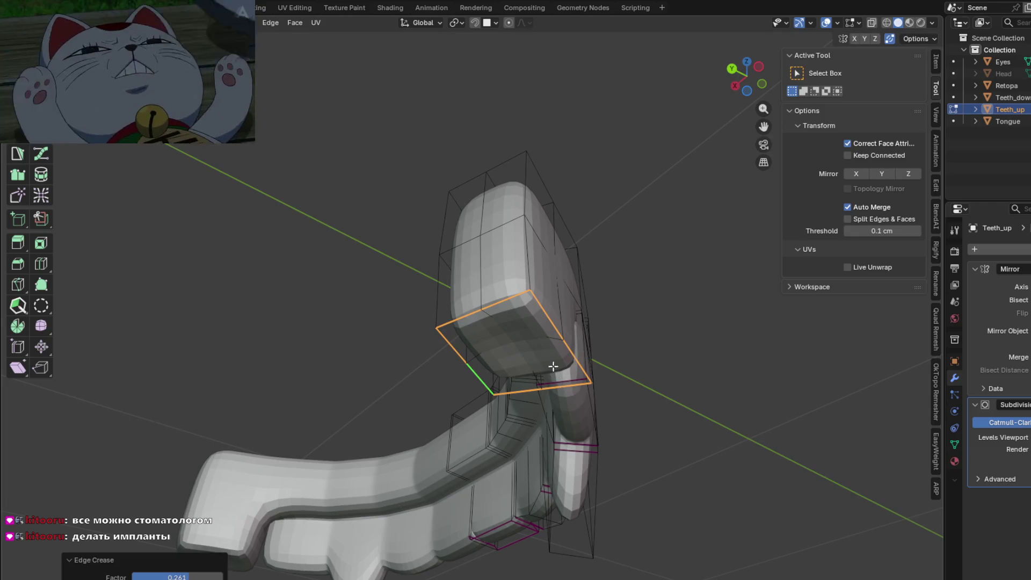
{"action": "middle_click_drag", "start_coordinate": [554, 381], "coordinate": [393, 327]}
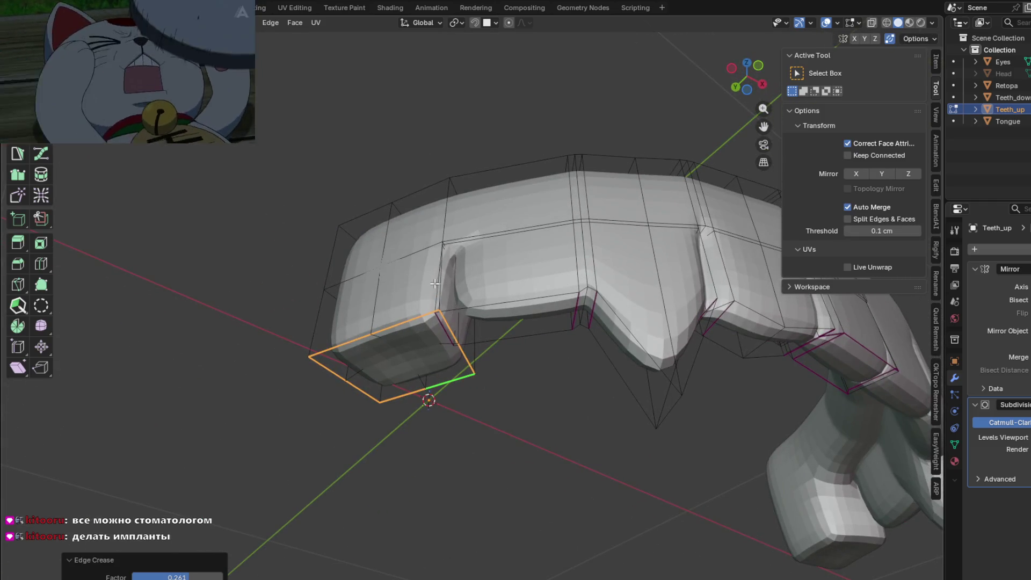
{"action": "key", "text": "alt+a"}
{"action": "mouse_move", "coordinate": [467, 339]}
{"action": "middle_mouse_down"}
{"action": "mouse_move", "coordinate": [381, 301]}
{"action": "mouse_move", "coordinate": [465, 253]}
{"action": "mouse_move", "coordinate": [453, 340]}
{"action": "mouse_move", "coordinate": [555, 366]}
{"action": "middle_mouse_up"}
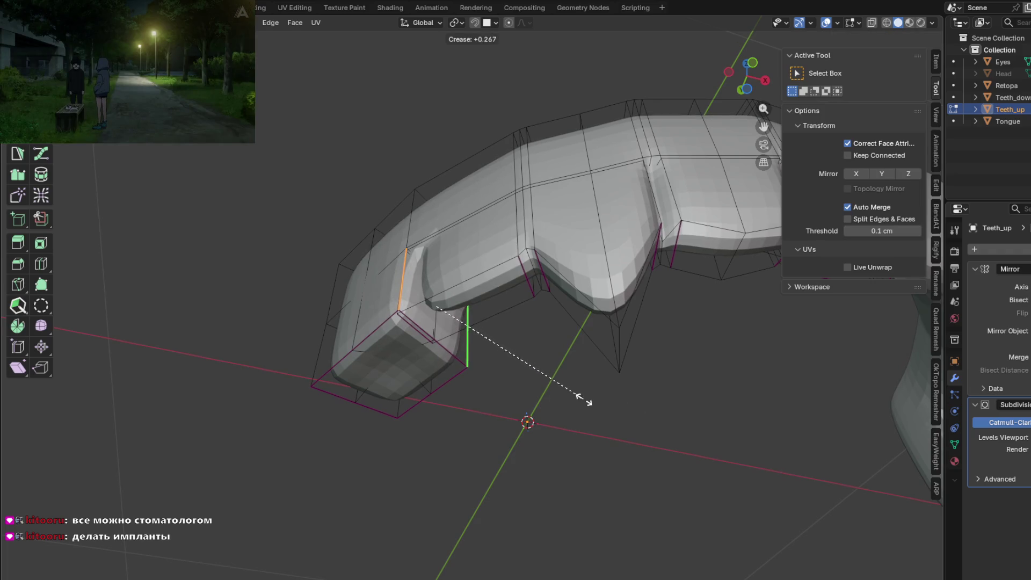
{"action": "left_click", "coordinate": [598, 405]}
{"action": "middle_click_drag", "start_coordinate": [643, 379], "coordinate": [569, 455]}
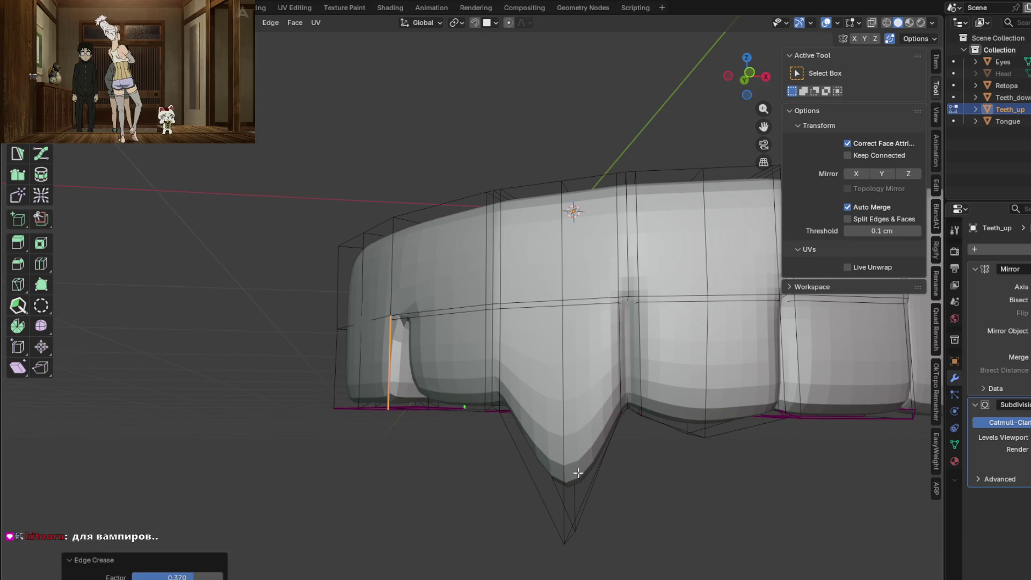
Step: Adjust the central fang tip's height along Z over several moves
{"action": "mouse_move", "coordinate": [697, 544]}
{"action": "middle_mouse_down", "text": "shift"}
{"action": "mouse_move", "coordinate": [573, 442]}
{"action": "mouse_move", "coordinate": [415, 440]}
{"action": "mouse_move", "coordinate": [518, 467]}
{"action": "mouse_move", "coordinate": [479, 468]}
{"action": "middle_mouse_up", "text": "shift"}
{"action": "key", "text": "g"}
{"action": "key", "text": "z"}
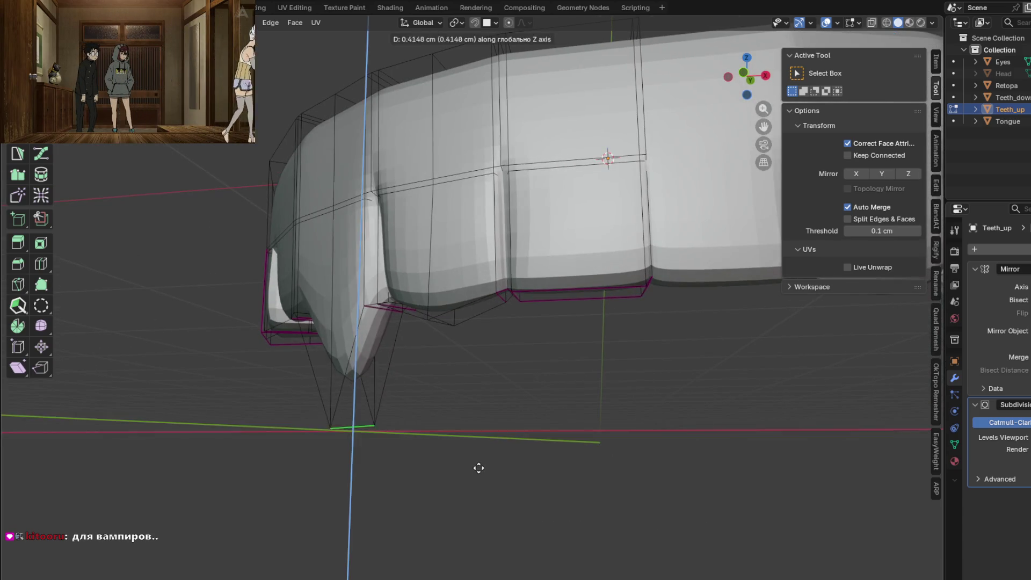
{"action": "left_click", "coordinate": [476, 426]}
{"action": "mouse_move", "coordinate": [474, 426]}
{"action": "middle_mouse_down"}
{"action": "mouse_move", "coordinate": [557, 437]}
{"action": "mouse_move", "coordinate": [572, 460]}
{"action": "middle_mouse_up"}
{"action": "key", "text": "g"}
{"action": "key", "text": "z"}
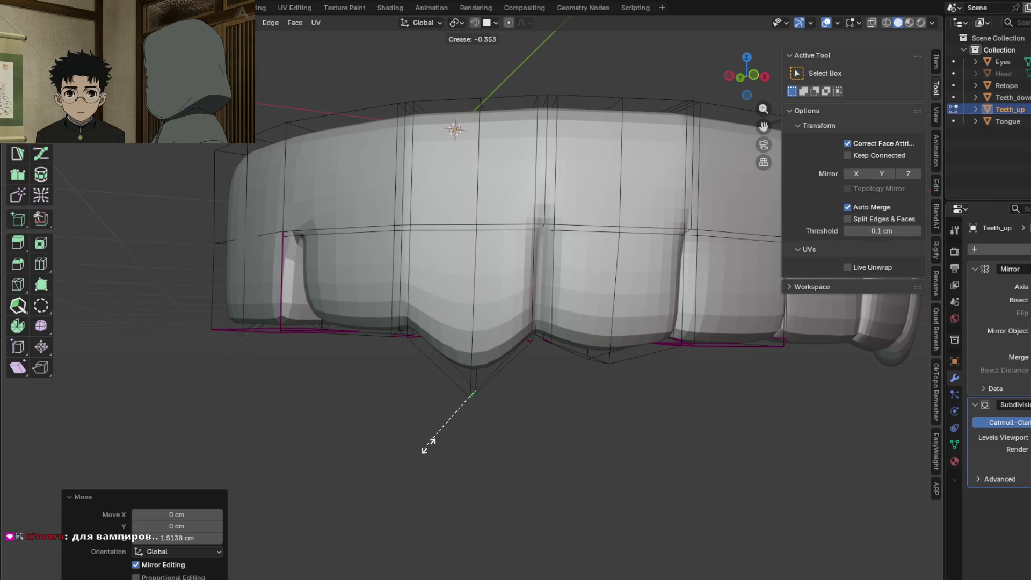
{"action": "key", "text": "g"}
{"action": "key", "text": "z"}
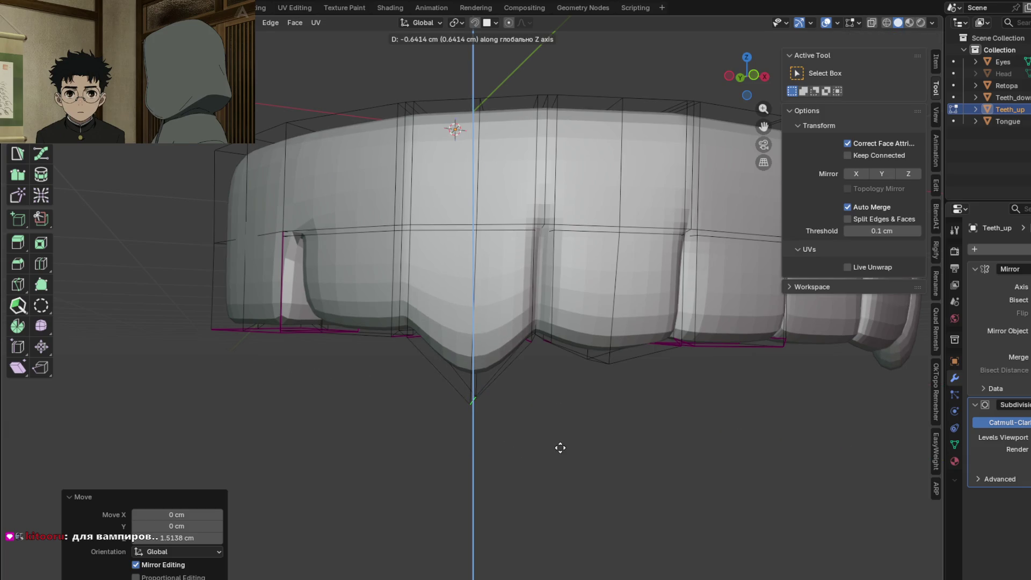
{"action": "left_click", "coordinate": [560, 447]}
Step: Crease the fang edges at about 0.24 and inspect the teeth from several angles
{"action": "key", "text": "shift+e"}
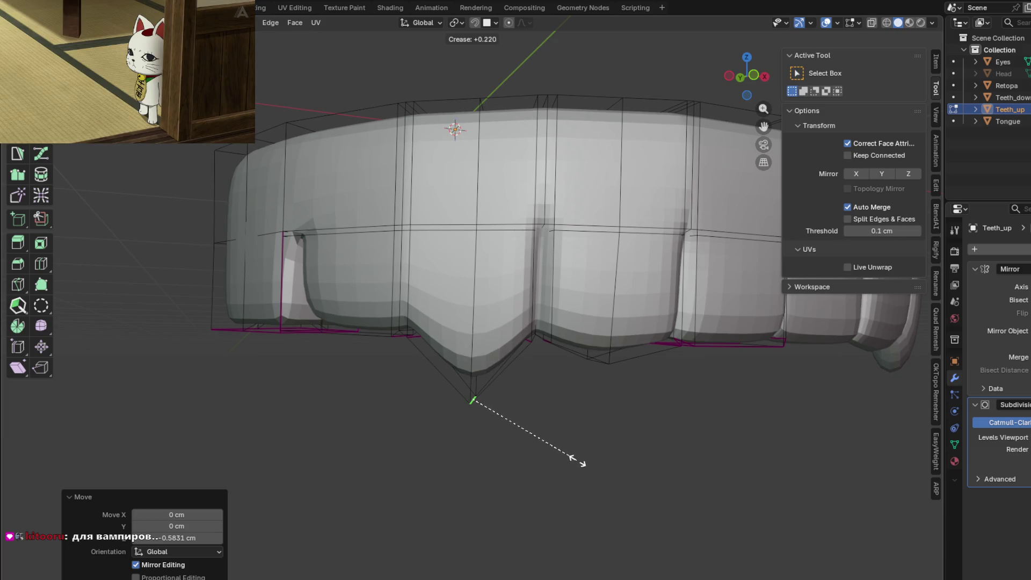
{"action": "left_click", "coordinate": [578, 462]}
{"action": "mouse_move", "coordinate": [594, 451]}
{"action": "middle_mouse_down"}
{"action": "mouse_move", "coordinate": [459, 452]}
{"action": "mouse_move", "coordinate": [431, 433]}
{"action": "mouse_move", "coordinate": [368, 430]}
{"action": "mouse_move", "coordinate": [260, 444]}
{"action": "mouse_move", "coordinate": [334, 417]}
{"action": "mouse_move", "coordinate": [447, 464]}
{"action": "middle_mouse_up"}
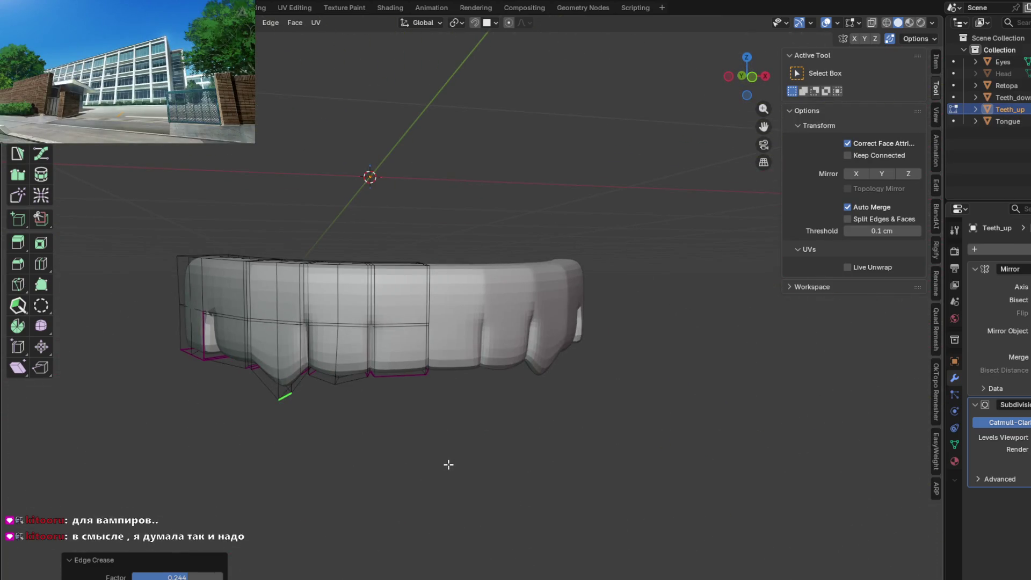
{"action": "mouse_move", "coordinate": [443, 466]}
{"action": "middle_mouse_down"}
{"action": "mouse_move", "coordinate": [279, 449]}
{"action": "mouse_move", "coordinate": [299, 465]}
{"action": "mouse_move", "coordinate": [404, 484]}
{"action": "mouse_move", "coordinate": [417, 559]}
{"action": "mouse_move", "coordinate": [397, 561]}
{"action": "mouse_move", "coordinate": [375, 488]}
{"action": "mouse_move", "coordinate": [372, 420]}
{"action": "mouse_move", "coordinate": [521, 410]}
{"action": "mouse_move", "coordinate": [617, 362]}
{"action": "mouse_move", "coordinate": [516, 421]}
{"action": "mouse_move", "coordinate": [502, 390]}
{"action": "mouse_move", "coordinate": [518, 398]}
{"action": "mouse_move", "coordinate": [480, 502]}
{"action": "middle_mouse_up"}
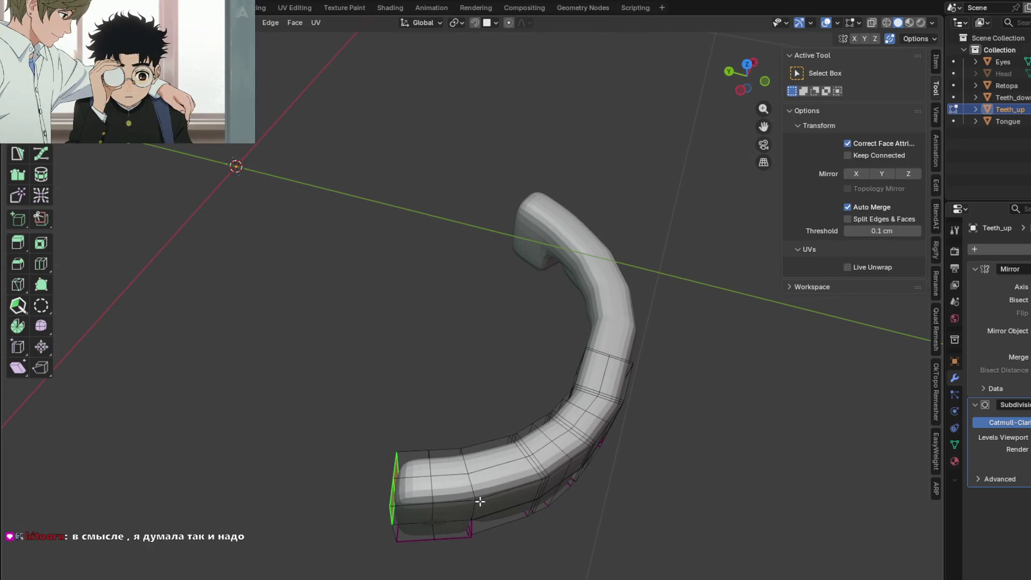
Step: Extrude the arch's end face, then move and rotate the new end edge into an angled position
{"action": "key", "text": "KP_7"}
{"action": "middle_click_drag", "start_coordinate": [363, 352], "coordinate": [418, 412], "text": "shift"}
{"action": "key", "text": "e"}
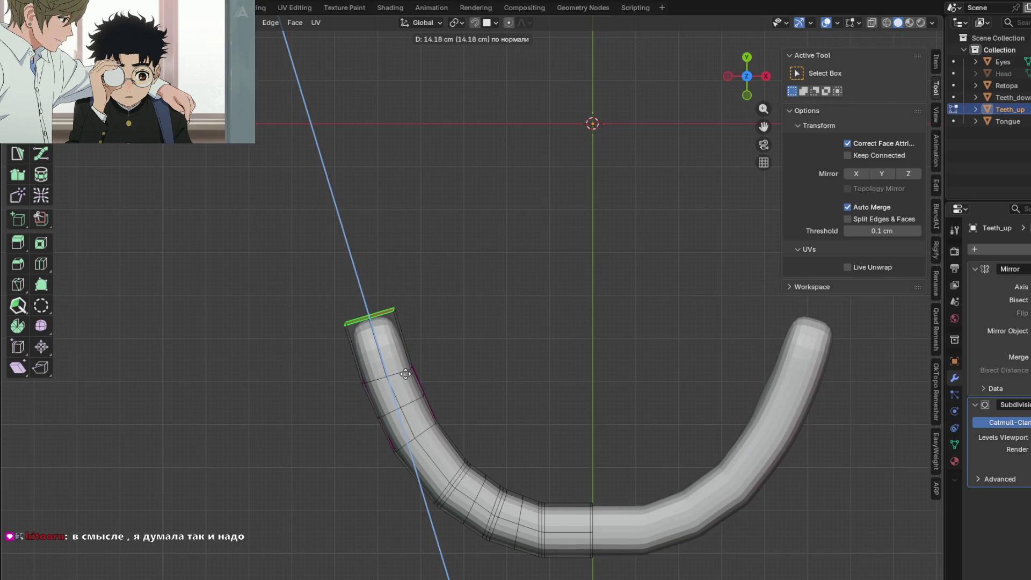
{"action": "key", "text": "Escape"}
{"action": "key", "text": "g"}
{"action": "key", "text": "shift+z"}
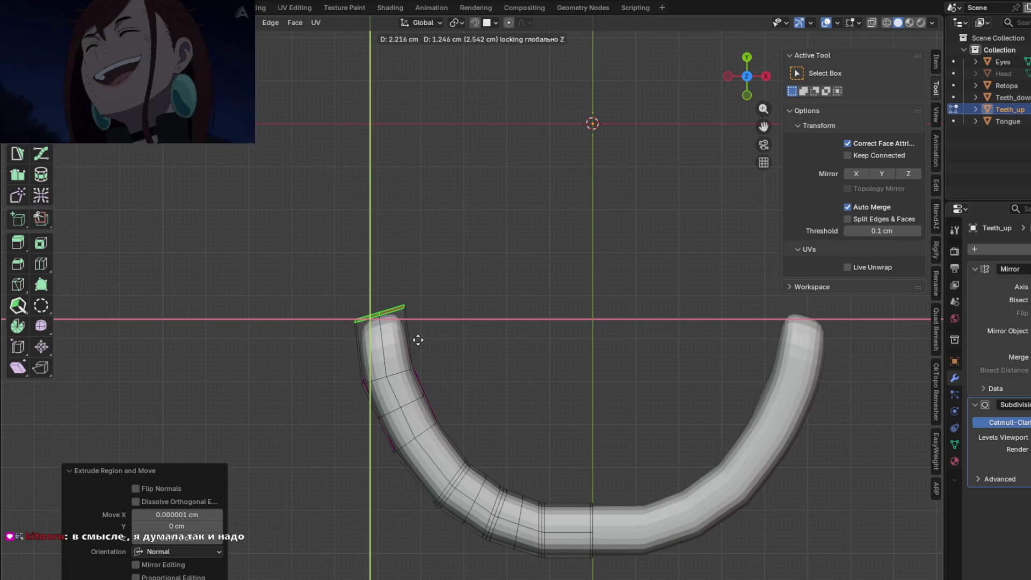
{"action": "left_click", "coordinate": [420, 337]}
{"action": "key", "text": "r"}
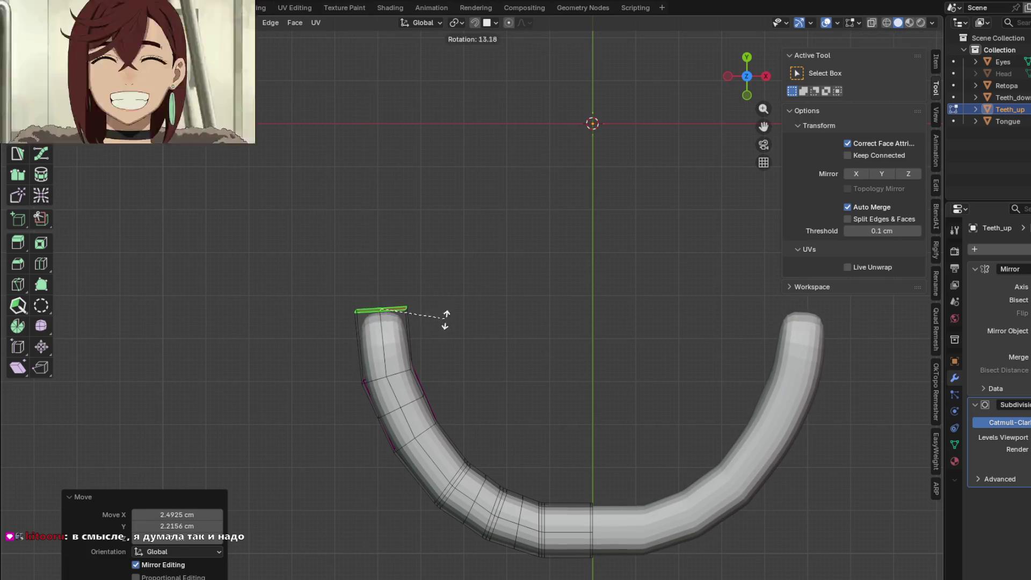
{"action": "left_click", "coordinate": [444, 323]}
Step: Crease the end edge loop and extrude the tube's end face outward along its normal
{"action": "mouse_move", "coordinate": [444, 322]}
{"action": "middle_mouse_down"}
{"action": "mouse_move", "coordinate": [495, 376]}
{"action": "mouse_move", "coordinate": [550, 283]}
{"action": "mouse_move", "coordinate": [567, 283]}
{"action": "mouse_move", "coordinate": [559, 338]}
{"action": "mouse_move", "coordinate": [557, 233]}
{"action": "mouse_move", "coordinate": [484, 311]}
{"action": "mouse_move", "coordinate": [493, 301]}
{"action": "mouse_move", "coordinate": [530, 351]}
{"action": "middle_mouse_up"}
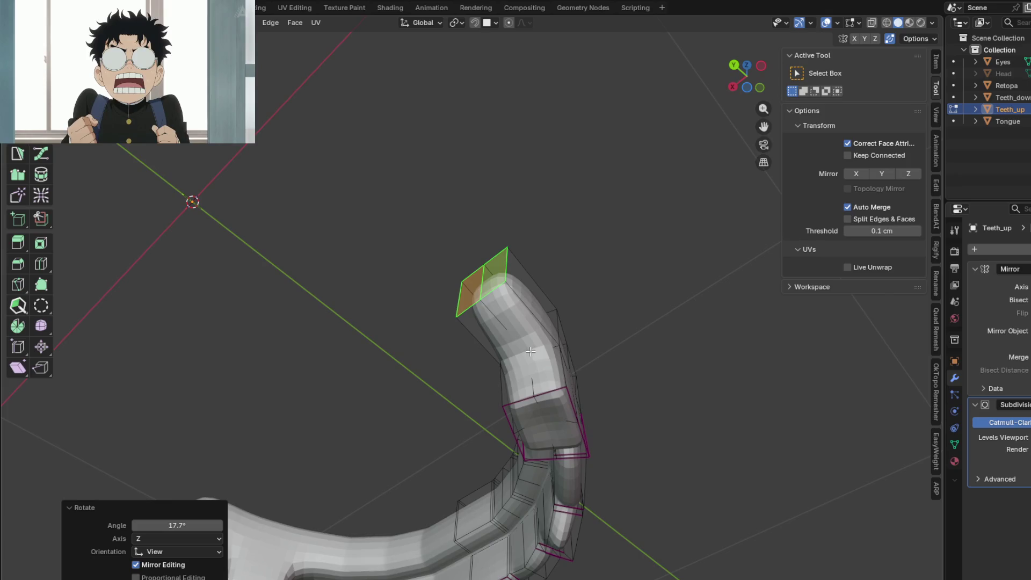
{"action": "left_click", "coordinate": [574, 364]}
{"action": "middle_click_drag", "start_coordinate": [574, 365], "coordinate": [508, 319]}
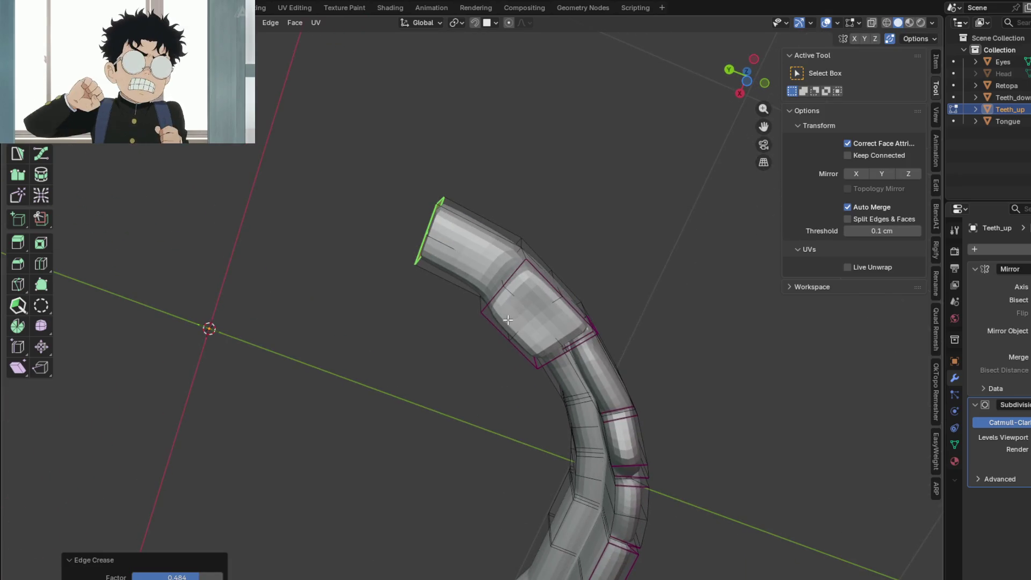
{"action": "left_click", "coordinate": [447, 267]}
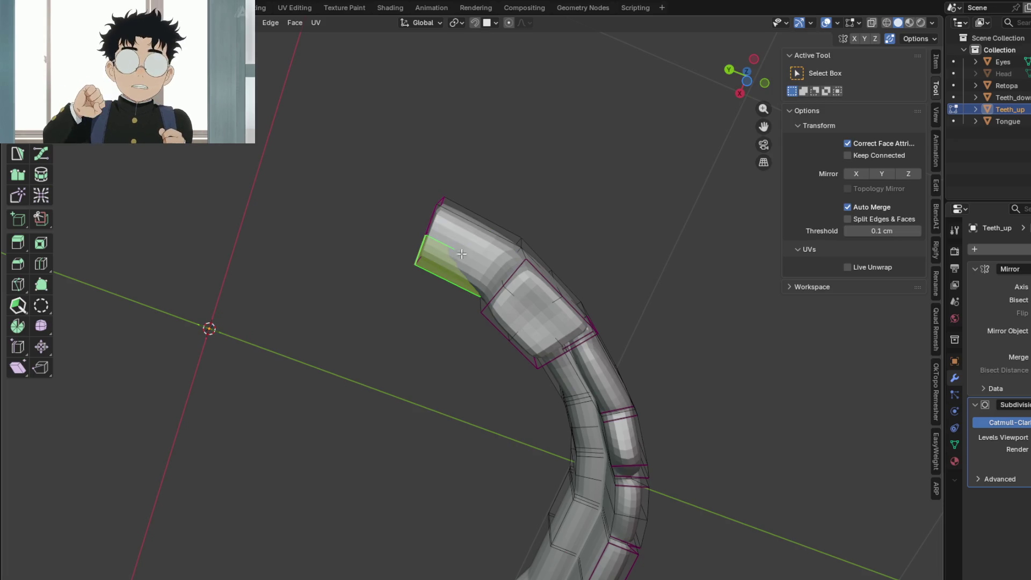
{"action": "mouse_move", "coordinate": [462, 253]}
{"action": "middle_mouse_down"}
{"action": "mouse_move", "coordinate": [454, 386]}
{"action": "mouse_move", "coordinate": [396, 276]}
{"action": "mouse_move", "coordinate": [401, 349]}
{"action": "mouse_move", "coordinate": [379, 367]}
{"action": "mouse_move", "coordinate": [463, 371]}
{"action": "mouse_move", "coordinate": [481, 418]}
{"action": "mouse_move", "coordinate": [507, 362]}
{"action": "middle_mouse_up"}
{"action": "key", "text": "e"}
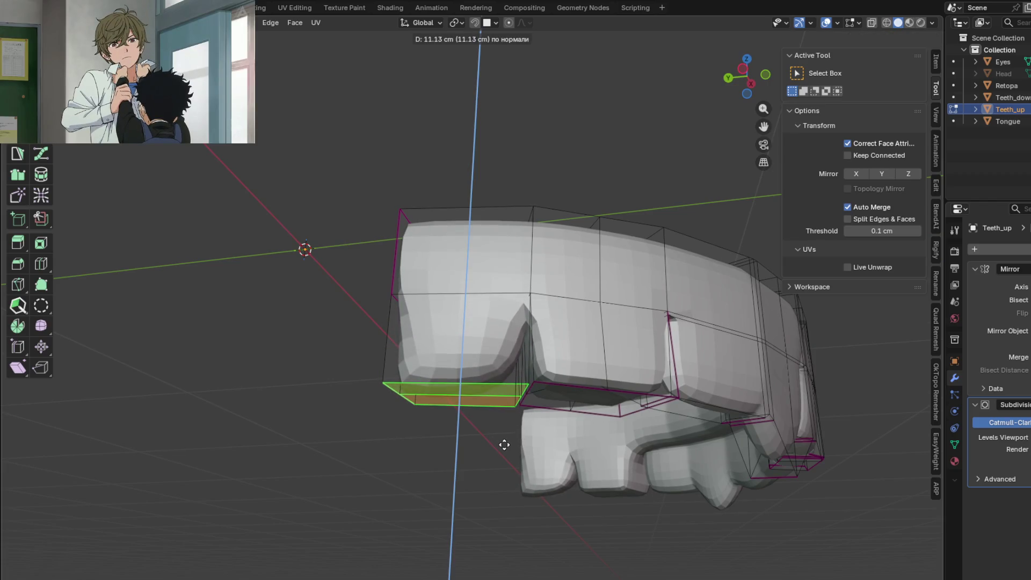
Step: Confirm the extrusion, lower the bottom edge and crease it sharply with Shift+E
{"action": "left_click", "coordinate": [506, 439]}
{"action": "middle_click_drag", "start_coordinate": [506, 437], "coordinate": [505, 462]}
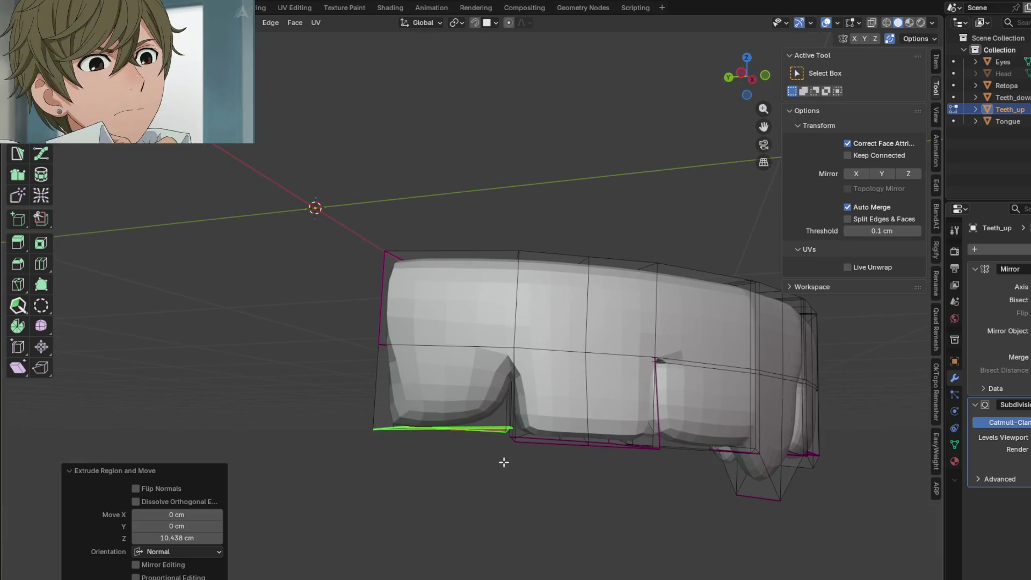
{"action": "key", "text": "g"}
{"action": "key", "text": "x"}
{"action": "left_click", "coordinate": [503, 471]}
{"action": "key", "text": "shift+e"}
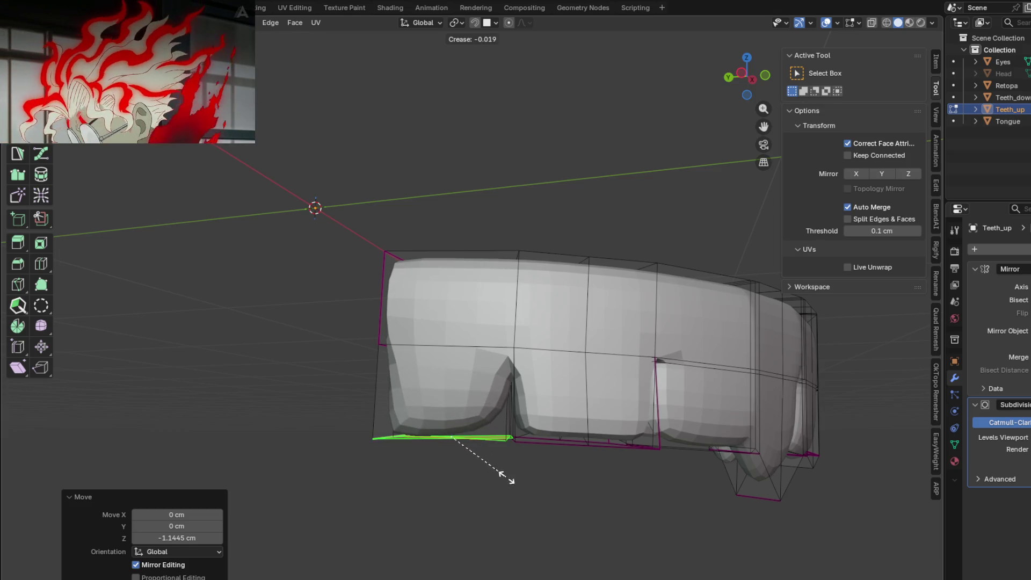
{"action": "left_click", "coordinate": [385, 459]}
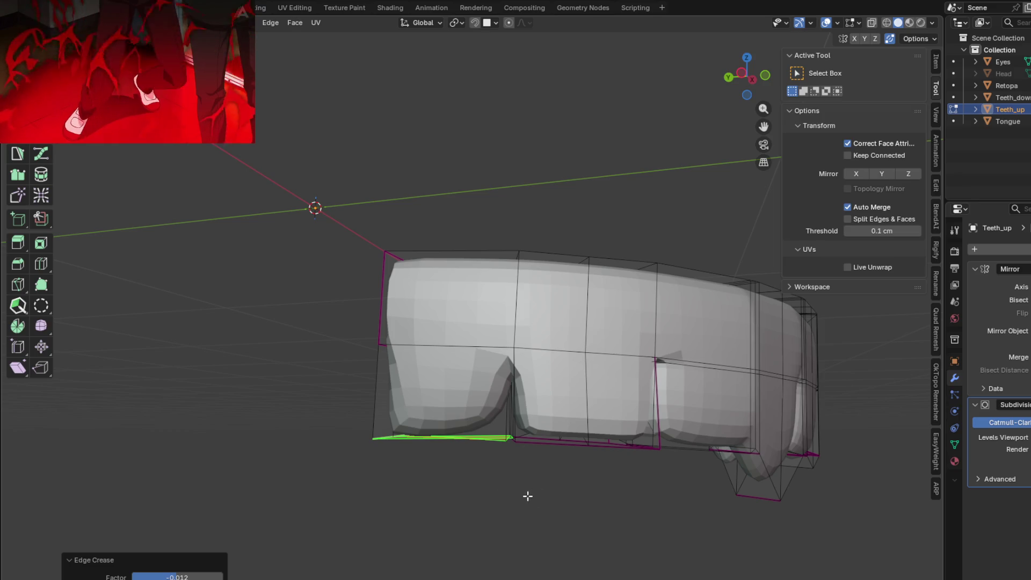
{"action": "middle_click_drag", "start_coordinate": [527, 495], "coordinate": [585, 492]}
{"action": "key", "text": "shift+e"}
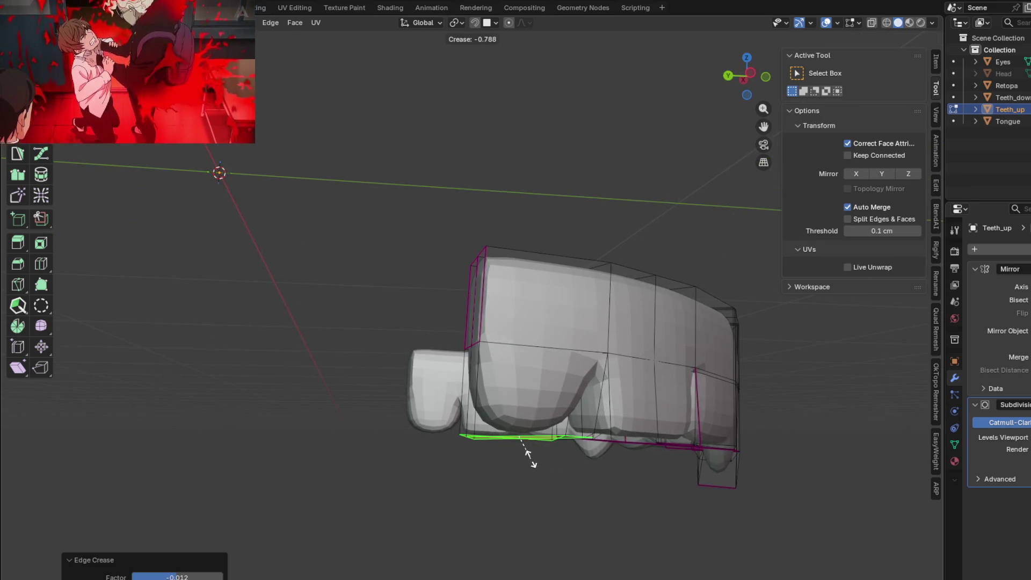
{"action": "left_click", "coordinate": [524, 446]}
Step: Reshape the tooth heights with vertical edge moves and crease the bottom edge again
{"action": "middle_click_drag", "start_coordinate": [524, 446], "coordinate": [543, 490]}
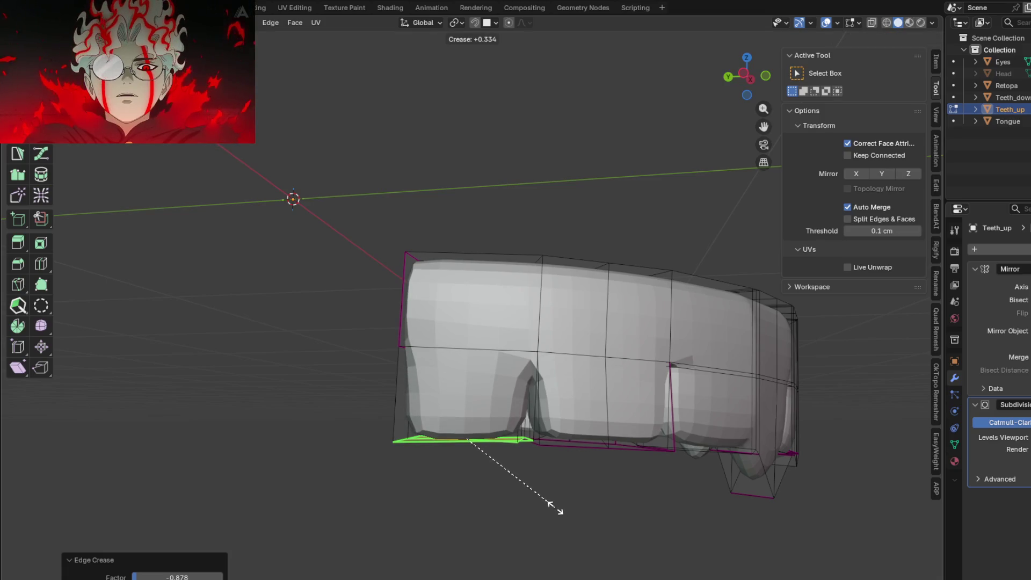
{"action": "mouse_move", "coordinate": [559, 482]}
{"action": "middle_mouse_down"}
{"action": "mouse_move", "coordinate": [564, 353]}
{"action": "mouse_move", "coordinate": [509, 421]}
{"action": "mouse_move", "coordinate": [508, 438]}
{"action": "mouse_move", "coordinate": [569, 491]}
{"action": "mouse_move", "coordinate": [611, 506]}
{"action": "mouse_move", "coordinate": [576, 486]}
{"action": "mouse_move", "coordinate": [607, 491]}
{"action": "middle_mouse_up"}
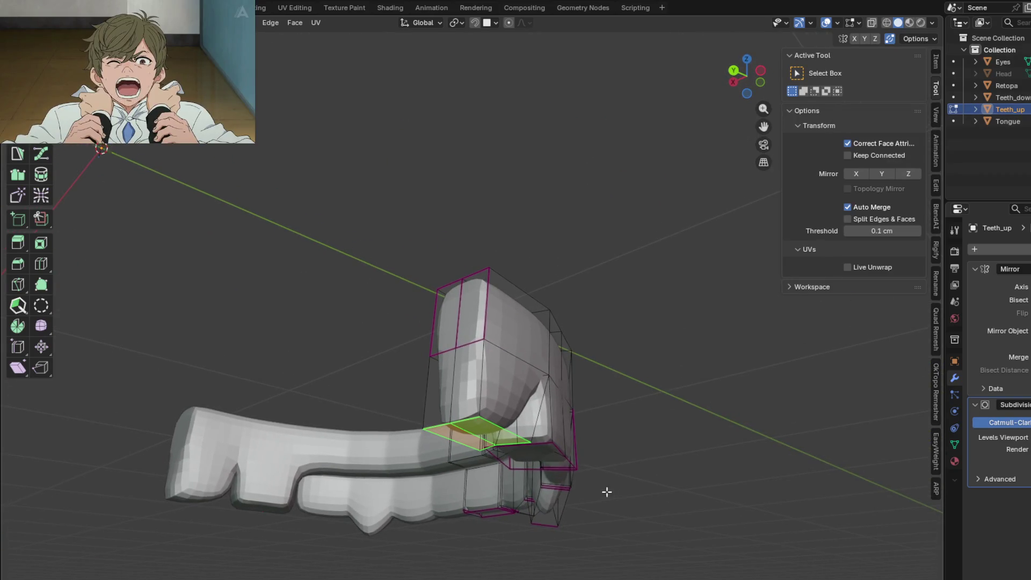
{"action": "mouse_move", "coordinate": [547, 477]}
{"action": "middle_mouse_down"}
{"action": "mouse_move", "coordinate": [596, 472]}
{"action": "mouse_move", "coordinate": [604, 407]}
{"action": "mouse_move", "coordinate": [570, 444]}
{"action": "mouse_move", "coordinate": [594, 491]}
{"action": "mouse_move", "coordinate": [443, 483]}
{"action": "mouse_move", "coordinate": [504, 490]}
{"action": "middle_mouse_up"}
{"action": "key", "text": "g"}
{"action": "key", "text": "x"}
{"action": "key", "text": "z"}
{"action": "left_click", "coordinate": [582, 504]}
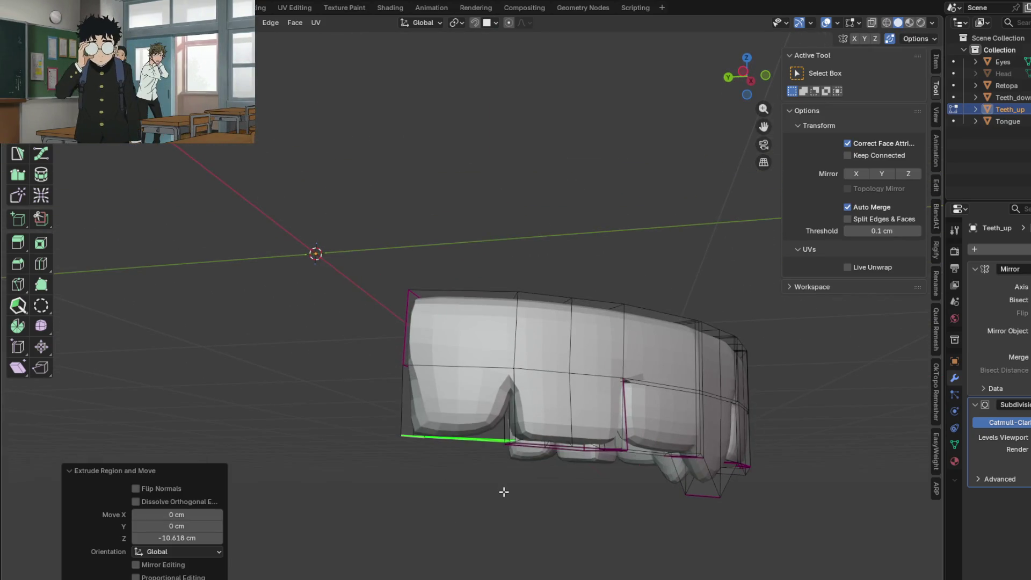
{"action": "key", "text": "g"}
{"action": "key", "text": "z"}
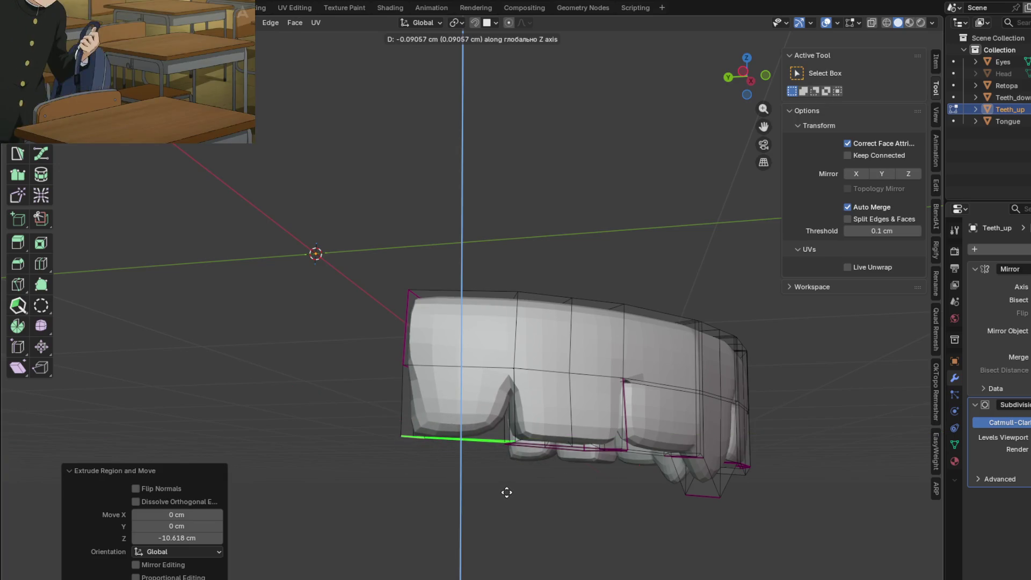
{"action": "left_click", "coordinate": [509, 494]}
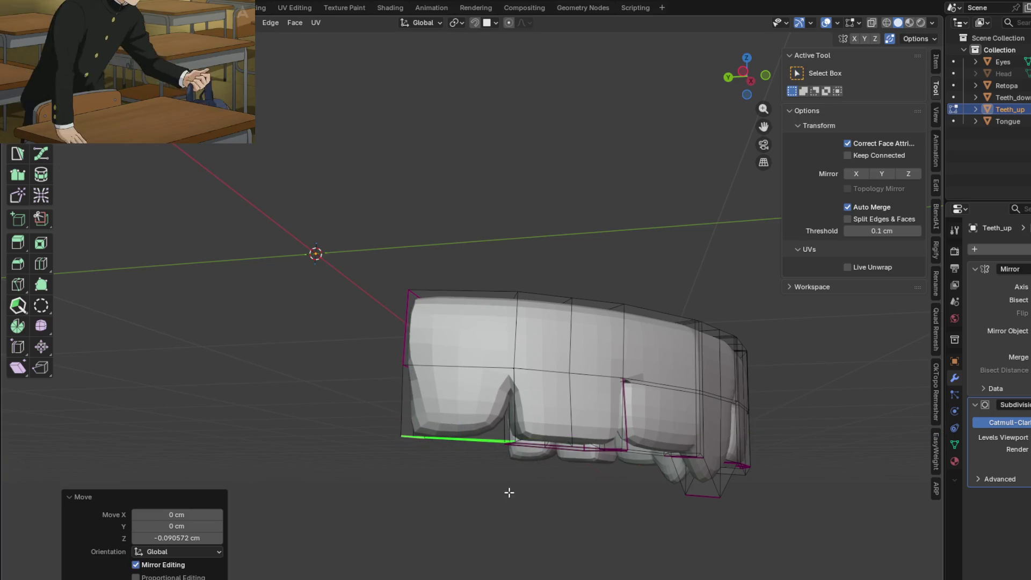
{"action": "left_click", "coordinate": [471, 447]}
{"action": "key", "text": "shift+e"}
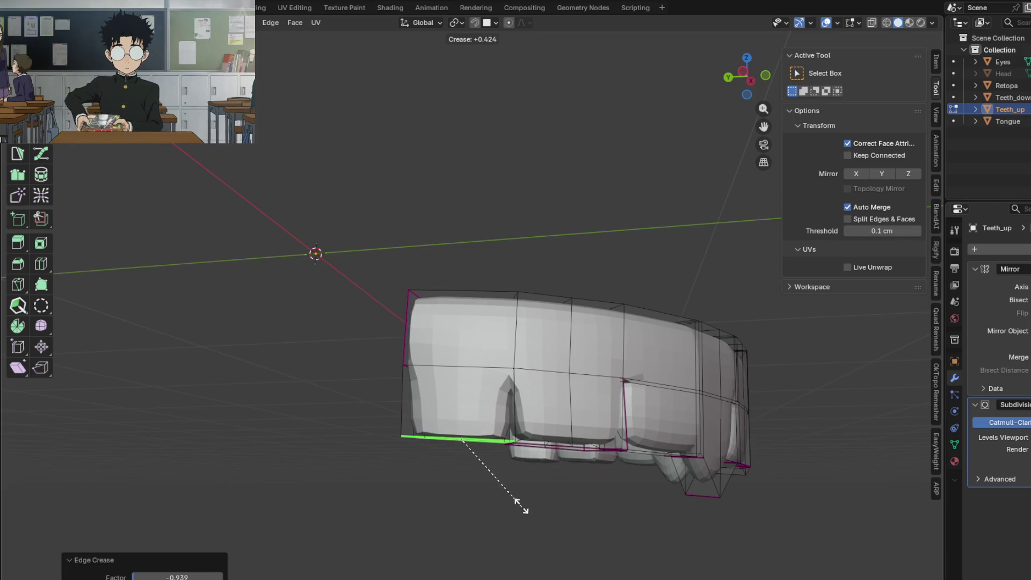
{"action": "left_click", "coordinate": [518, 501]}
Step: Add a loop cut on the end tooth and adjust its new edge vertically
{"action": "middle_click_drag", "start_coordinate": [518, 501], "coordinate": [468, 332]}
{"action": "key", "text": "ctrl+r"}
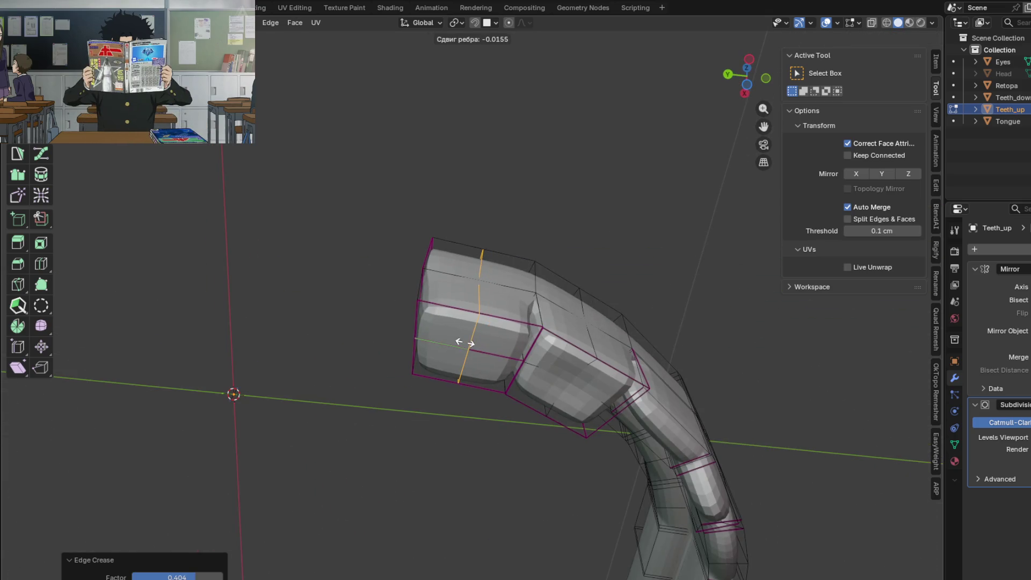
{"action": "left_click", "coordinate": [465, 343]}
{"action": "middle_click_drag", "start_coordinate": [483, 410], "coordinate": [449, 360]}
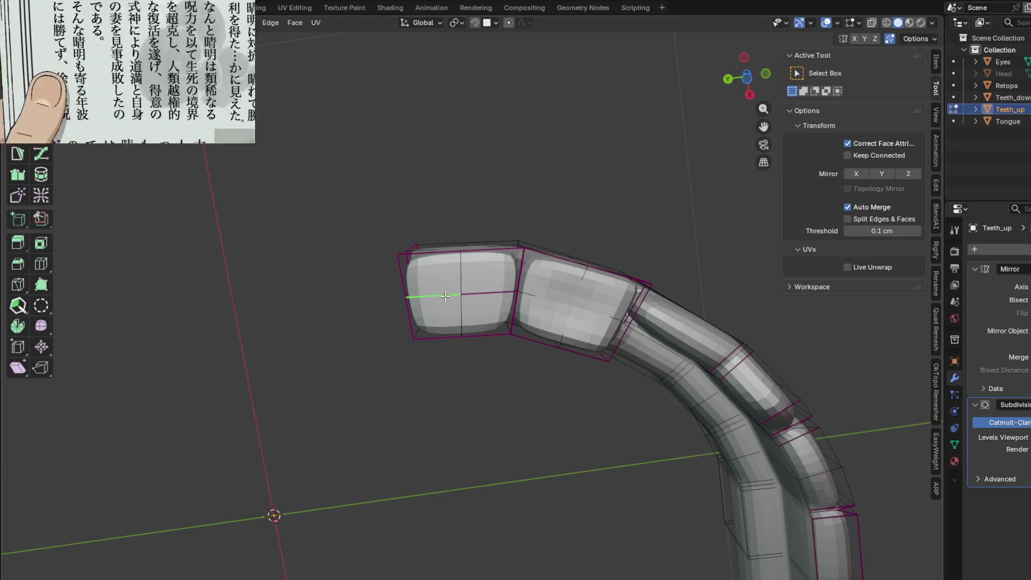
{"action": "mouse_move", "coordinate": [445, 297]}
{"action": "middle_mouse_down"}
{"action": "mouse_move", "coordinate": [467, 388]}
{"action": "mouse_move", "coordinate": [586, 360]}
{"action": "mouse_move", "coordinate": [642, 436]}
{"action": "mouse_move", "coordinate": [478, 460]}
{"action": "middle_mouse_up"}
{"action": "key", "text": "g"}
{"action": "key", "text": "z"}
{"action": "left_click", "coordinate": [476, 381]}
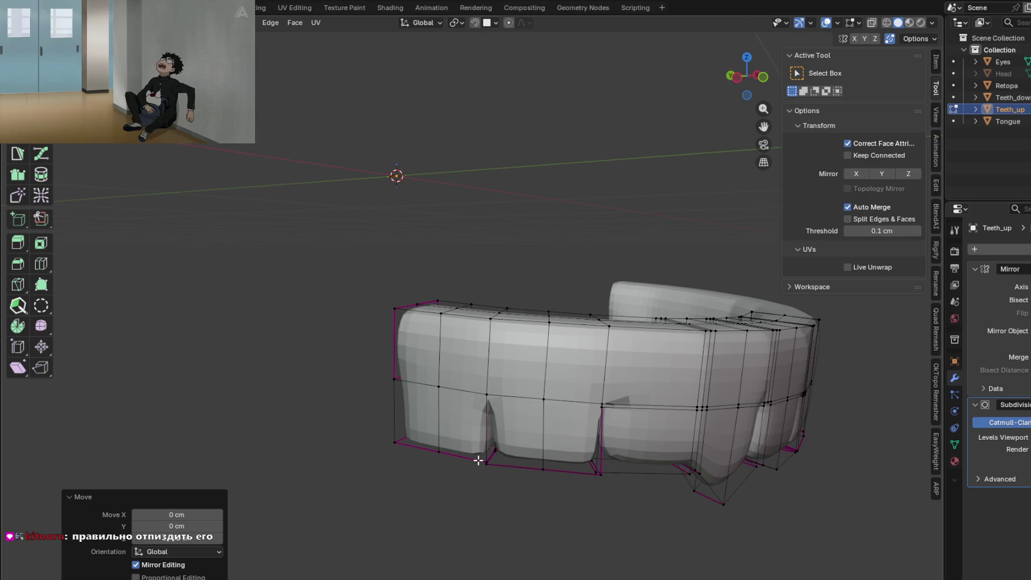
{"action": "scroll", "coordinate": [629, 455], "scroll_direction": "up", "scroll_amount": 3}
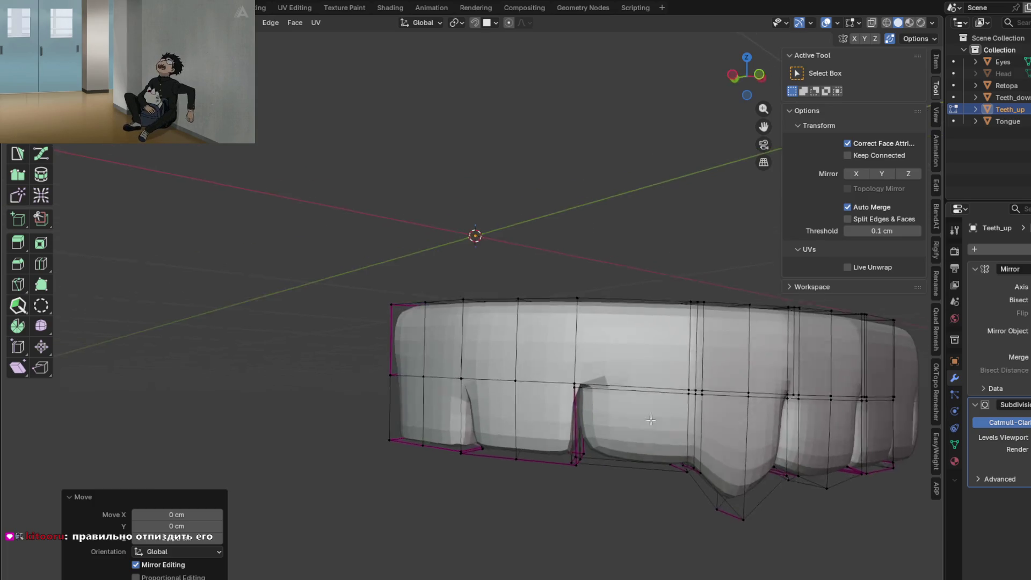
Step: Crease the vertical edges between the front teeth via the Edge menu
{"action": "mouse_move", "coordinate": [629, 455]}
{"action": "middle_mouse_down"}
{"action": "mouse_move", "coordinate": [545, 386]}
{"action": "mouse_move", "coordinate": [296, 371]}
{"action": "middle_mouse_up"}
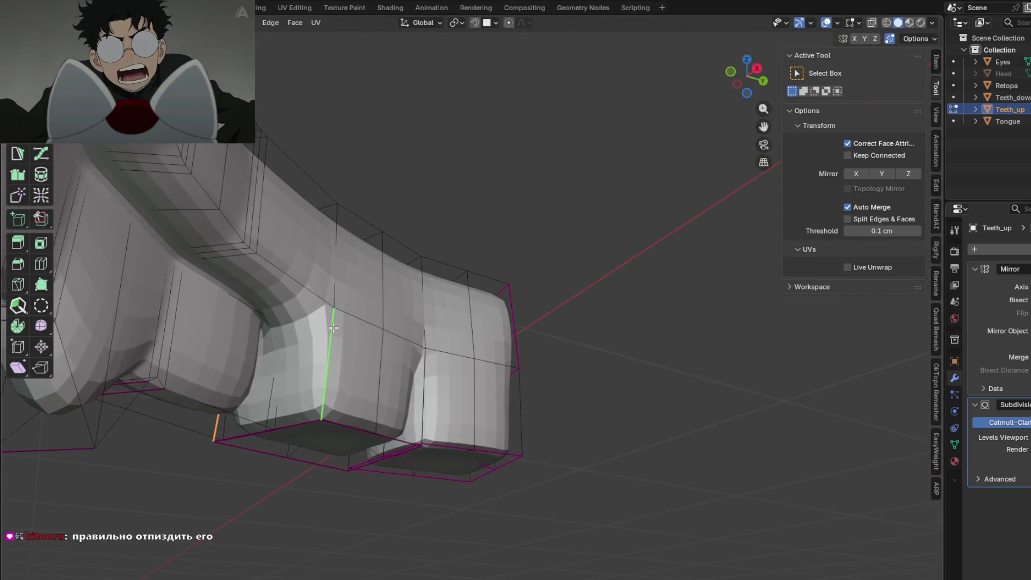
{"action": "middle_click_drag", "start_coordinate": [333, 328], "coordinate": [694, 450]}
{"action": "key", "text": "ctrl+e"}
{"action": "left_click", "coordinate": [693, 450]}
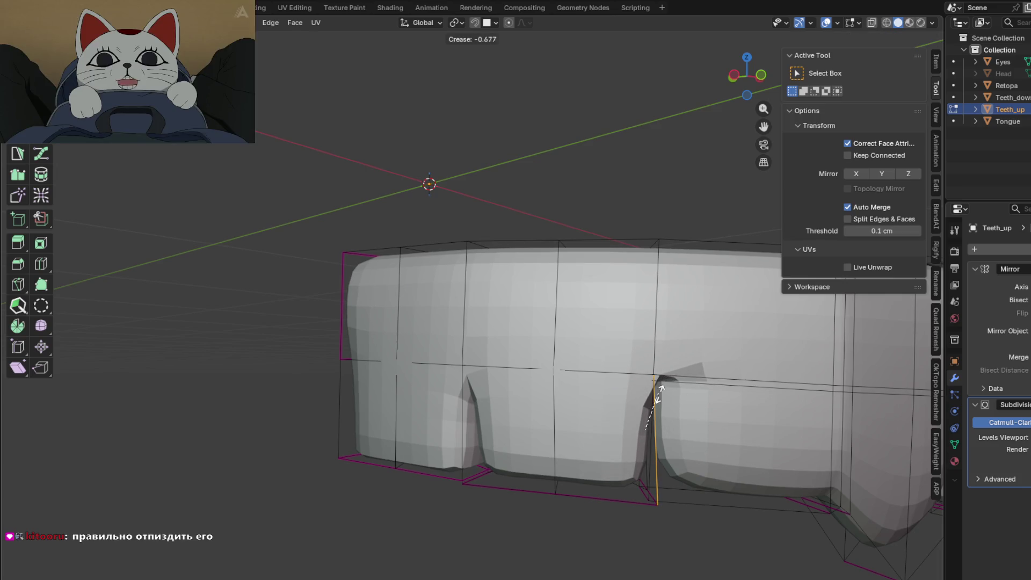
{"action": "left_click", "coordinate": [654, 413]}
{"action": "mouse_move", "coordinate": [654, 413]}
{"action": "middle_mouse_down"}
{"action": "mouse_move", "coordinate": [602, 408]}
{"action": "mouse_move", "coordinate": [593, 386]}
{"action": "mouse_move", "coordinate": [691, 324]}
{"action": "mouse_move", "coordinate": [728, 325]}
{"action": "mouse_move", "coordinate": [565, 347]}
{"action": "mouse_move", "coordinate": [421, 230]}
{"action": "mouse_move", "coordinate": [467, 383]}
{"action": "middle_mouse_up"}
{"action": "middle_click_drag", "start_coordinate": [414, 321], "coordinate": [598, 455]}
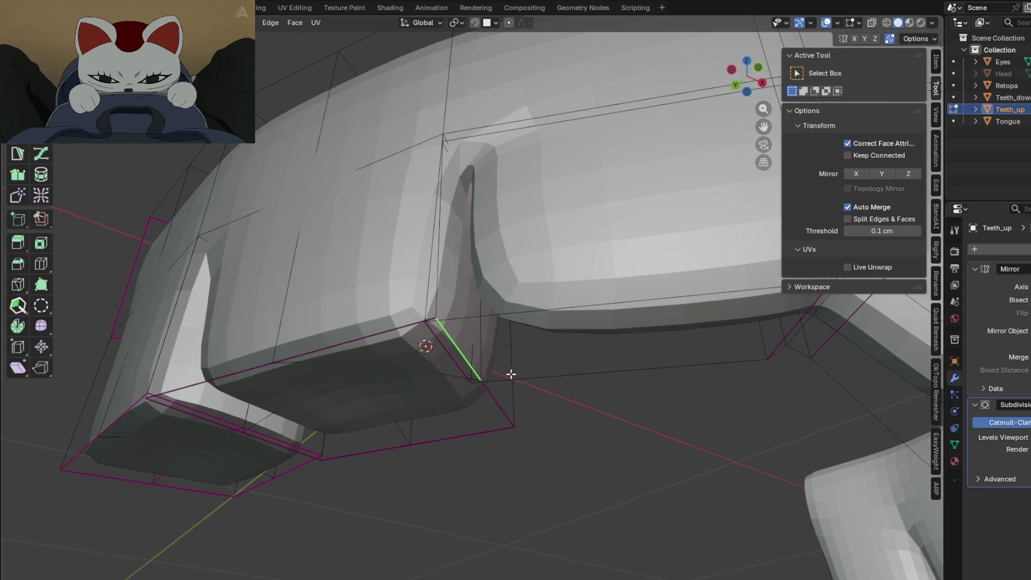
{"action": "mouse_move", "coordinate": [439, 340]}
{"action": "middle_mouse_down"}
{"action": "mouse_move", "coordinate": [645, 380]}
{"action": "mouse_move", "coordinate": [666, 409]}
{"action": "mouse_move", "coordinate": [444, 293]}
{"action": "mouse_move", "coordinate": [451, 316]}
{"action": "mouse_move", "coordinate": [596, 387]}
{"action": "middle_mouse_up"}
{"action": "scroll", "coordinate": [667, 409], "scroll_direction": "down", "scroll_amount": 3}
{"action": "scroll", "coordinate": [562, 362], "scroll_direction": "up", "scroll_amount": 2}
{"action": "scroll", "coordinate": [562, 362], "scroll_direction": "up", "scroll_amount": 2}
Step: In X-ray view, shift one tooth sideways about 0.9 cm along X, widening the gap
{"action": "key", "text": "alt+z"}
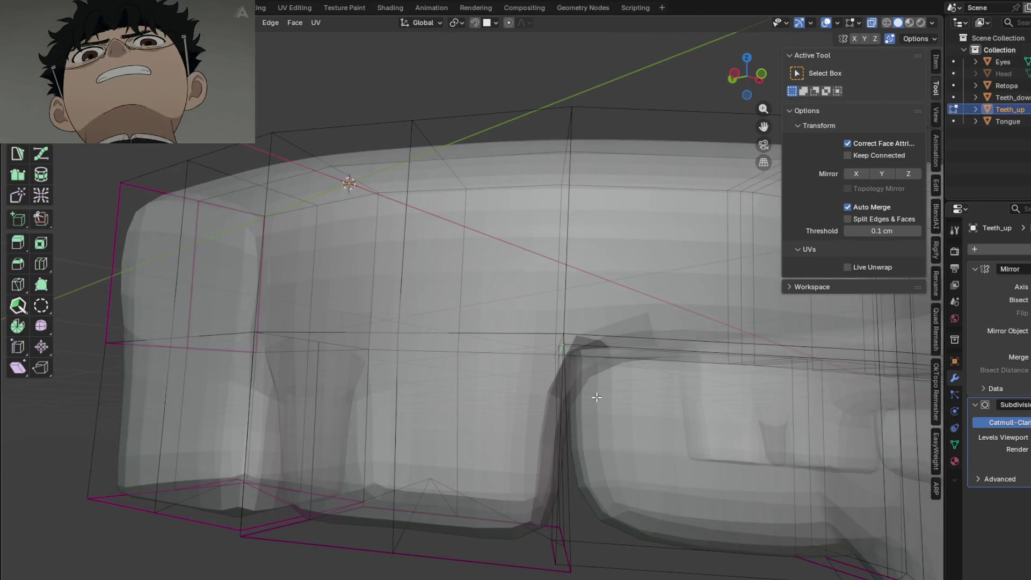
{"action": "key", "text": "g"}
{"action": "key", "text": "x"}
{"action": "left_click", "coordinate": [608, 395]}
{"action": "mouse_move", "coordinate": [580, 368]}
{"action": "middle_mouse_down"}
{"action": "mouse_move", "coordinate": [575, 375]}
{"action": "mouse_move", "coordinate": [610, 377]}
{"action": "mouse_move", "coordinate": [662, 405]}
{"action": "mouse_move", "coordinate": [611, 313]}
{"action": "middle_mouse_up"}
{"action": "key", "text": "alt+z"}
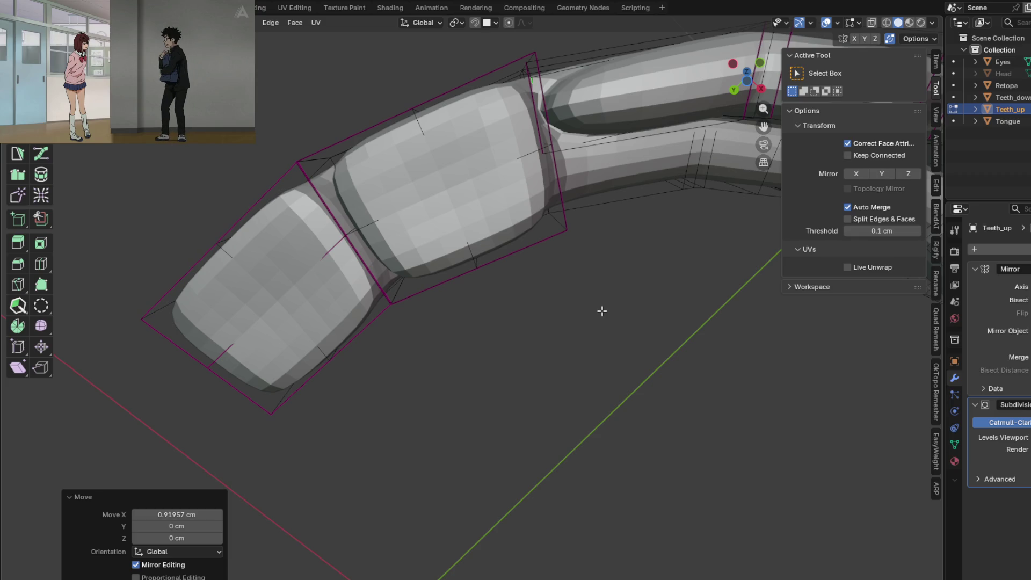
{"action": "mouse_move", "coordinate": [599, 302]}
{"action": "middle_mouse_down"}
{"action": "mouse_move", "coordinate": [691, 345]}
{"action": "mouse_move", "coordinate": [684, 304]}
{"action": "middle_mouse_up"}
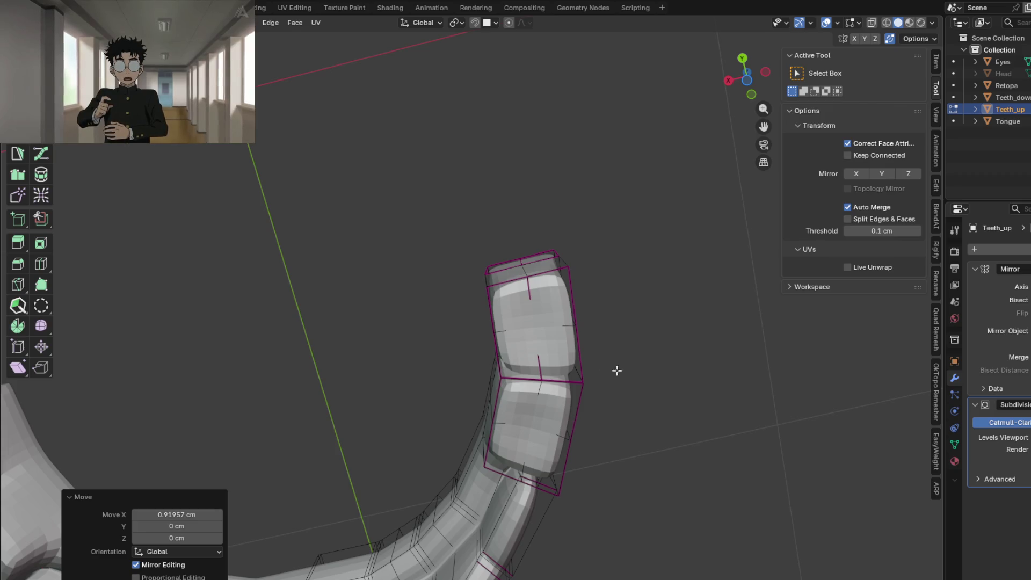
{"action": "mouse_move", "coordinate": [616, 370]}
{"action": "middle_mouse_down"}
{"action": "mouse_move", "coordinate": [615, 478]}
{"action": "mouse_move", "coordinate": [592, 508]}
{"action": "mouse_move", "coordinate": [500, 513]}
{"action": "mouse_move", "coordinate": [596, 500]}
{"action": "mouse_move", "coordinate": [475, 451]}
{"action": "mouse_move", "coordinate": [518, 466]}
{"action": "middle_mouse_up"}
{"action": "mouse_move", "coordinate": [539, 477]}
{"action": "middle_mouse_down"}
{"action": "mouse_move", "coordinate": [433, 570]}
{"action": "mouse_move", "coordinate": [430, 380]}
{"action": "mouse_move", "coordinate": [430, 468]}
{"action": "middle_mouse_up"}
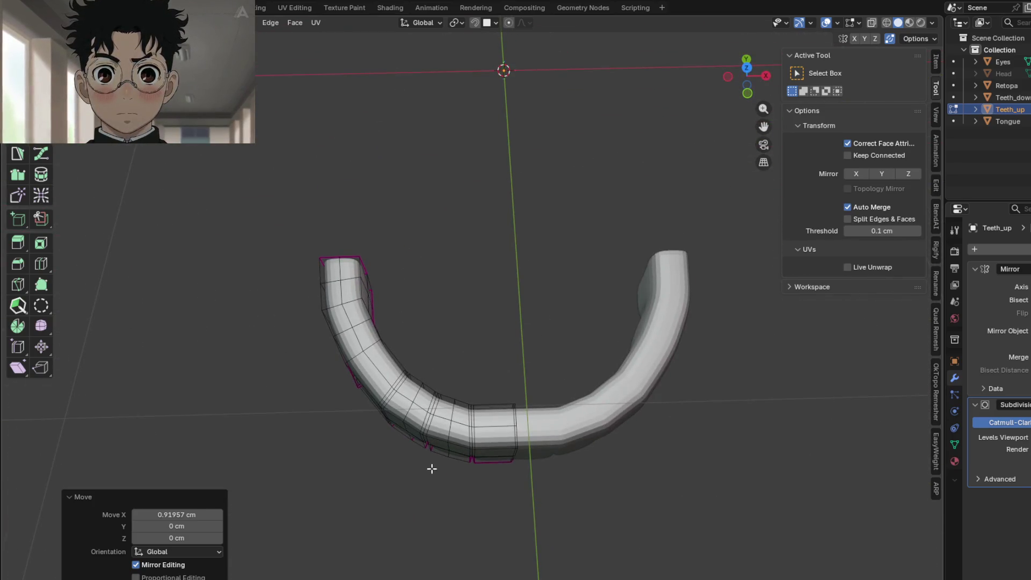
Step: Show the whole head again in X-ray and leave Edit Mode on the teeth
{"action": "key", "text": "KP_Divide"}
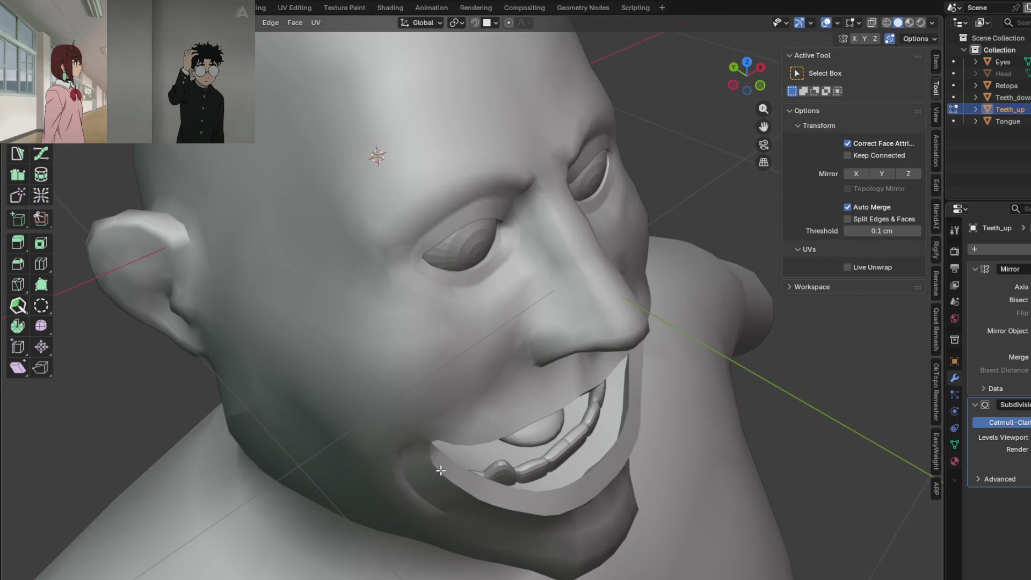
{"action": "key", "text": "alt+z"}
{"action": "key", "text": "alt+z"}
{"action": "mouse_move", "coordinate": [462, 411]}
{"action": "middle_mouse_down"}
{"action": "mouse_move", "coordinate": [384, 330]}
{"action": "mouse_move", "coordinate": [435, 186]}
{"action": "mouse_move", "coordinate": [392, 184]}
{"action": "mouse_move", "coordinate": [437, 185]}
{"action": "mouse_move", "coordinate": [414, 364]}
{"action": "mouse_move", "coordinate": [392, 142]}
{"action": "mouse_move", "coordinate": [437, 407]}
{"action": "mouse_move", "coordinate": [410, 421]}
{"action": "mouse_move", "coordinate": [424, 419]}
{"action": "mouse_move", "coordinate": [459, 380]}
{"action": "mouse_move", "coordinate": [455, 364]}
{"action": "mouse_move", "coordinate": [447, 378]}
{"action": "mouse_move", "coordinate": [449, 365]}
{"action": "mouse_move", "coordinate": [483, 354]}
{"action": "mouse_move", "coordinate": [543, 370]}
{"action": "mouse_move", "coordinate": [420, 357]}
{"action": "mouse_move", "coordinate": [438, 332]}
{"action": "mouse_move", "coordinate": [460, 374]}
{"action": "middle_mouse_up"}
{"action": "key", "text": "Tab"}
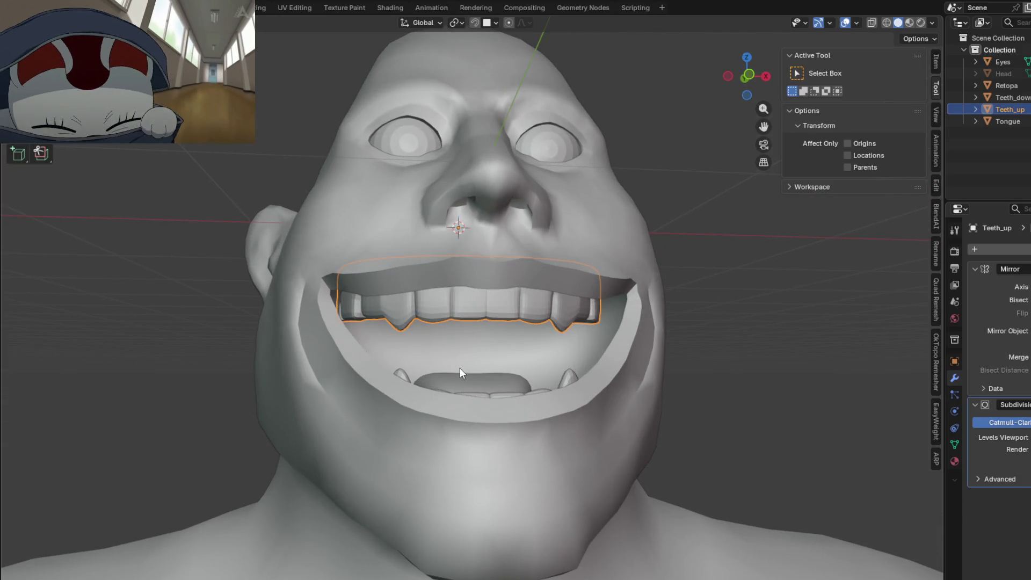
{"action": "mouse_move", "coordinate": [461, 368]}
{"action": "middle_mouse_down"}
{"action": "mouse_move", "coordinate": [510, 373]}
{"action": "mouse_move", "coordinate": [512, 412]}
{"action": "mouse_move", "coordinate": [568, 386]}
{"action": "mouse_move", "coordinate": [499, 348]}
{"action": "mouse_move", "coordinate": [521, 448]}
{"action": "mouse_move", "coordinate": [526, 401]}
{"action": "mouse_move", "coordinate": [484, 299]}
{"action": "middle_mouse_up"}
Step: Delete the Teeth_down object and duplicate Teeth_up as a new copy
{"action": "left_click", "coordinate": [516, 426]}
{"action": "key", "text": "x"}
{"action": "left_click", "coordinate": [518, 443]}
{"action": "left_click", "coordinate": [484, 302]}
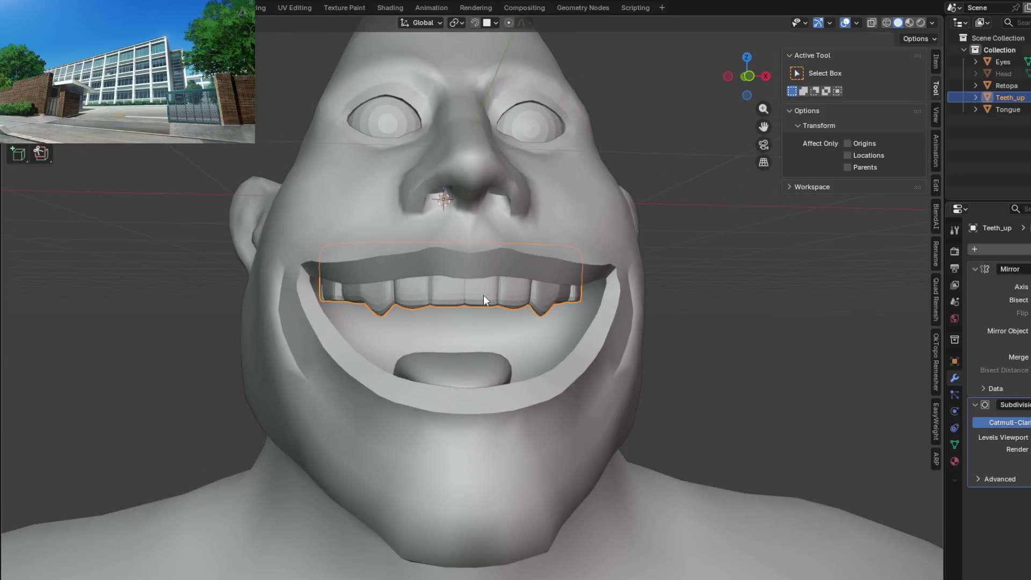
{"action": "key", "text": "shift+d"}
Step: Keep the copy Teeth_up.001 in place and flip its mesh upside down with scale -1 on Z
{"action": "key", "text": "z"}
{"action": "key", "text": "Escape"}
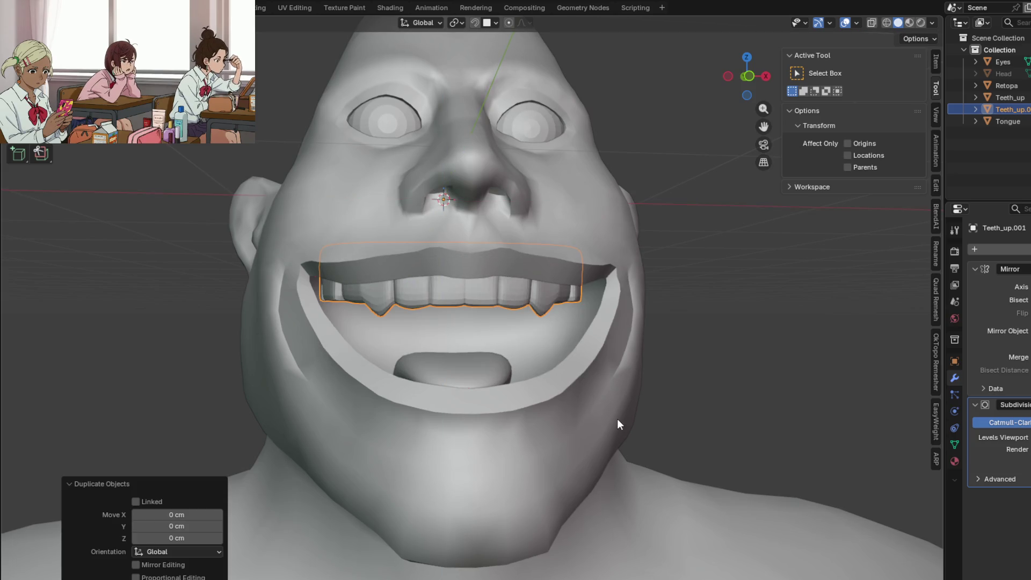
{"action": "key", "text": "s"}
{"action": "key", "text": "z"}
{"action": "type", "text": "0"}
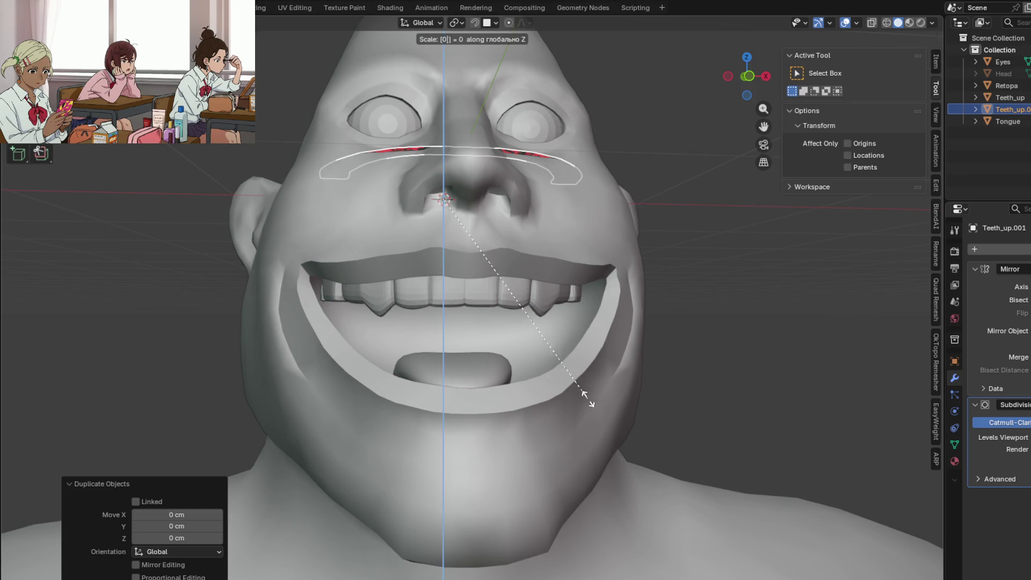
{"action": "key", "text": "Return"}
{"action": "mouse_move", "coordinate": [578, 390]}
{"action": "middle_mouse_down"}
{"action": "mouse_move", "coordinate": [642, 407]}
{"action": "mouse_move", "coordinate": [703, 382]}
{"action": "middle_mouse_up"}
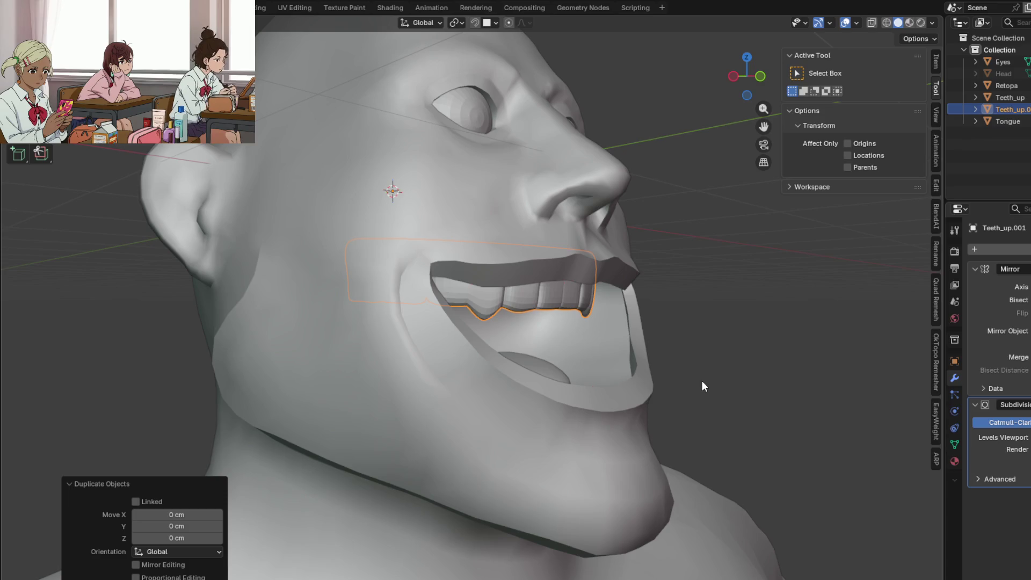
{"action": "key", "text": "Tab"}
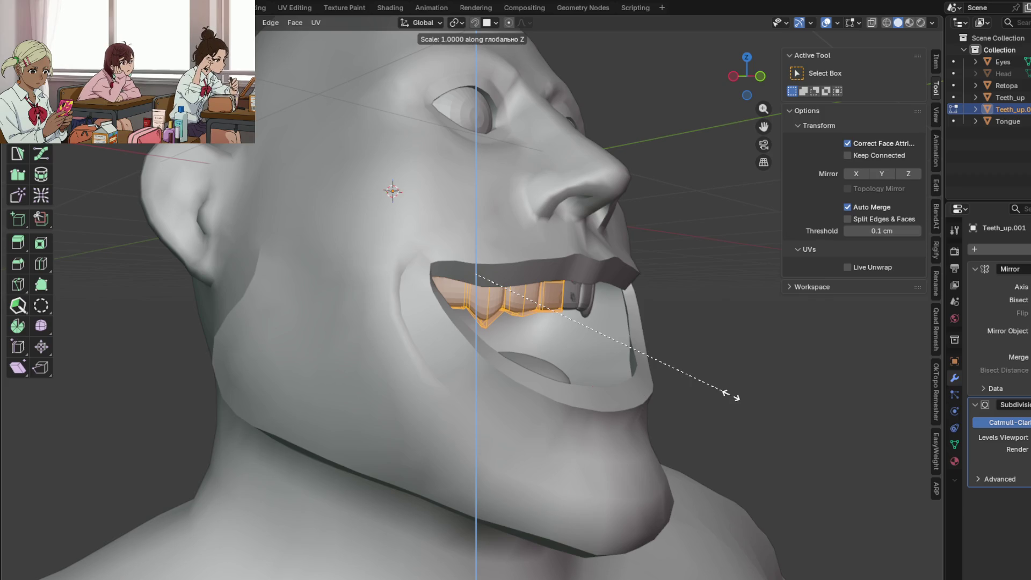
{"action": "key", "text": "Return"}
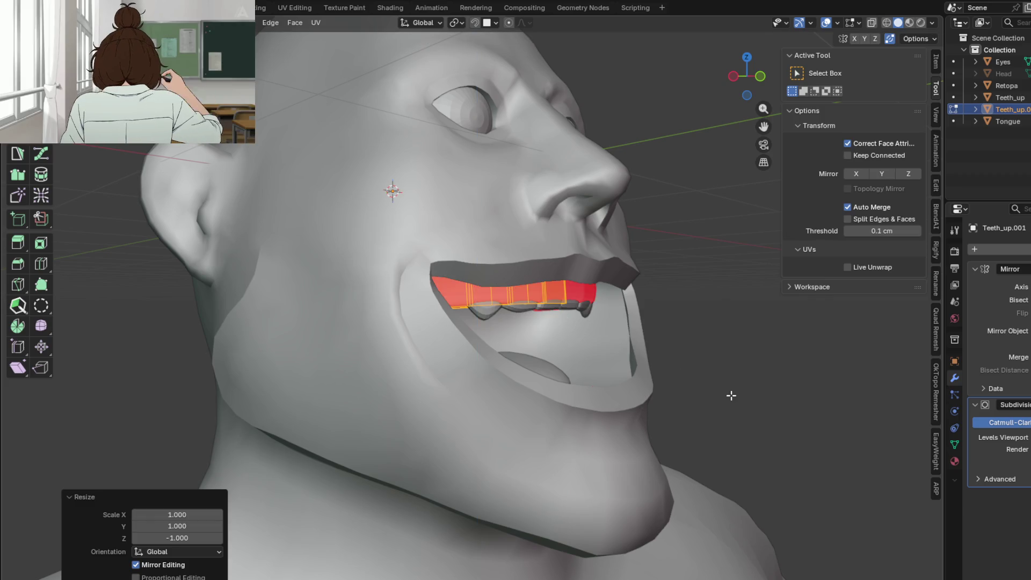
Step: Move the flipped copy down along Z and push it back along Y into the lower jaw
{"action": "key", "text": "KP_1"}
{"action": "key", "text": "g"}
{"action": "key", "text": "z"}
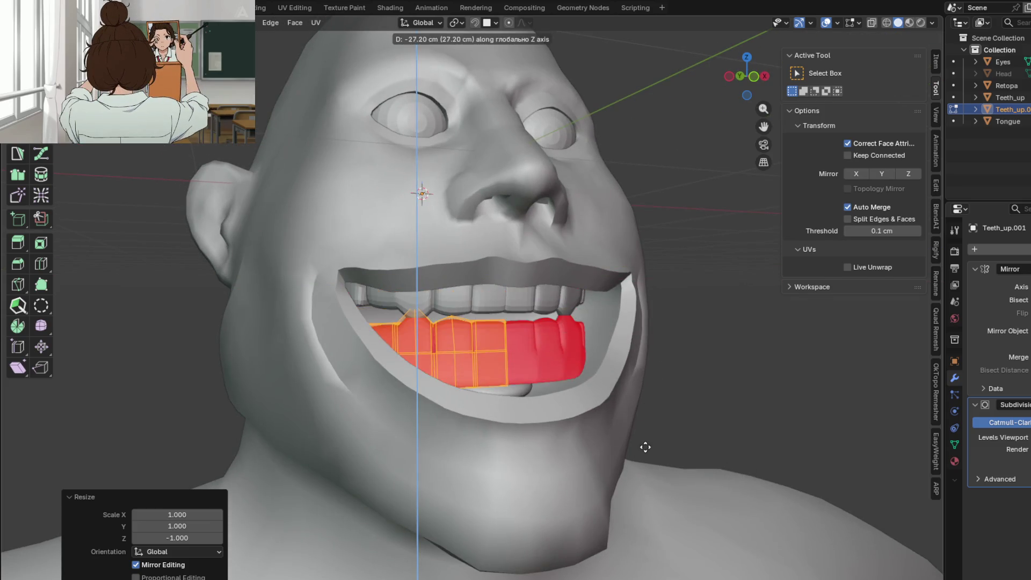
{"action": "left_click", "coordinate": [656, 501]}
{"action": "mouse_move", "coordinate": [657, 501]}
{"action": "middle_mouse_down"}
{"action": "mouse_move", "coordinate": [698, 456]}
{"action": "mouse_move", "coordinate": [668, 453]}
{"action": "mouse_move", "coordinate": [690, 444]}
{"action": "mouse_move", "coordinate": [600, 470]}
{"action": "mouse_move", "coordinate": [554, 455]}
{"action": "middle_mouse_up"}
{"action": "key", "text": "alt+z"}
{"action": "key", "text": "g"}
{"action": "key", "text": "y"}
{"action": "key", "text": "alt+z"}
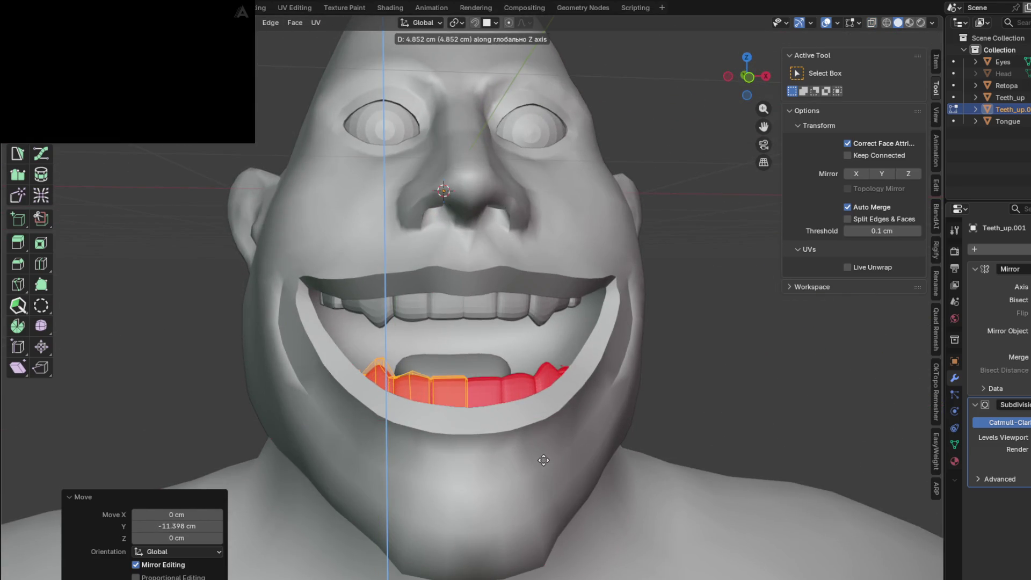
{"action": "left_click", "coordinate": [540, 461]}
Step: Refine the lower teeth's height with a final Z move of about 2.3 cm
{"action": "mouse_move", "coordinate": [540, 461]}
{"action": "middle_mouse_down"}
{"action": "mouse_move", "coordinate": [466, 476]}
{"action": "mouse_move", "coordinate": [502, 481]}
{"action": "mouse_move", "coordinate": [538, 374]}
{"action": "mouse_move", "coordinate": [639, 452]}
{"action": "mouse_move", "coordinate": [620, 459]}
{"action": "mouse_move", "coordinate": [507, 431]}
{"action": "mouse_move", "coordinate": [538, 430]}
{"action": "middle_mouse_up"}
{"action": "key", "text": "g"}
{"action": "key", "text": "z"}
{"action": "left_click", "coordinate": [498, 473]}
{"action": "key", "text": "alt+z"}
{"action": "key", "text": "alt+z"}
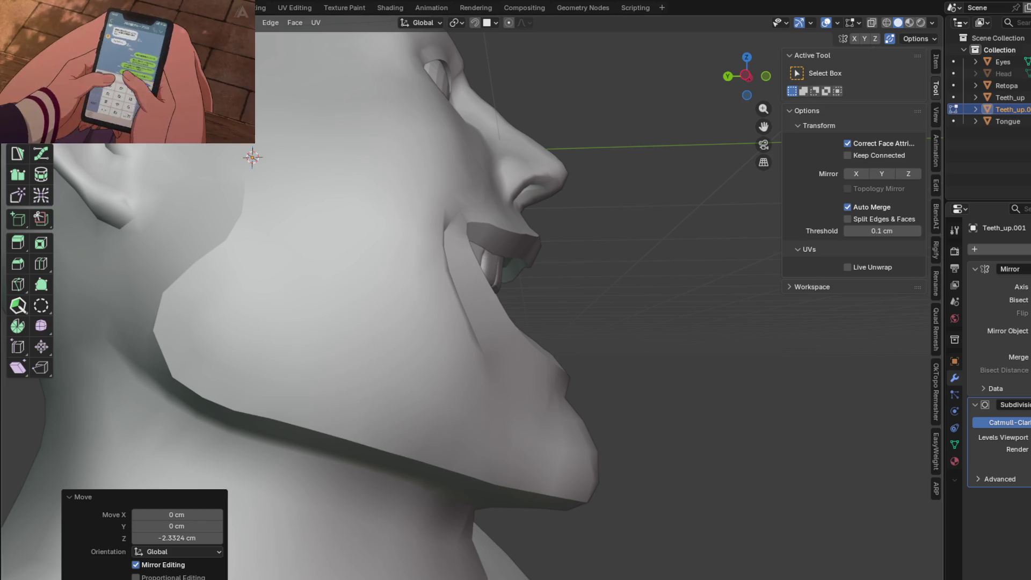
Step: Flip the normals of the lower teeth copy with Alt+N so its faces stop showing red
{"action": "middle_click_drag", "start_coordinate": [501, 353], "coordinate": [378, 385]}
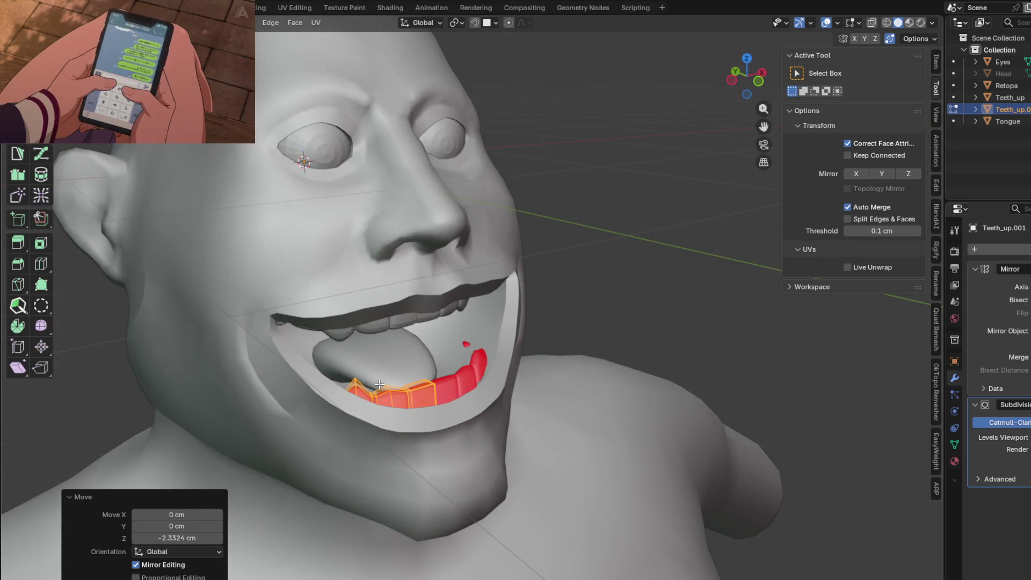
{"action": "left_click", "coordinate": [378, 386]}
{"action": "key", "text": "alt+n"}
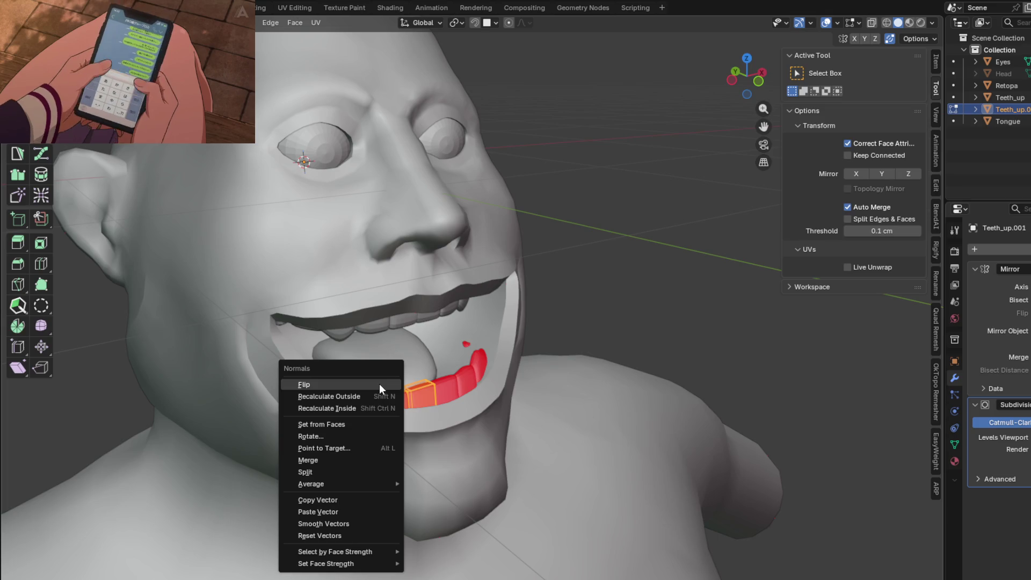
{"action": "left_click", "coordinate": [380, 384]}
{"action": "mouse_move", "coordinate": [380, 383]}
{"action": "middle_mouse_down"}
{"action": "mouse_move", "coordinate": [545, 369]}
{"action": "mouse_move", "coordinate": [558, 414]}
{"action": "mouse_move", "coordinate": [564, 392]}
{"action": "mouse_move", "coordinate": [527, 400]}
{"action": "mouse_move", "coordinate": [444, 309]}
{"action": "mouse_move", "coordinate": [487, 349]}
{"action": "middle_mouse_up"}
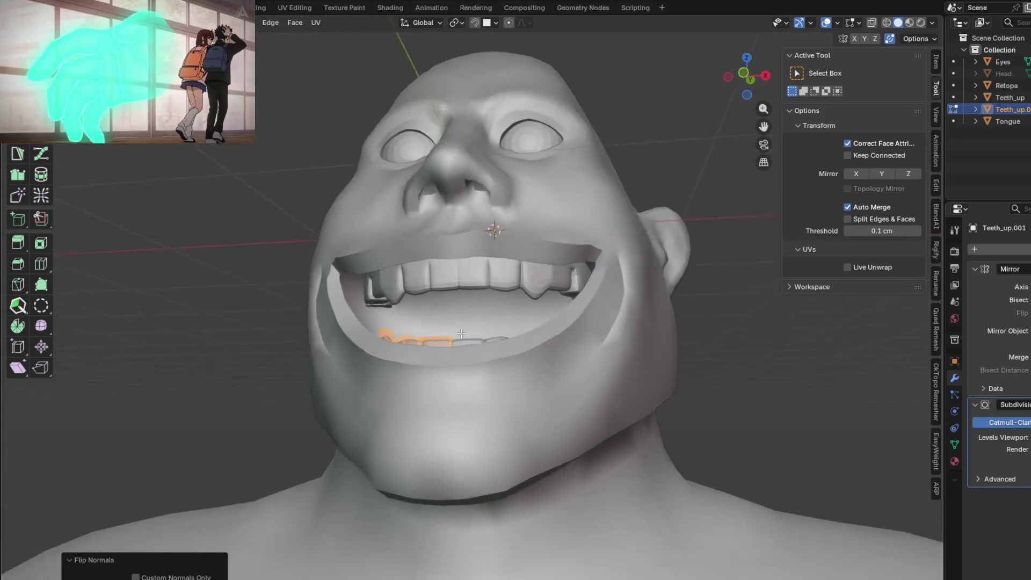
{"action": "scroll", "coordinate": [487, 349], "scroll_direction": "down", "scroll_amount": 2}
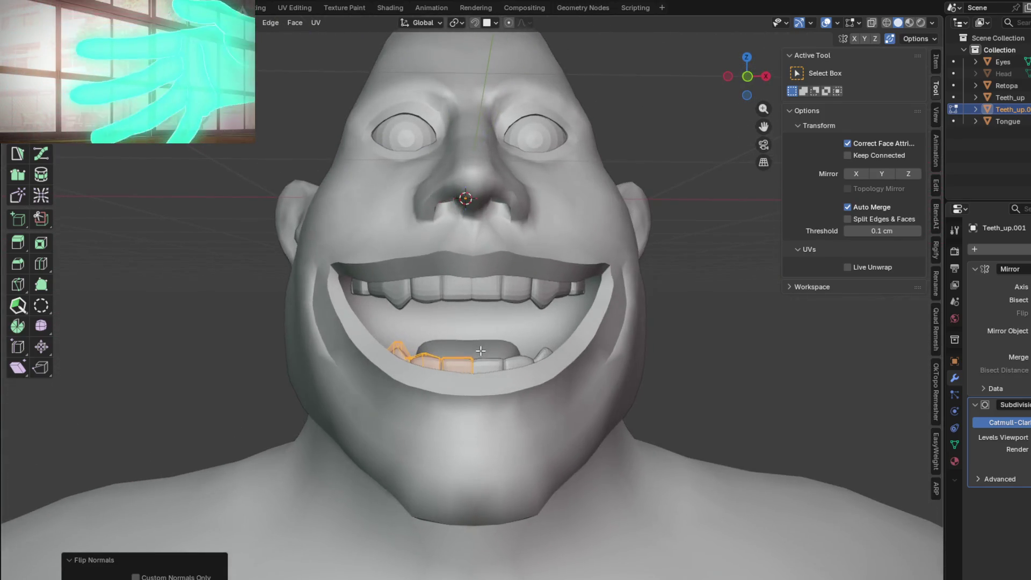
{"action": "scroll", "coordinate": [486, 348], "scroll_direction": "down", "scroll_amount": 2}
{"action": "mouse_move", "coordinate": [487, 348]}
{"action": "middle_mouse_down"}
{"action": "mouse_move", "coordinate": [492, 387]}
{"action": "mouse_move", "coordinate": [581, 385]}
{"action": "mouse_move", "coordinate": [586, 366]}
{"action": "middle_mouse_up"}
{"action": "key", "text": "alt+z"}
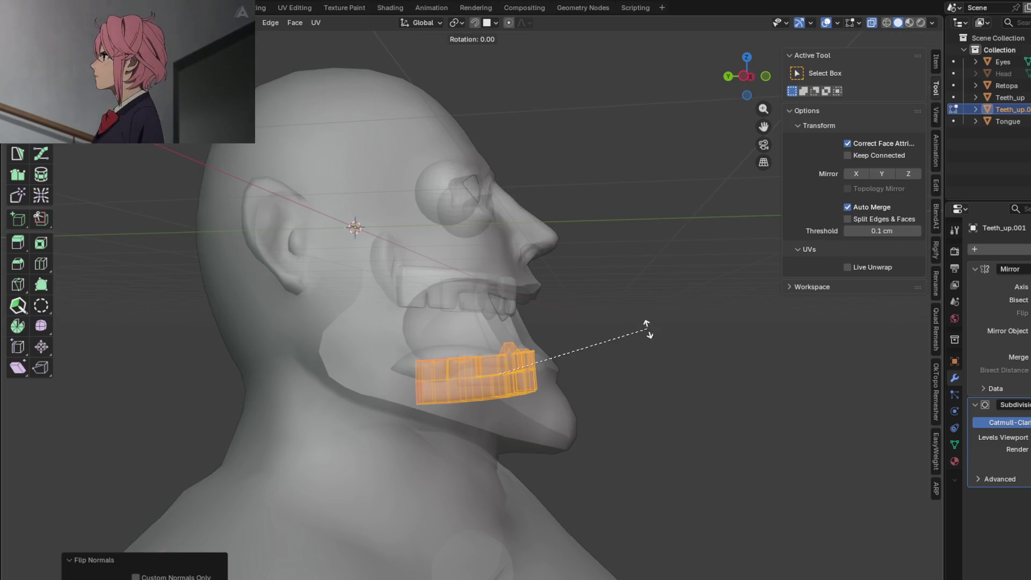
Step: Tilt the lower teeth about 11.7° around X to follow the jaw and return to Object Mode
{"action": "key", "text": "x"}
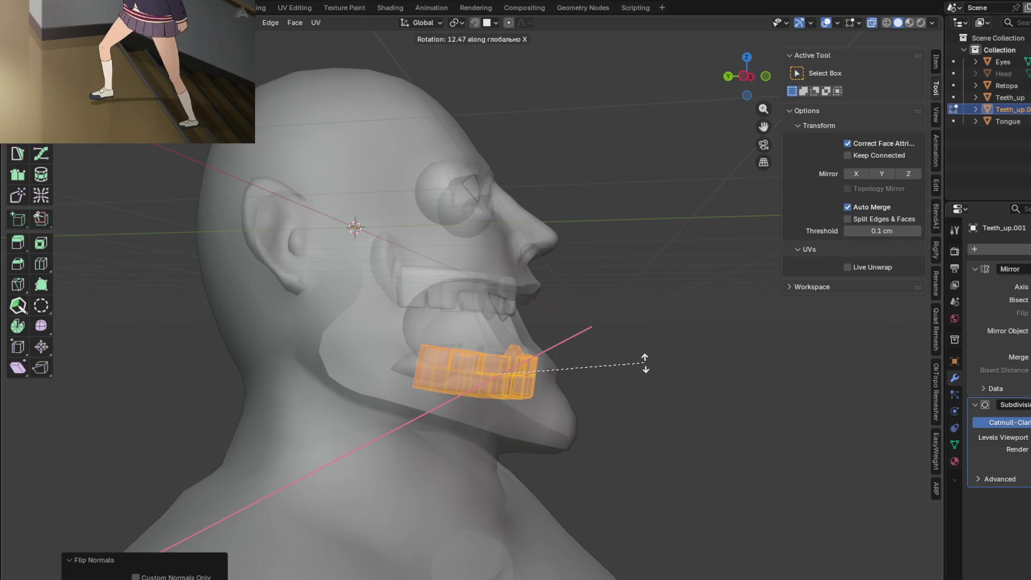
{"action": "left_click", "coordinate": [643, 358]}
{"action": "key", "text": "alt+z"}
{"action": "mouse_move", "coordinate": [615, 369]}
{"action": "middle_mouse_down"}
{"action": "mouse_move", "coordinate": [480, 382]}
{"action": "mouse_move", "coordinate": [536, 373]}
{"action": "mouse_move", "coordinate": [517, 406]}
{"action": "mouse_move", "coordinate": [484, 339]}
{"action": "mouse_move", "coordinate": [454, 352]}
{"action": "mouse_move", "coordinate": [431, 339]}
{"action": "mouse_move", "coordinate": [373, 343]}
{"action": "mouse_move", "coordinate": [582, 394]}
{"action": "mouse_move", "coordinate": [447, 363]}
{"action": "middle_mouse_up"}
{"action": "key", "text": "Tab"}
Step: Select the head mesh Retopa and briefly toggle into and out of Edit Mode
{"action": "left_click", "coordinate": [430, 340]}
{"action": "key", "text": "Tab"}
{"action": "key", "text": "Tab"}
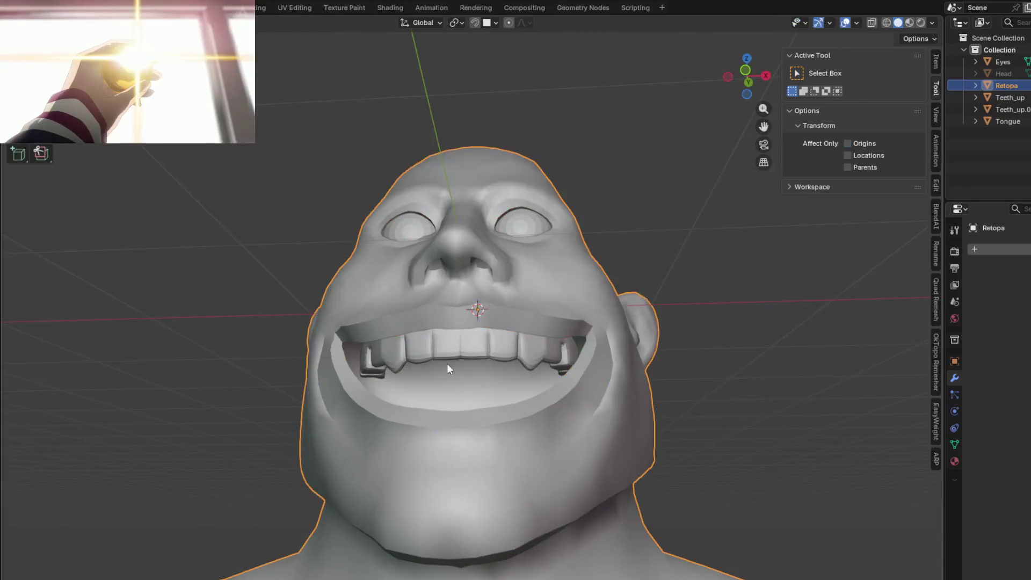
Step: Enter Edit Mode on the head mesh and select all faces inside the mouth loop via Select Loop Inner-Region
{"action": "left_click", "coordinate": [426, 348]}
{"action": "mouse_move", "coordinate": [429, 359]}
{"action": "middle_mouse_down"}
{"action": "mouse_move", "coordinate": [371, 389]}
{"action": "mouse_move", "coordinate": [389, 382]}
{"action": "mouse_move", "coordinate": [362, 378]}
{"action": "mouse_move", "coordinate": [361, 368]}
{"action": "middle_mouse_up"}
{"action": "key", "text": "Tab"}
{"action": "key", "text": "Tab"}
{"action": "left_click", "coordinate": [362, 378]}
{"action": "key", "text": "Tab"}
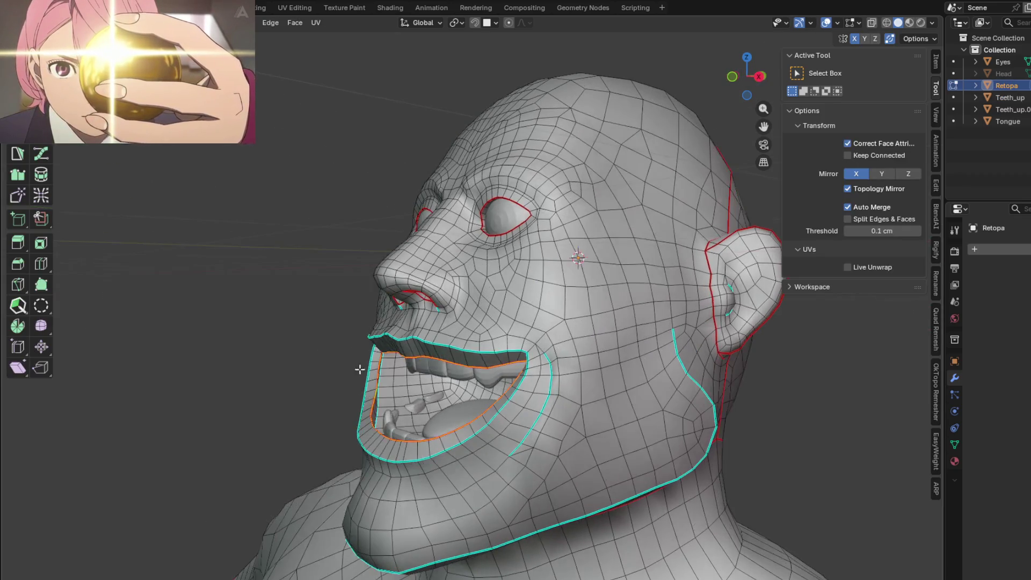
{"action": "left_click", "coordinate": [166, 21]}
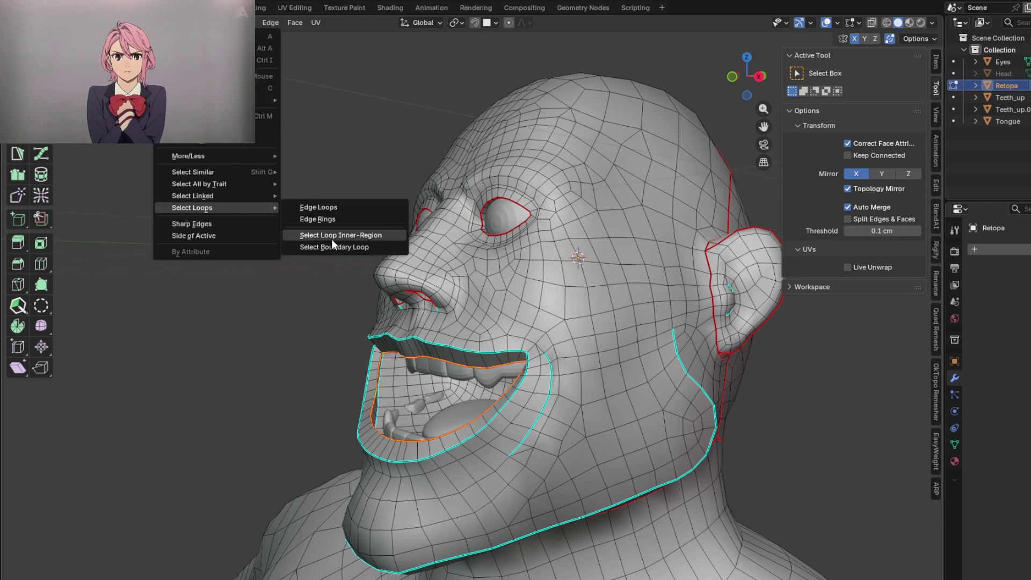
{"action": "left_click", "coordinate": [332, 237]}
Step: Hide everything except the mouth-interior faces with Shift+H and clear the selection
{"action": "middle_click_drag", "start_coordinate": [449, 349], "coordinate": [495, 351]}
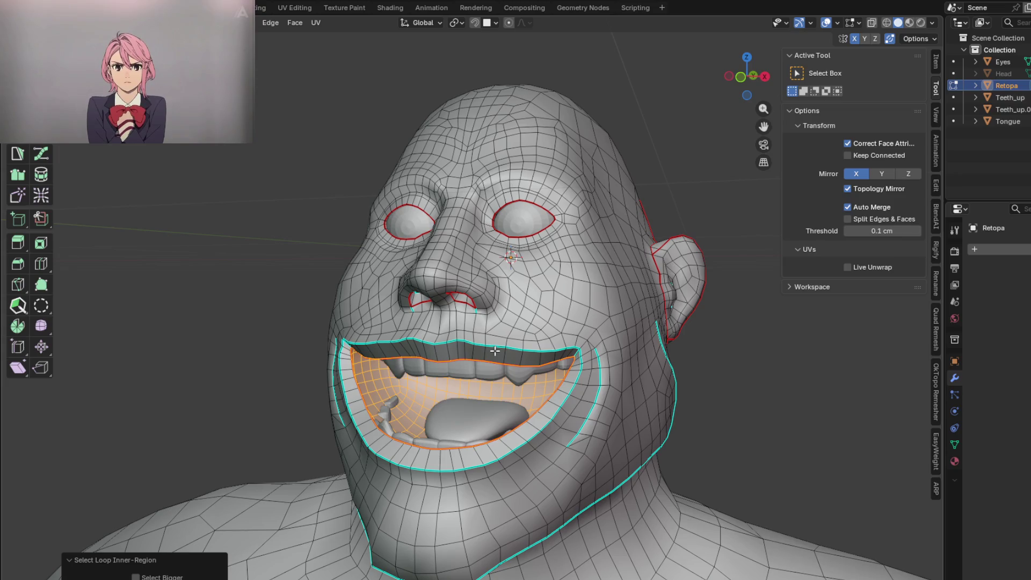
{"action": "key", "text": "shift+h"}
{"action": "mouse_move", "coordinate": [494, 351]}
{"action": "middle_mouse_down"}
{"action": "mouse_move", "coordinate": [484, 355]}
{"action": "mouse_move", "coordinate": [621, 405]}
{"action": "mouse_move", "coordinate": [626, 341]}
{"action": "mouse_move", "coordinate": [500, 352]}
{"action": "mouse_move", "coordinate": [610, 357]}
{"action": "mouse_move", "coordinate": [550, 409]}
{"action": "mouse_move", "coordinate": [597, 354]}
{"action": "mouse_move", "coordinate": [661, 384]}
{"action": "middle_mouse_up"}
{"action": "mouse_move", "coordinate": [587, 384]}
{"action": "middle_mouse_down"}
{"action": "mouse_move", "coordinate": [591, 392]}
{"action": "mouse_move", "coordinate": [597, 351]}
{"action": "mouse_move", "coordinate": [523, 415]}
{"action": "mouse_move", "coordinate": [491, 395]}
{"action": "middle_mouse_up"}
{"action": "left_click", "coordinate": [515, 409]}
Step: Grow a lip-face selection to the outer lip ring and hide it, leaving the inner mouth surface
{"action": "left_click", "coordinate": [490, 395]}
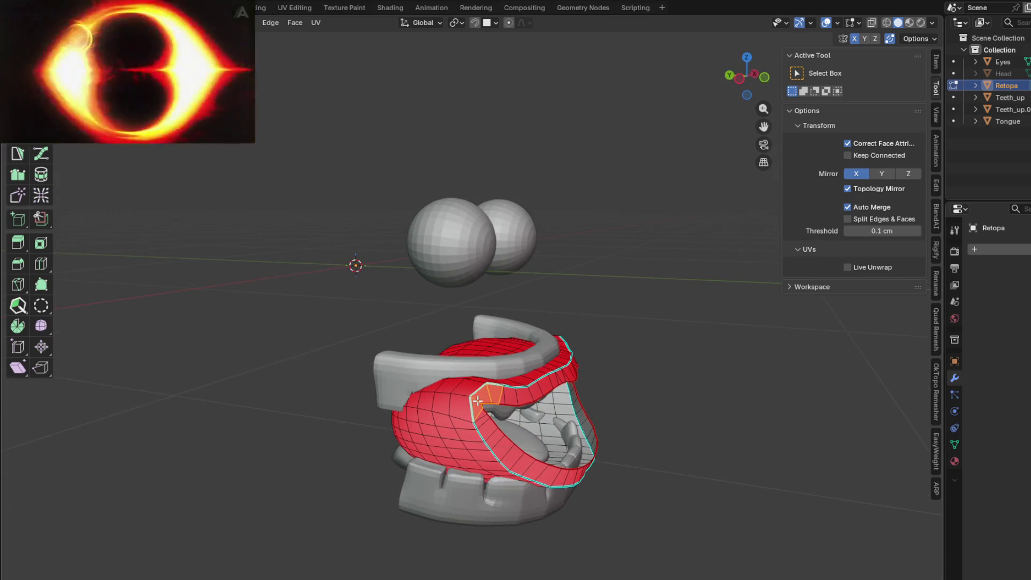
{"action": "mouse_move", "coordinate": [493, 393]}
{"action": "middle_mouse_down"}
{"action": "mouse_move", "coordinate": [409, 444]}
{"action": "mouse_move", "coordinate": [454, 420]}
{"action": "middle_mouse_up"}
{"action": "scroll", "coordinate": [410, 445], "scroll_direction": "up", "scroll_amount": 3}
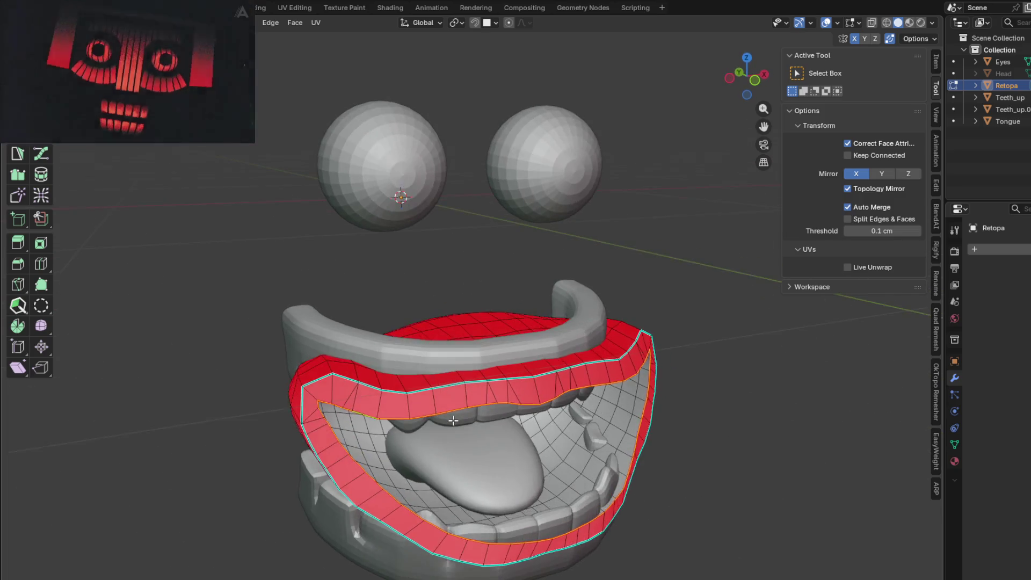
{"action": "key", "text": "ctrl+KP_Add"}
{"action": "key", "text": "h"}
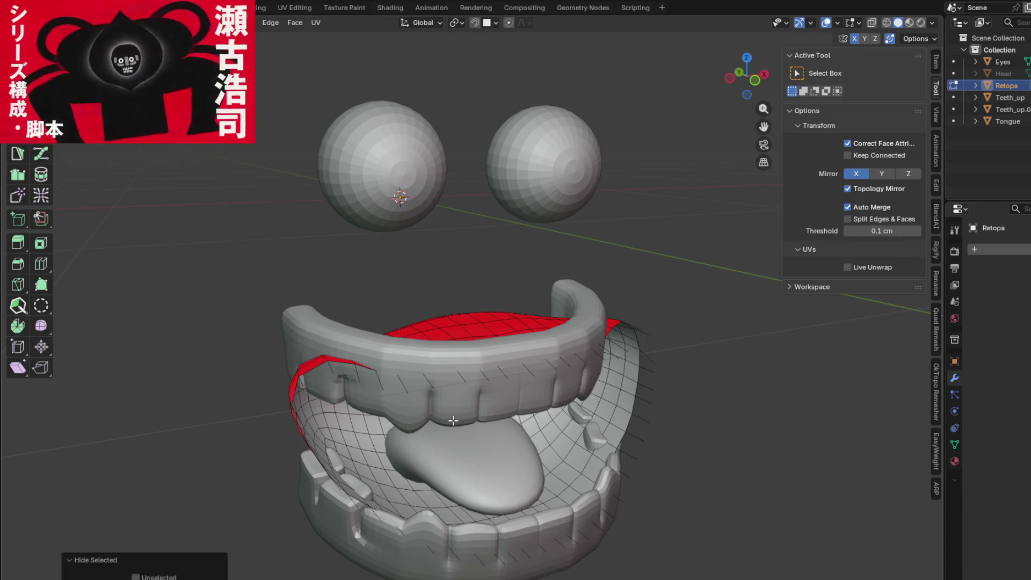
{"action": "middle_click_drag", "start_coordinate": [453, 408], "coordinate": [475, 435]}
{"action": "key", "text": "alt+h"}
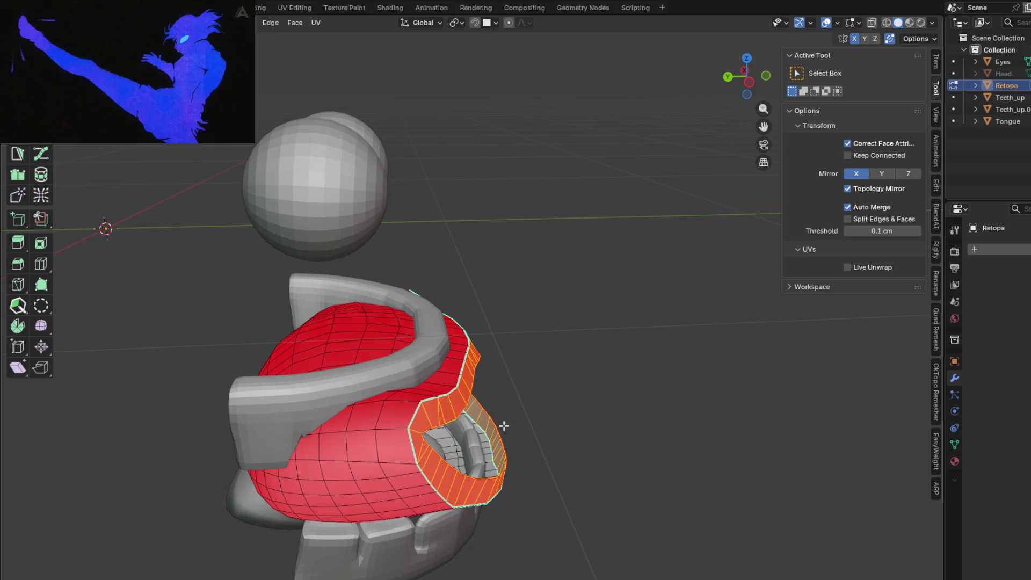
{"action": "key", "text": "h"}
Step: Enable Proportional Editing with smooth falloff in the viewport header
{"action": "mouse_move", "coordinate": [503, 425]}
{"action": "middle_mouse_down"}
{"action": "mouse_move", "coordinate": [428, 321]}
{"action": "mouse_move", "coordinate": [484, 394]}
{"action": "mouse_move", "coordinate": [617, 384]}
{"action": "mouse_move", "coordinate": [606, 442]}
{"action": "mouse_move", "coordinate": [479, 363]}
{"action": "mouse_move", "coordinate": [461, 415]}
{"action": "mouse_move", "coordinate": [510, 414]}
{"action": "middle_mouse_up"}
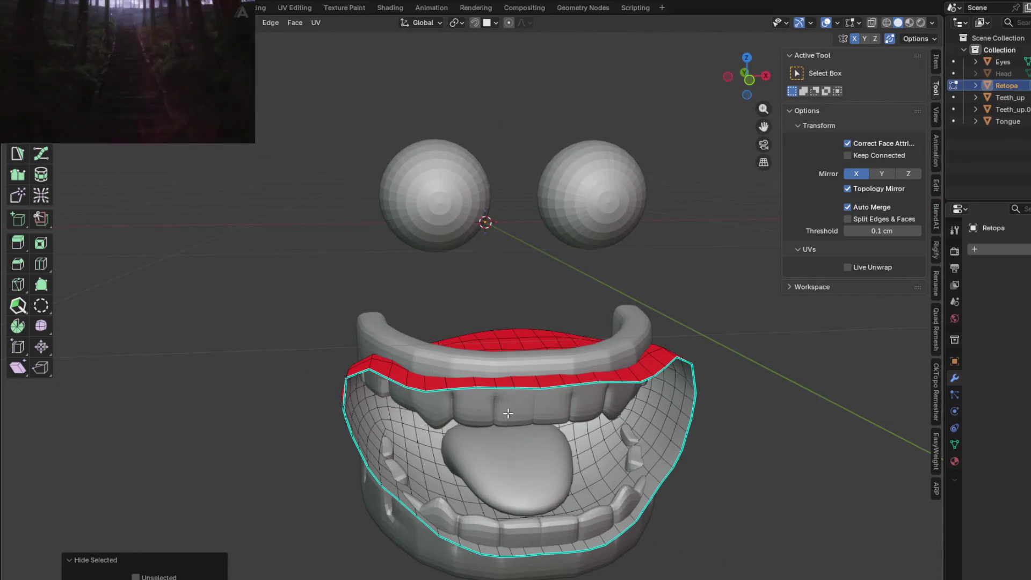
{"action": "left_click", "coordinate": [508, 23]}
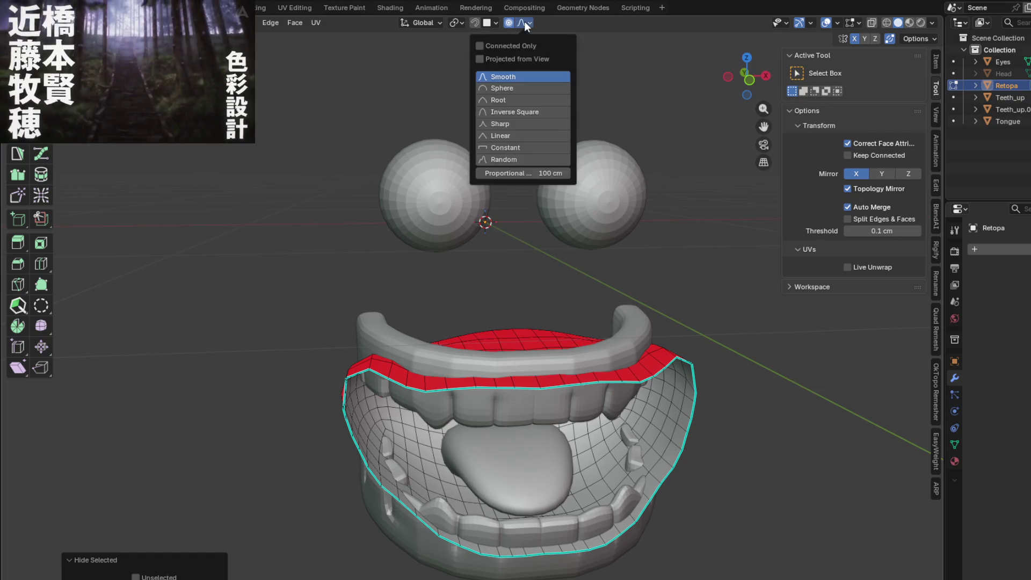
{"action": "left_click", "coordinate": [524, 21]}
{"action": "middle_click_drag", "start_coordinate": [484, 338], "coordinate": [507, 326]}
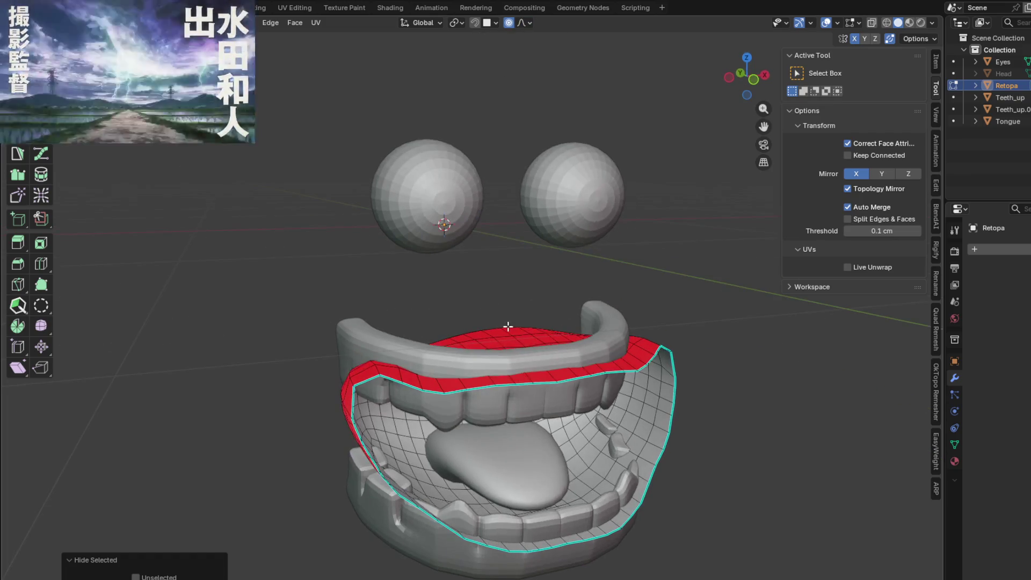
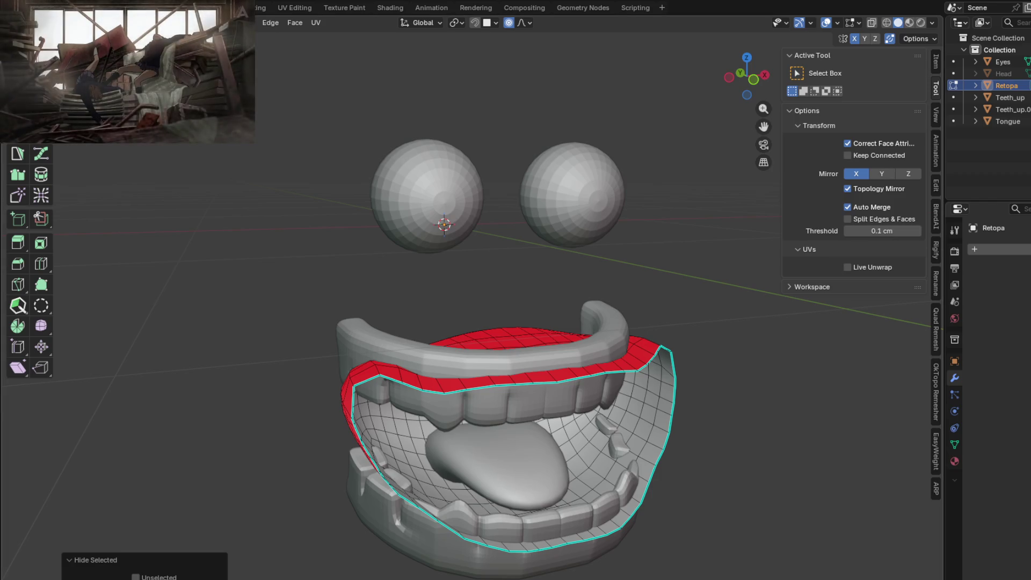
Step: Nudge a front face of the red mouth mesh vertically and along X with proportional falloff
{"action": "middle_click_drag", "start_coordinate": [467, 373], "coordinate": [467, 373]}
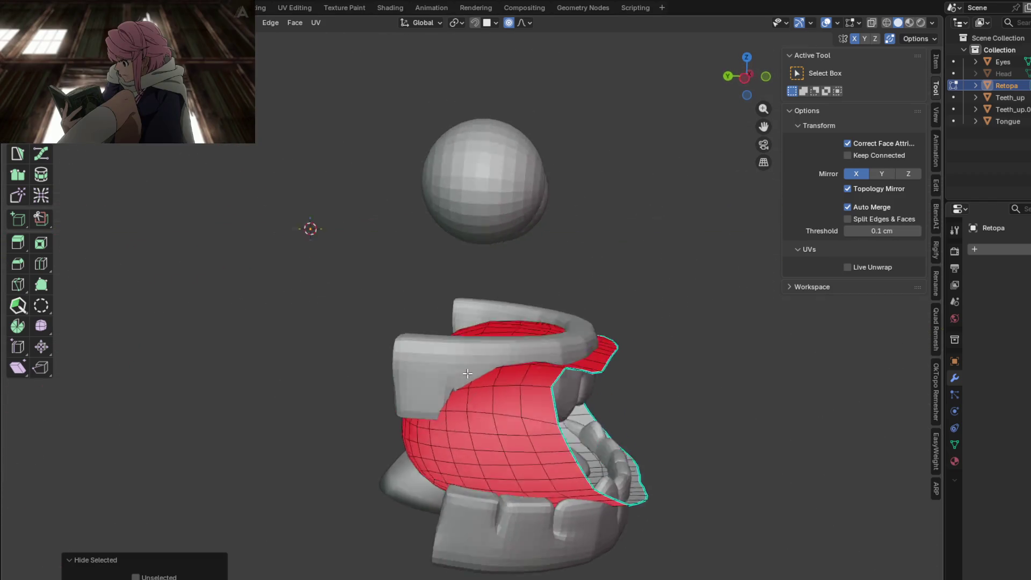
{"action": "mouse_move", "coordinate": [467, 373]}
{"action": "middle_mouse_down"}
{"action": "mouse_move", "coordinate": [509, 404]}
{"action": "mouse_move", "coordinate": [557, 379]}
{"action": "mouse_move", "coordinate": [516, 420]}
{"action": "mouse_move", "coordinate": [455, 396]}
{"action": "mouse_move", "coordinate": [532, 413]}
{"action": "mouse_move", "coordinate": [522, 416]}
{"action": "mouse_move", "coordinate": [582, 407]}
{"action": "middle_mouse_up"}
{"action": "left_click", "coordinate": [536, 407]}
{"action": "key", "text": "g"}
{"action": "left_click", "coordinate": [522, 417]}
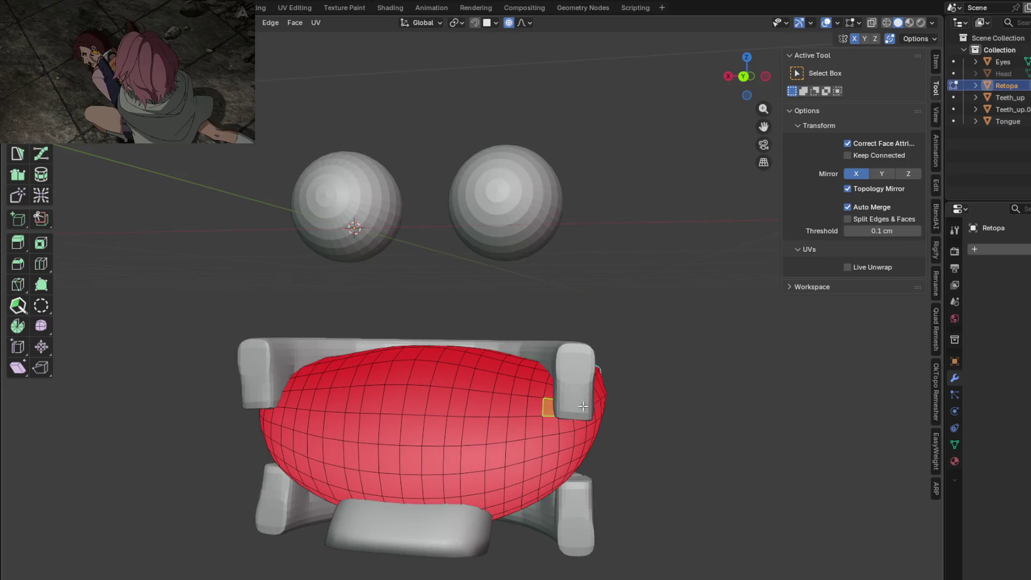
{"action": "key", "text": "g"}
{"action": "scroll", "coordinate": [584, 402], "scroll_direction": "up", "scroll_amount": 3}
{"action": "scroll", "coordinate": [586, 397], "scroll_direction": "up", "scroll_amount": 2}
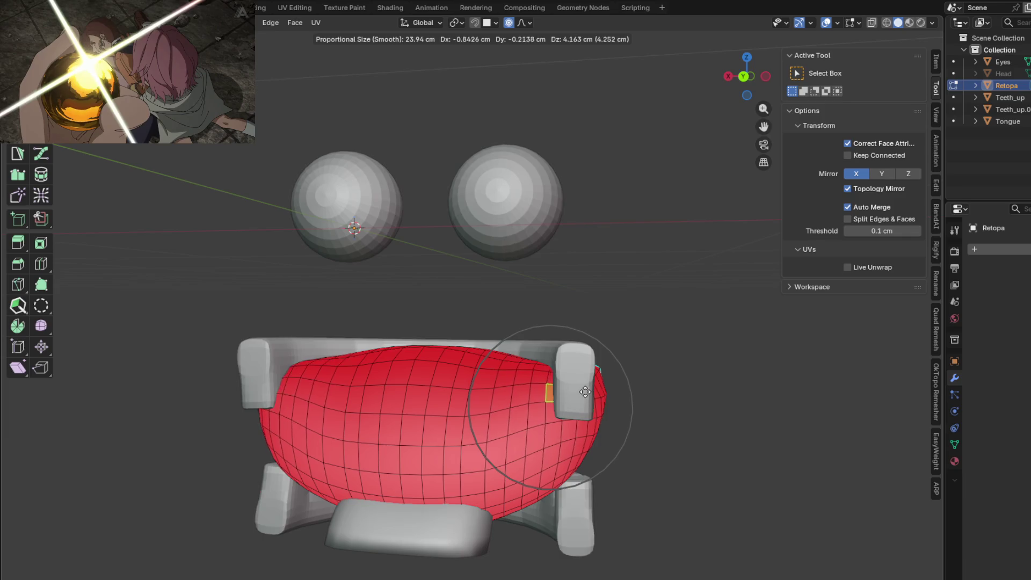
{"action": "key", "text": "z"}
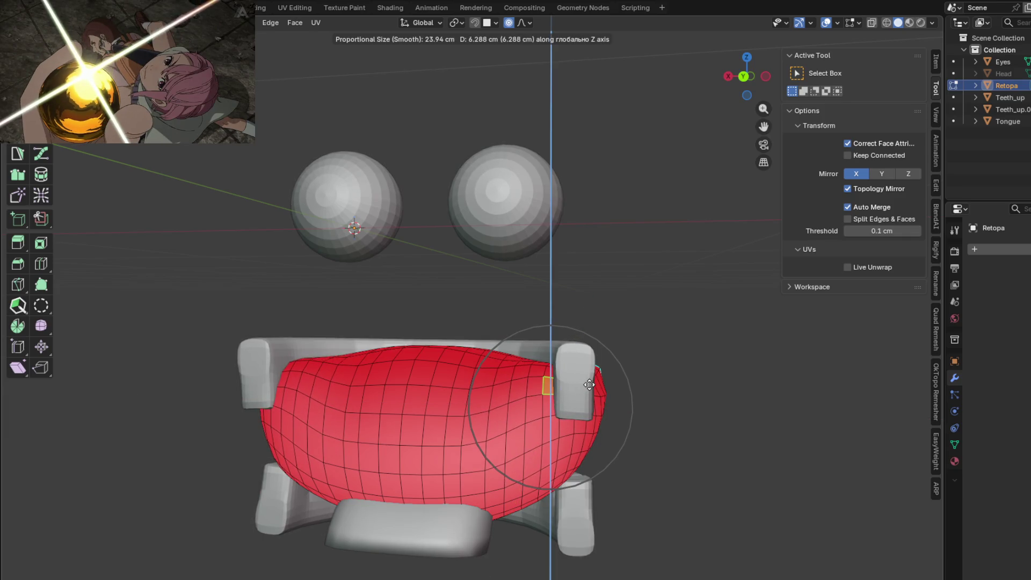
{"action": "left_click", "coordinate": [590, 385]}
{"action": "middle_click_drag", "start_coordinate": [590, 385], "coordinate": [579, 443]}
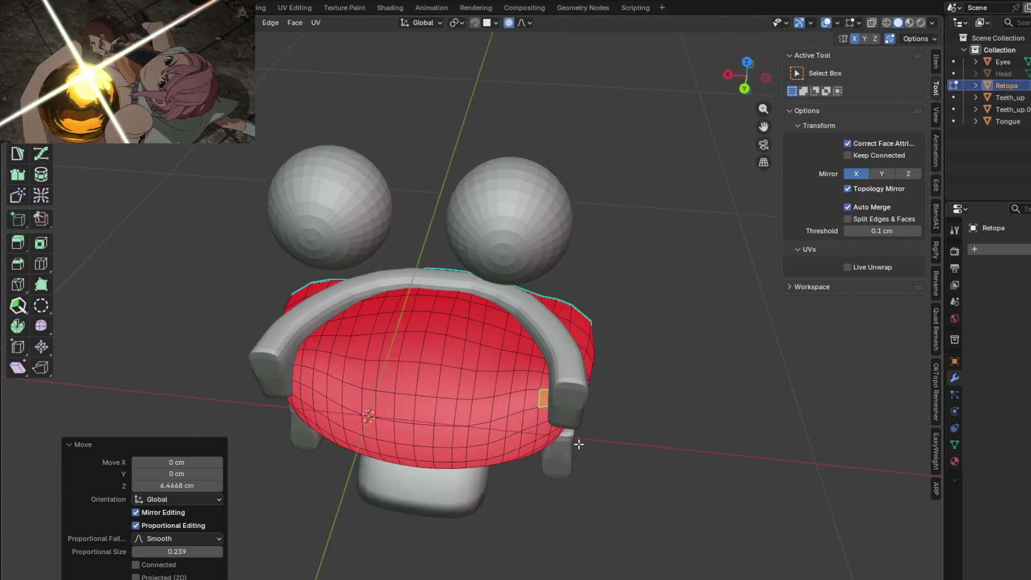
{"action": "key", "text": "g"}
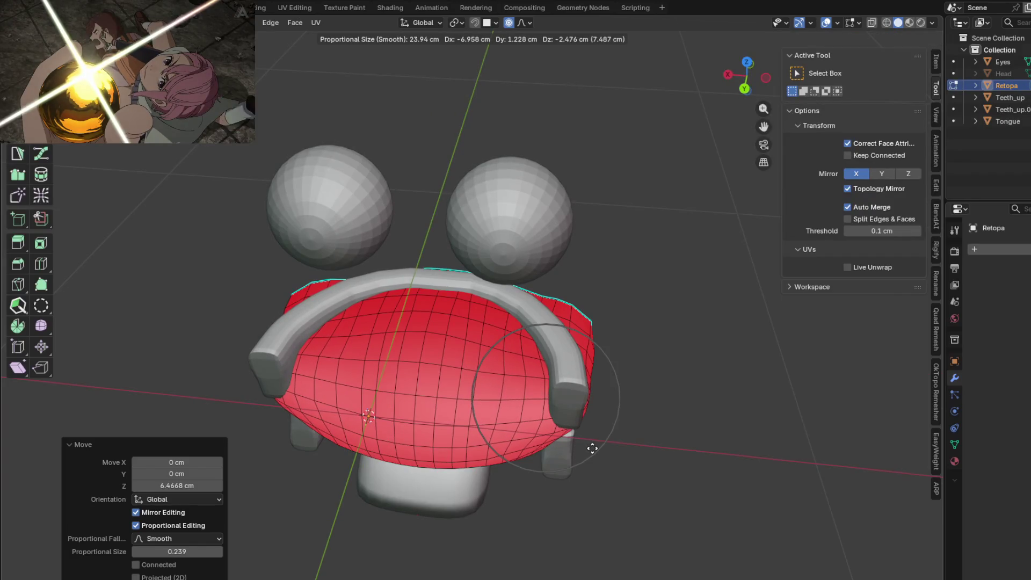
{"action": "key", "text": "x"}
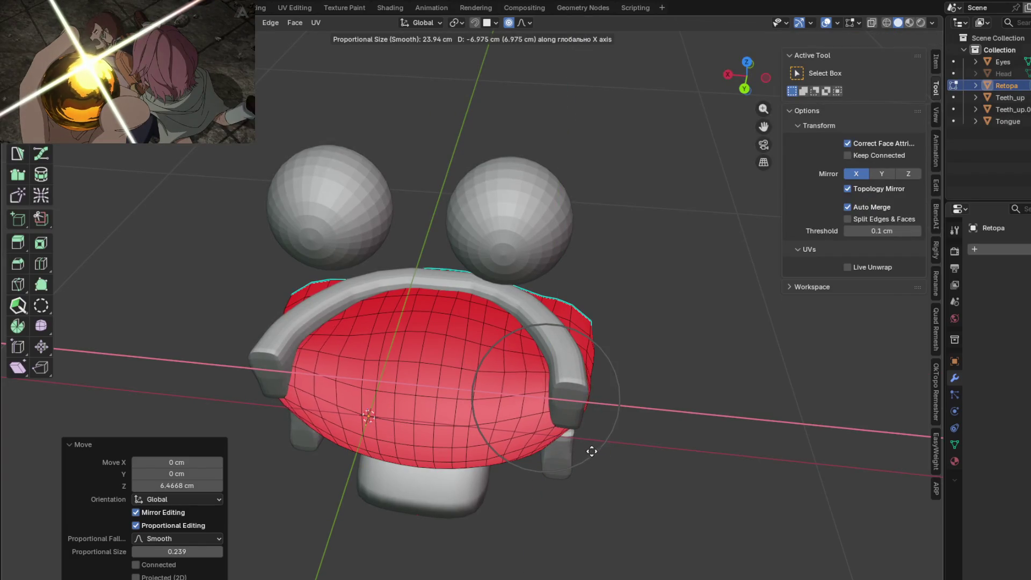
{"action": "left_click", "coordinate": [591, 451]}
Step: Shift a side edge along Y and lift another face along Z so the mesh hugs the teeth
{"action": "mouse_move", "coordinate": [591, 451]}
{"action": "middle_mouse_down"}
{"action": "mouse_move", "coordinate": [487, 330]}
{"action": "mouse_move", "coordinate": [417, 336]}
{"action": "mouse_move", "coordinate": [388, 364]}
{"action": "middle_mouse_up"}
{"action": "left_click", "coordinate": [374, 338]}
{"action": "key", "text": "g"}
{"action": "scroll", "coordinate": [388, 365], "scroll_direction": "down", "scroll_amount": 2}
{"action": "key", "text": "y"}
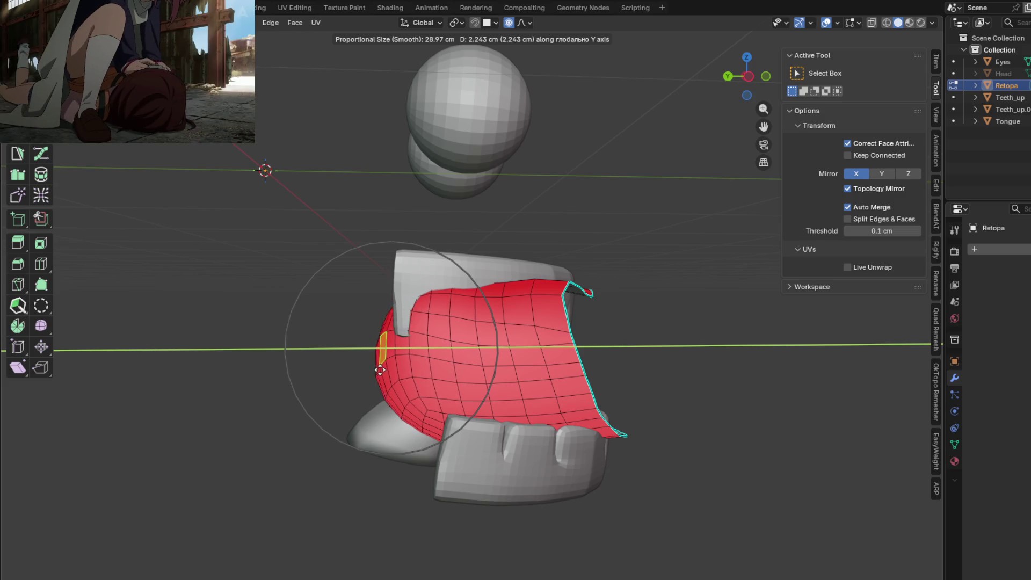
{"action": "left_click", "coordinate": [365, 363]}
{"action": "mouse_move", "coordinate": [365, 362]}
{"action": "middle_mouse_down"}
{"action": "mouse_move", "coordinate": [470, 369]}
{"action": "mouse_move", "coordinate": [489, 319]}
{"action": "mouse_move", "coordinate": [553, 310]}
{"action": "middle_mouse_up"}
{"action": "left_click", "coordinate": [488, 318]}
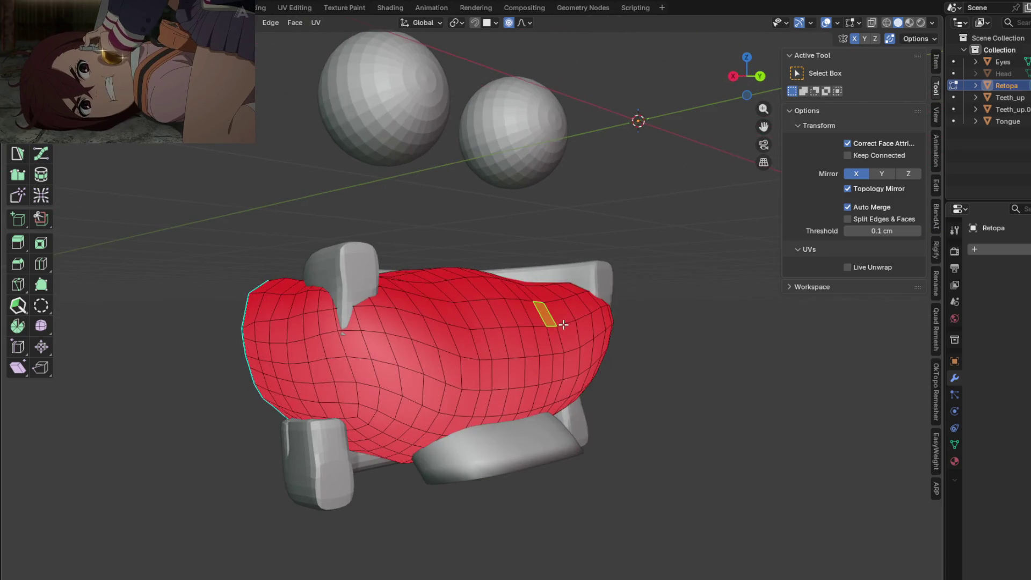
{"action": "key", "text": "g"}
{"action": "key", "text": "z"}
{"action": "left_click", "coordinate": [565, 270]}
{"action": "mouse_move", "coordinate": [566, 270]}
{"action": "middle_mouse_down"}
{"action": "mouse_move", "coordinate": [623, 331]}
{"action": "mouse_move", "coordinate": [269, 371]}
{"action": "mouse_move", "coordinate": [518, 322]}
{"action": "mouse_move", "coordinate": [449, 317]}
{"action": "mouse_move", "coordinate": [536, 312]}
{"action": "middle_mouse_up"}
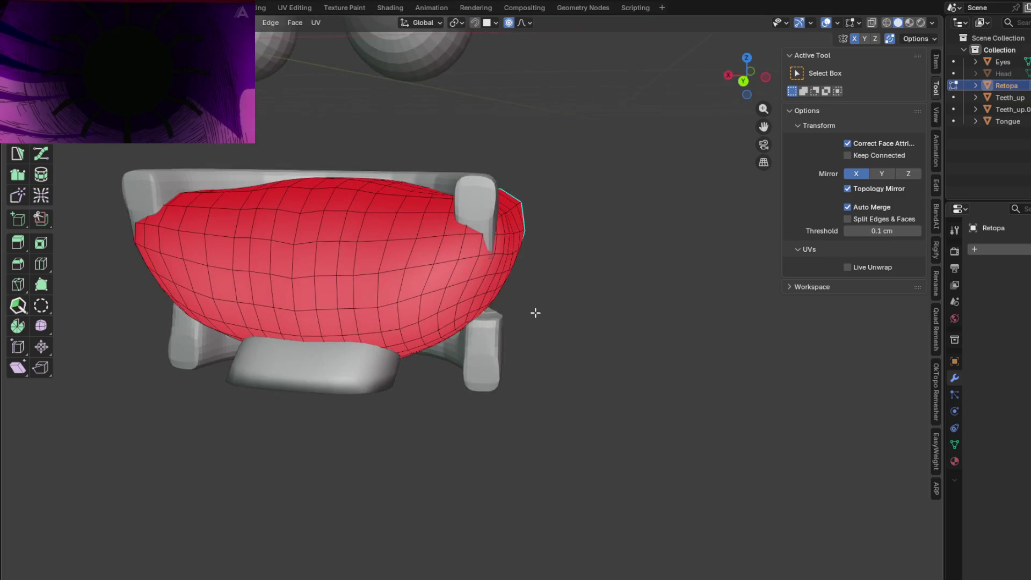
Step: Slide the selected lip part along X and lower it along Z in soft proportional moves
{"action": "key", "text": "g"}
{"action": "key", "text": "x"}
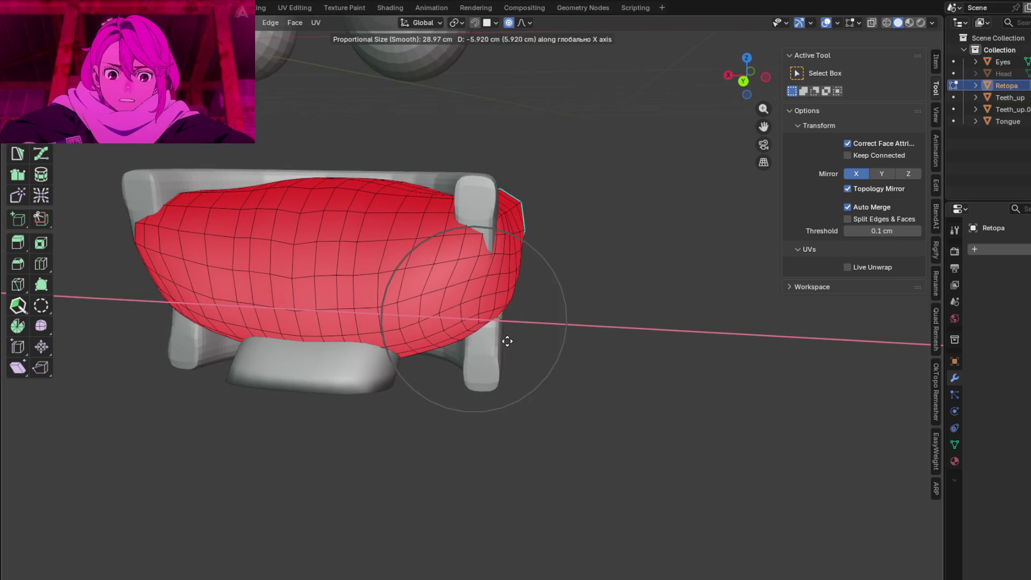
{"action": "left_click", "coordinate": [512, 341]}
{"action": "middle_click_drag", "start_coordinate": [512, 342], "coordinate": [352, 343]}
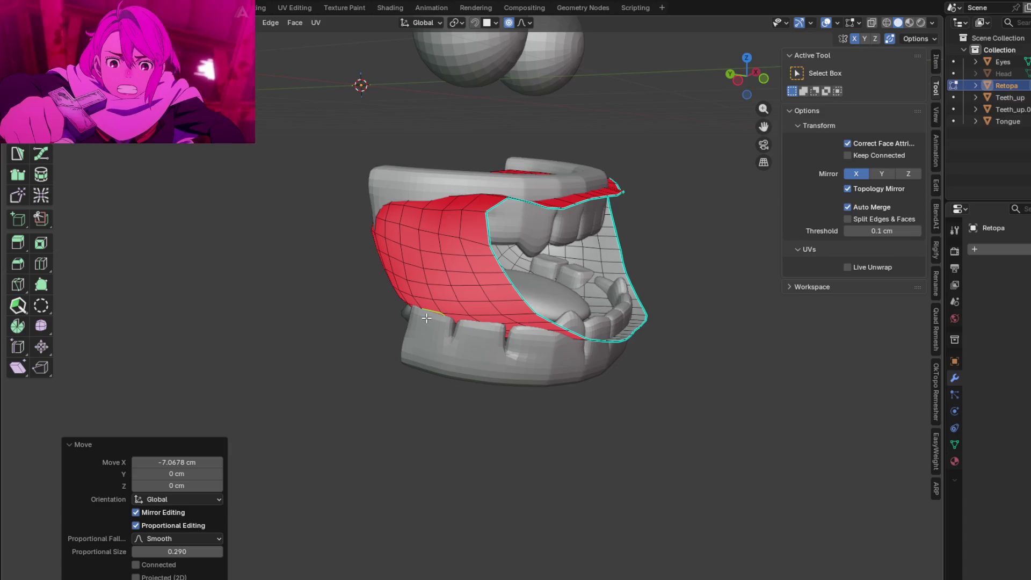
{"action": "key", "text": "g"}
{"action": "key", "text": "z"}
{"action": "left_click", "coordinate": [411, 335]}
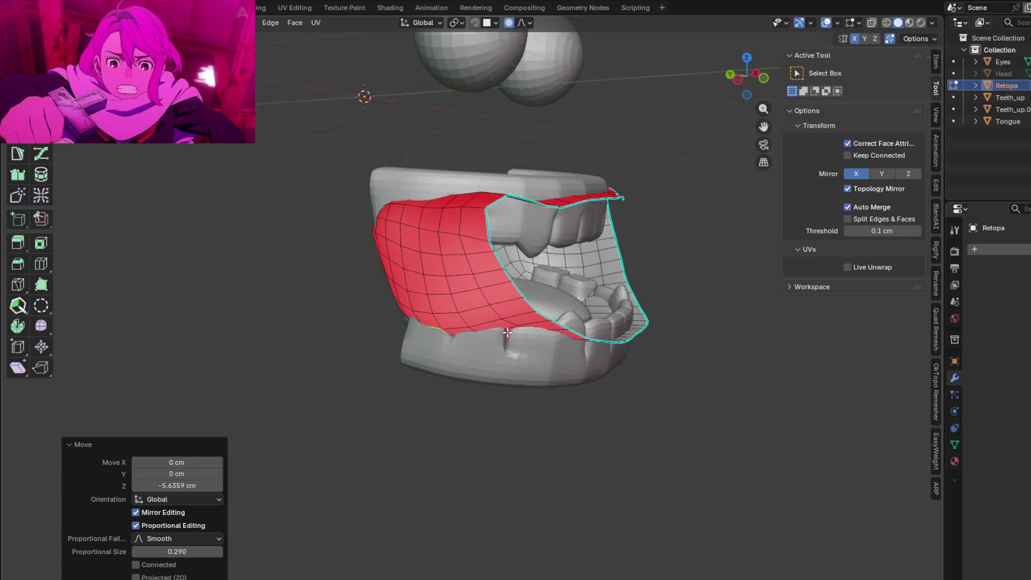
{"action": "middle_click_drag", "start_coordinate": [411, 335], "coordinate": [504, 341]}
{"action": "key", "text": "g"}
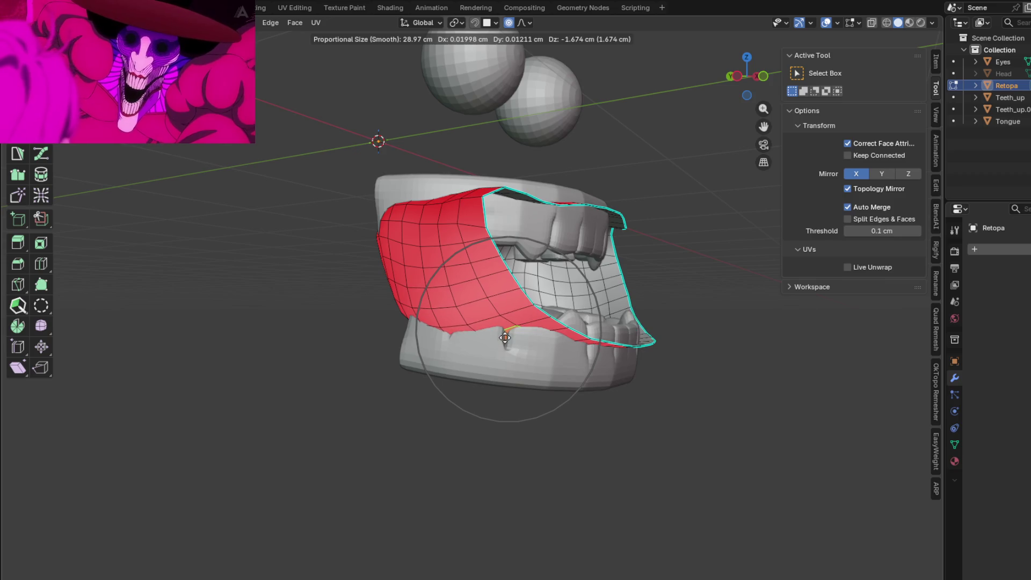
{"action": "key", "text": "z"}
{"action": "left_click", "coordinate": [501, 349]}
{"action": "mouse_move", "coordinate": [502, 349]}
{"action": "middle_mouse_down"}
{"action": "mouse_move", "coordinate": [375, 398]}
{"action": "mouse_move", "coordinate": [421, 376]}
{"action": "mouse_move", "coordinate": [591, 345]}
{"action": "middle_mouse_up"}
Step: Adjust several lip edges vertically with soft falloff, checking the fit from the front
{"action": "left_click", "coordinate": [519, 329]}
{"action": "middle_click_drag", "start_coordinate": [519, 329], "coordinate": [603, 348]}
{"action": "left_click", "coordinate": [513, 336]}
{"action": "middle_click_drag", "start_coordinate": [523, 346], "coordinate": [441, 358]}
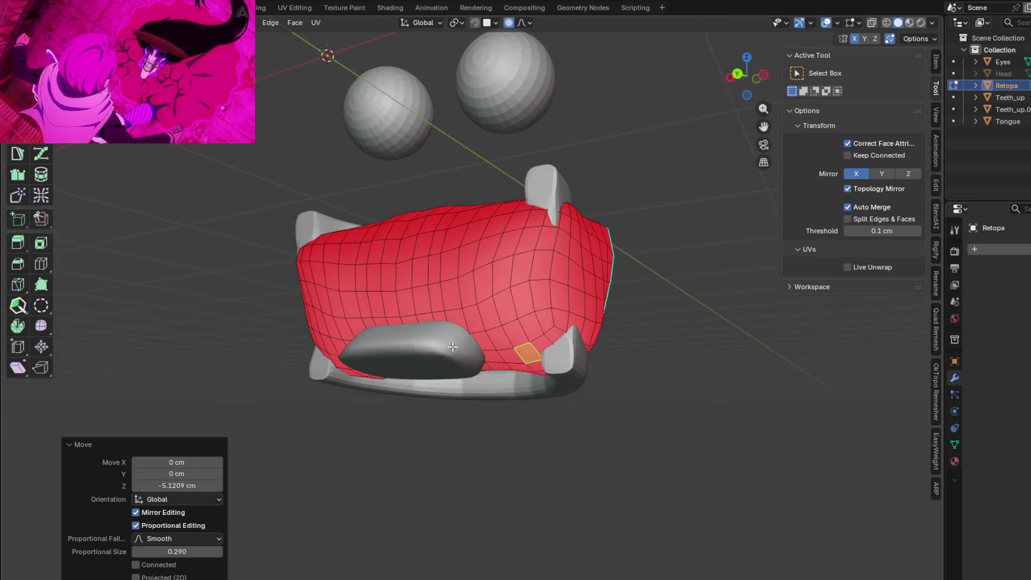
{"action": "mouse_move", "coordinate": [425, 321]}
{"action": "middle_mouse_down"}
{"action": "mouse_move", "coordinate": [251, 352]}
{"action": "mouse_move", "coordinate": [392, 343]}
{"action": "middle_mouse_up"}
{"action": "left_click", "coordinate": [378, 351]}
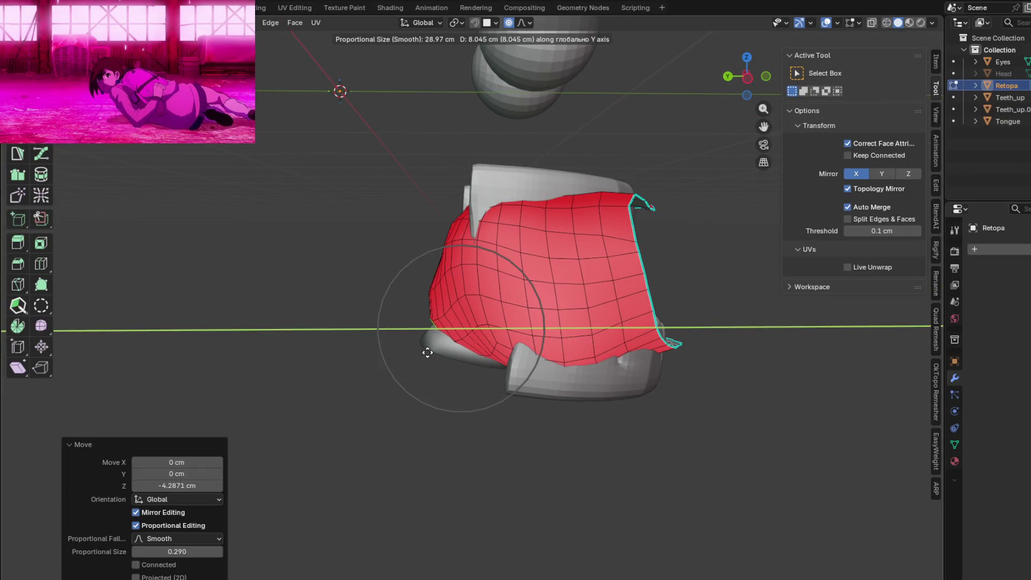
{"action": "mouse_move", "coordinate": [519, 337]}
{"action": "middle_mouse_down"}
{"action": "mouse_move", "coordinate": [294, 355]}
{"action": "mouse_move", "coordinate": [306, 327]}
{"action": "mouse_move", "coordinate": [272, 362]}
{"action": "mouse_move", "coordinate": [317, 315]}
{"action": "mouse_move", "coordinate": [274, 357]}
{"action": "mouse_move", "coordinate": [341, 417]}
{"action": "mouse_move", "coordinate": [427, 387]}
{"action": "mouse_move", "coordinate": [400, 349]}
{"action": "mouse_move", "coordinate": [318, 346]}
{"action": "mouse_move", "coordinate": [339, 330]}
{"action": "mouse_move", "coordinate": [473, 360]}
{"action": "mouse_move", "coordinate": [431, 388]}
{"action": "mouse_move", "coordinate": [473, 402]}
{"action": "mouse_move", "coordinate": [422, 357]}
{"action": "mouse_move", "coordinate": [425, 284]}
{"action": "mouse_move", "coordinate": [310, 318]}
{"action": "middle_mouse_up"}
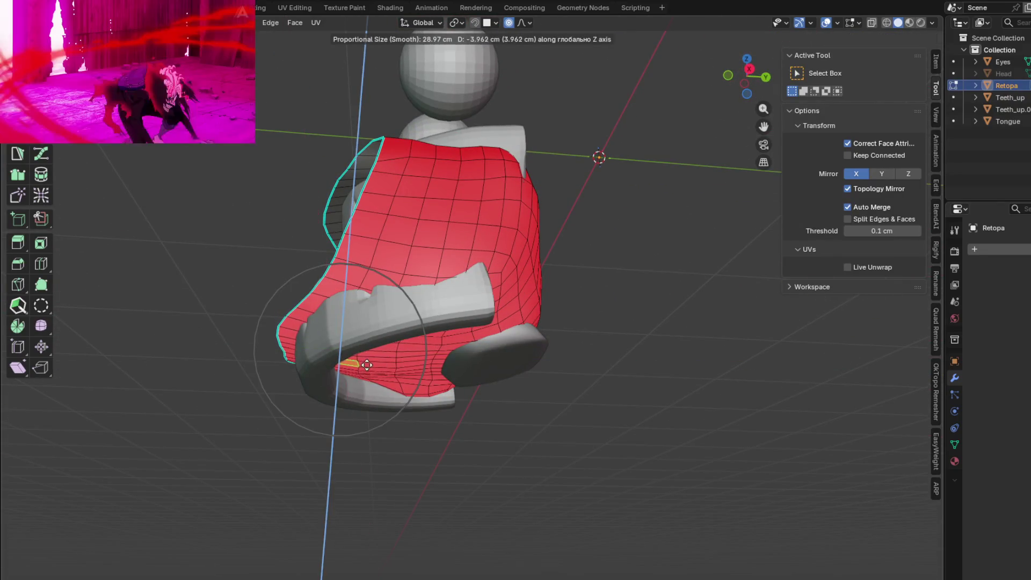
{"action": "left_click", "coordinate": [419, 371]}
{"action": "left_click", "coordinate": [437, 370]}
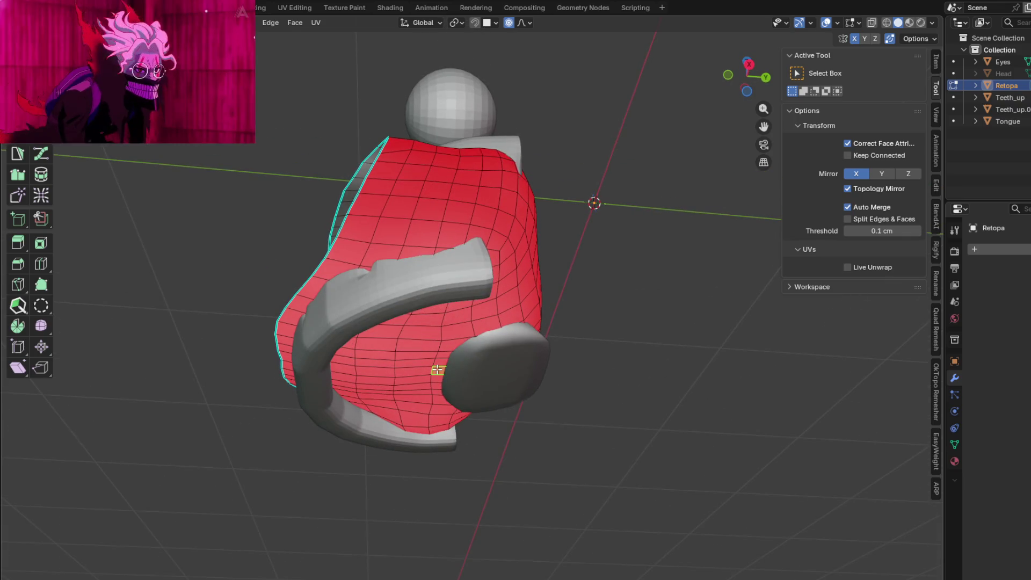
{"action": "left_click", "coordinate": [440, 375]}
Step: Push a side edge back along Y and reposition a face so the rim wraps both tooth rows
{"action": "mouse_move", "coordinate": [440, 375]}
{"action": "middle_mouse_down"}
{"action": "mouse_move", "coordinate": [573, 443]}
{"action": "mouse_move", "coordinate": [437, 231]}
{"action": "mouse_move", "coordinate": [400, 270]}
{"action": "middle_mouse_up"}
{"action": "left_click", "coordinate": [437, 230]}
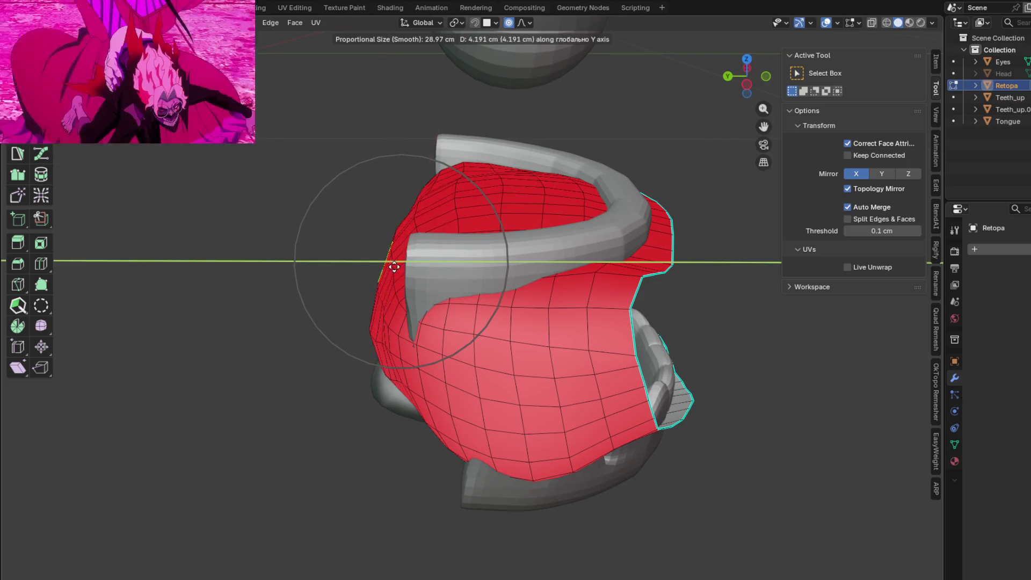
{"action": "left_click", "coordinate": [395, 266]}
{"action": "mouse_move", "coordinate": [393, 267]}
{"action": "middle_mouse_down"}
{"action": "mouse_move", "coordinate": [530, 237]}
{"action": "mouse_move", "coordinate": [564, 194]}
{"action": "mouse_move", "coordinate": [661, 175]}
{"action": "mouse_move", "coordinate": [732, 239]}
{"action": "middle_mouse_up"}
{"action": "mouse_move", "coordinate": [501, 257]}
{"action": "middle_mouse_down"}
{"action": "mouse_move", "coordinate": [564, 242]}
{"action": "mouse_move", "coordinate": [644, 250]}
{"action": "mouse_move", "coordinate": [483, 226]}
{"action": "mouse_move", "coordinate": [420, 270]}
{"action": "middle_mouse_up"}
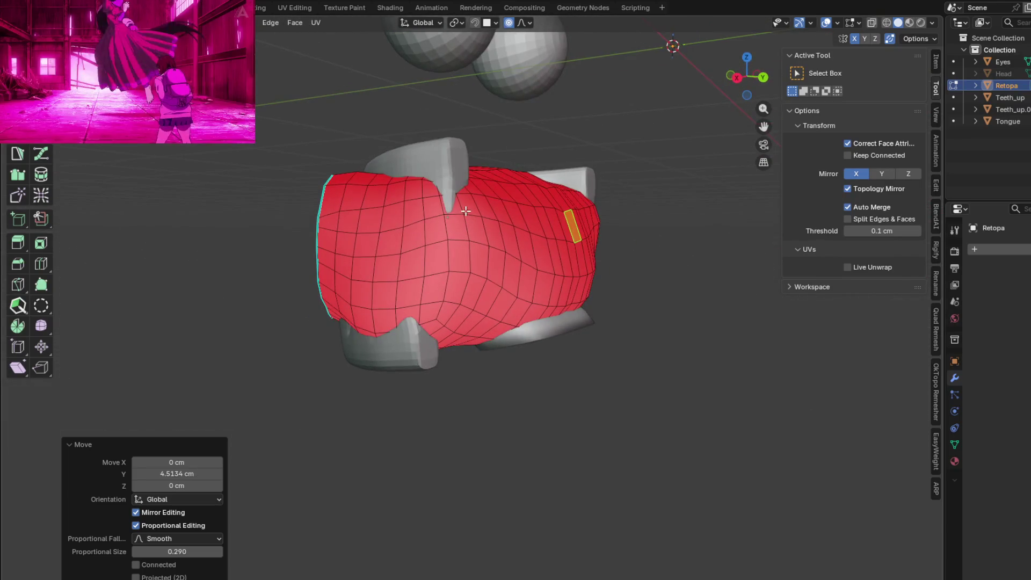
{"action": "middle_click_drag", "start_coordinate": [466, 211], "coordinate": [501, 205]}
{"action": "left_click", "coordinate": [502, 204]}
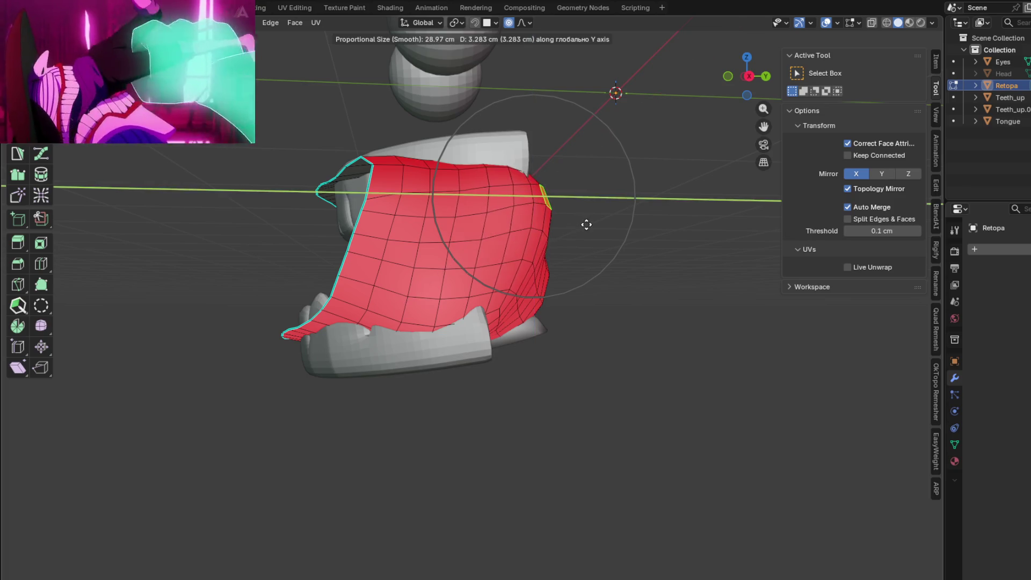
{"action": "left_click", "coordinate": [587, 224]}
{"action": "mouse_move", "coordinate": [587, 224]}
{"action": "middle_mouse_down"}
{"action": "mouse_move", "coordinate": [494, 288]}
{"action": "mouse_move", "coordinate": [468, 207]}
{"action": "mouse_move", "coordinate": [707, 225]}
{"action": "mouse_move", "coordinate": [714, 196]}
{"action": "mouse_move", "coordinate": [693, 233]}
{"action": "mouse_move", "coordinate": [511, 230]}
{"action": "mouse_move", "coordinate": [625, 191]}
{"action": "mouse_move", "coordinate": [674, 225]}
{"action": "mouse_move", "coordinate": [680, 267]}
{"action": "mouse_move", "coordinate": [605, 294]}
{"action": "middle_mouse_up"}
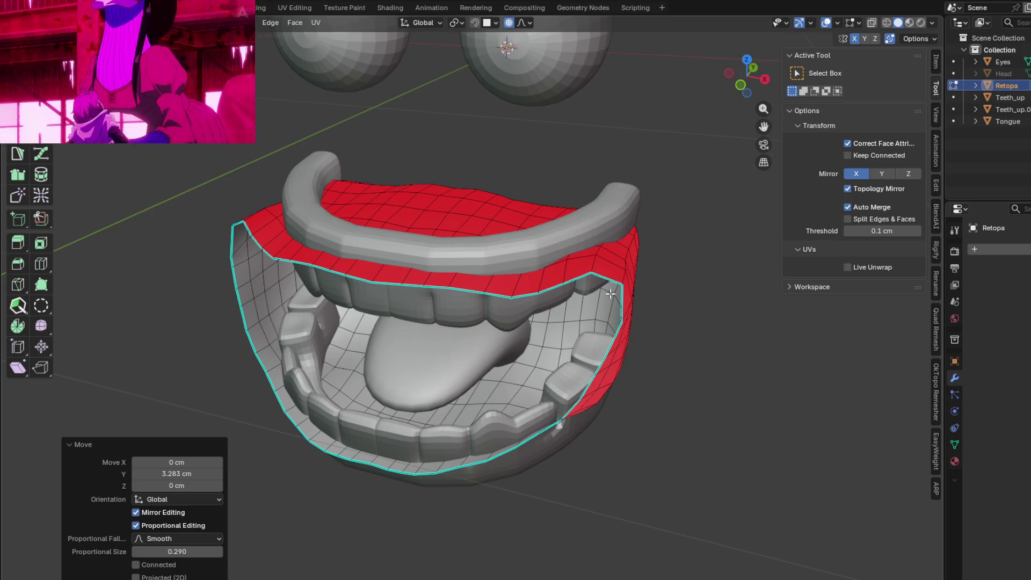
Step: Inspect the mouth, then reveal the hidden head geometry with Alt+H and check under the chin
{"action": "mouse_move", "coordinate": [610, 293]}
{"action": "middle_mouse_down"}
{"action": "mouse_move", "coordinate": [533, 224]}
{"action": "mouse_move", "coordinate": [503, 239]}
{"action": "middle_mouse_up"}
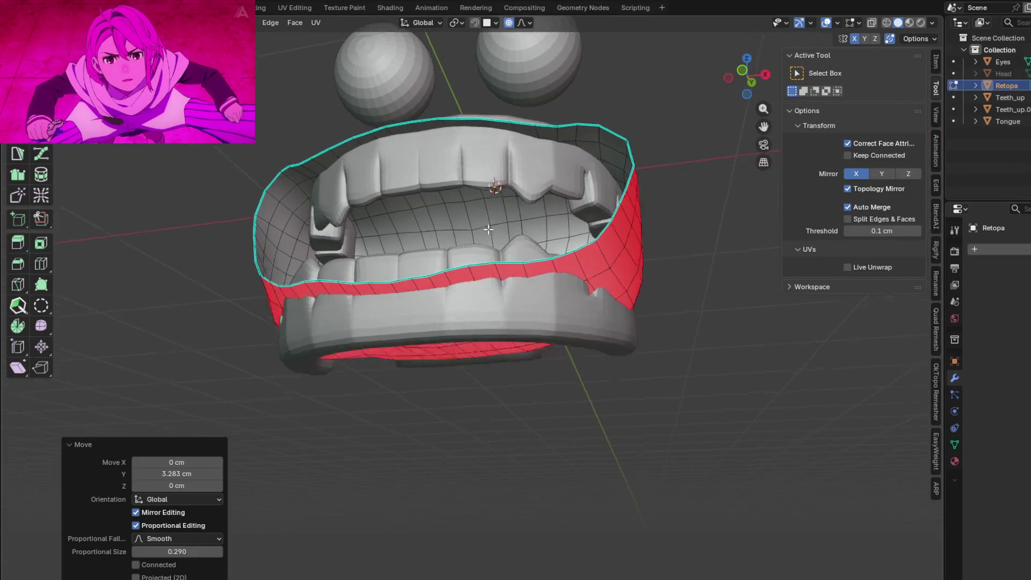
{"action": "mouse_move", "coordinate": [502, 239]}
{"action": "middle_mouse_down"}
{"action": "mouse_move", "coordinate": [526, 258]}
{"action": "mouse_move", "coordinate": [453, 274]}
{"action": "middle_mouse_up"}
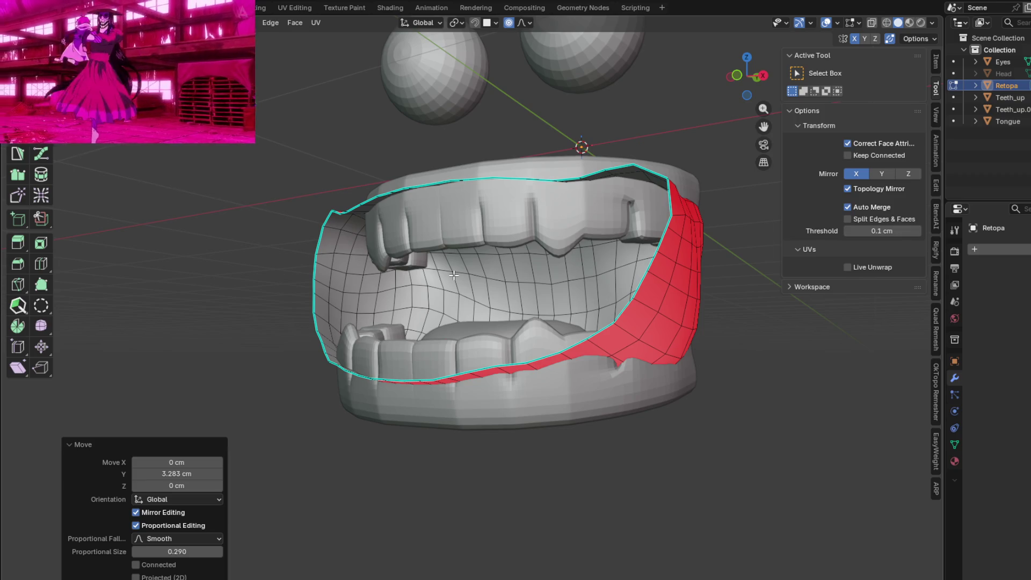
{"action": "mouse_move", "coordinate": [453, 275]}
{"action": "middle_mouse_down"}
{"action": "mouse_move", "coordinate": [549, 276]}
{"action": "mouse_move", "coordinate": [695, 392]}
{"action": "mouse_move", "coordinate": [687, 401]}
{"action": "middle_mouse_up"}
{"action": "key", "text": "alt+h"}
{"action": "mouse_move", "coordinate": [631, 367]}
{"action": "middle_mouse_down"}
{"action": "mouse_move", "coordinate": [688, 299]}
{"action": "mouse_move", "coordinate": [614, 358]}
{"action": "mouse_move", "coordinate": [667, 392]}
{"action": "mouse_move", "coordinate": [695, 349]}
{"action": "mouse_move", "coordinate": [649, 345]}
{"action": "middle_mouse_up"}
{"action": "mouse_move", "coordinate": [585, 339]}
{"action": "middle_mouse_down"}
{"action": "mouse_move", "coordinate": [528, 386]}
{"action": "mouse_move", "coordinate": [683, 376]}
{"action": "mouse_move", "coordinate": [667, 299]}
{"action": "mouse_move", "coordinate": [613, 352]}
{"action": "middle_mouse_up"}
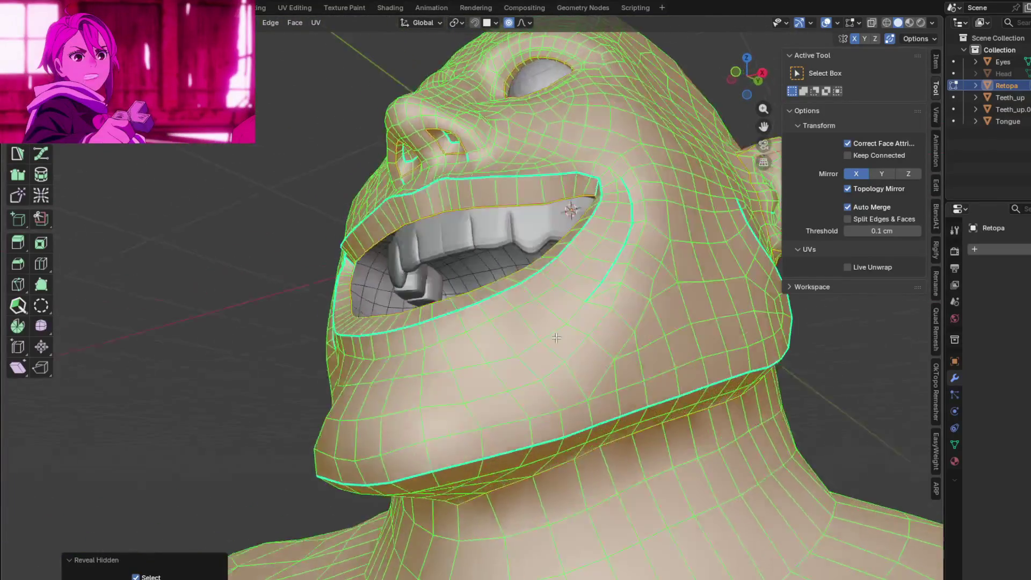
Step: Review the mouth from the front and leave Edit Mode back to Object Mode
{"action": "mouse_move", "coordinate": [538, 355]}
{"action": "middle_mouse_down"}
{"action": "mouse_move", "coordinate": [658, 370]}
{"action": "mouse_move", "coordinate": [587, 376]}
{"action": "middle_mouse_up"}
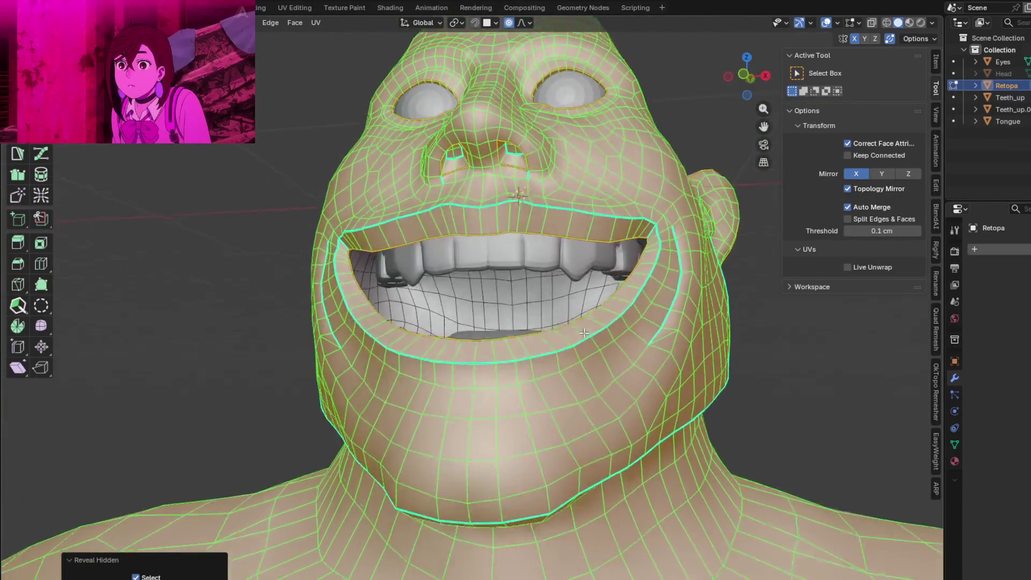
{"action": "mouse_move", "coordinate": [584, 333]}
{"action": "middle_mouse_down"}
{"action": "mouse_move", "coordinate": [639, 372]}
{"action": "mouse_move", "coordinate": [581, 340]}
{"action": "mouse_move", "coordinate": [589, 384]}
{"action": "mouse_move", "coordinate": [658, 352]}
{"action": "mouse_move", "coordinate": [685, 386]}
{"action": "mouse_move", "coordinate": [589, 343]}
{"action": "mouse_move", "coordinate": [548, 308]}
{"action": "mouse_move", "coordinate": [555, 311]}
{"action": "mouse_move", "coordinate": [458, 370]}
{"action": "mouse_move", "coordinate": [554, 366]}
{"action": "mouse_move", "coordinate": [495, 391]}
{"action": "mouse_move", "coordinate": [472, 388]}
{"action": "middle_mouse_up"}
{"action": "scroll", "coordinate": [547, 308], "scroll_direction": "down", "scroll_amount": 3}
{"action": "scroll", "coordinate": [458, 370], "scroll_direction": "up", "scroll_amount": 2}
{"action": "scroll", "coordinate": [458, 370], "scroll_direction": "down", "scroll_amount": 2}
{"action": "key", "text": "Tab"}
{"action": "scroll", "coordinate": [379, 331], "scroll_direction": "up", "scroll_amount": 2}
{"action": "scroll", "coordinate": [375, 317], "scroll_direction": "down", "scroll_amount": 2}
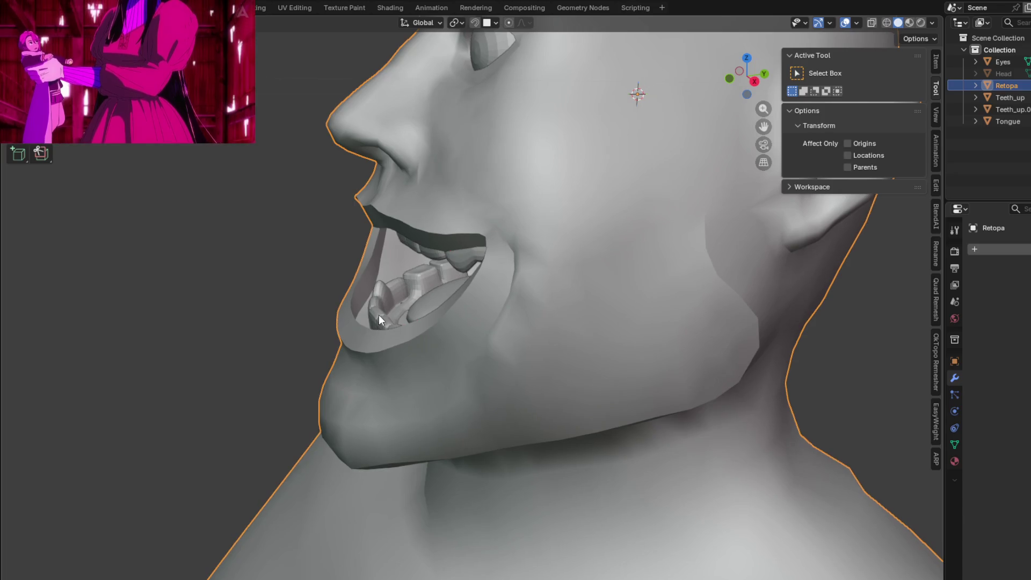
Step: Select the lower teeth Teeth_up.001 and raise them about 1.6 cm along Z
{"action": "left_click", "coordinate": [381, 317]}
{"action": "mouse_move", "coordinate": [392, 313]}
{"action": "middle_mouse_down"}
{"action": "mouse_move", "coordinate": [469, 284]}
{"action": "mouse_move", "coordinate": [543, 344]}
{"action": "mouse_move", "coordinate": [605, 349]}
{"action": "mouse_move", "coordinate": [472, 375]}
{"action": "mouse_move", "coordinate": [508, 405]}
{"action": "mouse_move", "coordinate": [532, 396]}
{"action": "mouse_move", "coordinate": [527, 414]}
{"action": "mouse_move", "coordinate": [556, 384]}
{"action": "mouse_move", "coordinate": [412, 407]}
{"action": "mouse_move", "coordinate": [428, 373]}
{"action": "mouse_move", "coordinate": [454, 376]}
{"action": "mouse_move", "coordinate": [457, 408]}
{"action": "mouse_move", "coordinate": [334, 378]}
{"action": "mouse_move", "coordinate": [550, 397]}
{"action": "mouse_move", "coordinate": [572, 386]}
{"action": "mouse_move", "coordinate": [520, 356]}
{"action": "mouse_move", "coordinate": [515, 393]}
{"action": "mouse_move", "coordinate": [562, 390]}
{"action": "mouse_move", "coordinate": [568, 379]}
{"action": "middle_mouse_up"}
{"action": "left_click", "coordinate": [565, 369]}
{"action": "key", "text": "g"}
{"action": "key", "text": "z"}
{"action": "left_click", "coordinate": [528, 398]}
Step: Tilt the lower teeth mesh about X in Edit Mode with X-ray on, then return to Object Mode
{"action": "key", "text": "Tab"}
{"action": "key", "text": "alt+z"}
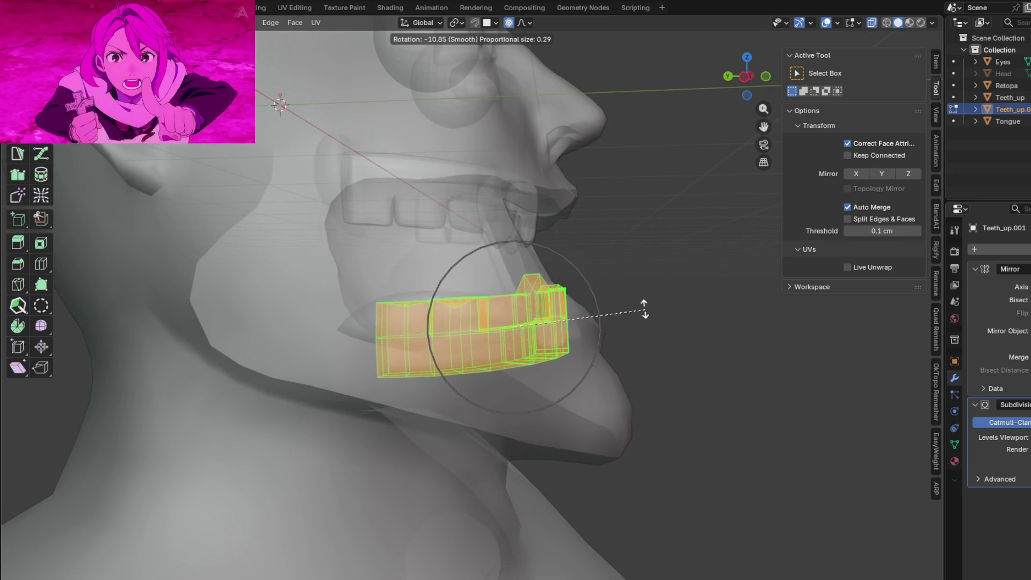
{"action": "key", "text": "x"}
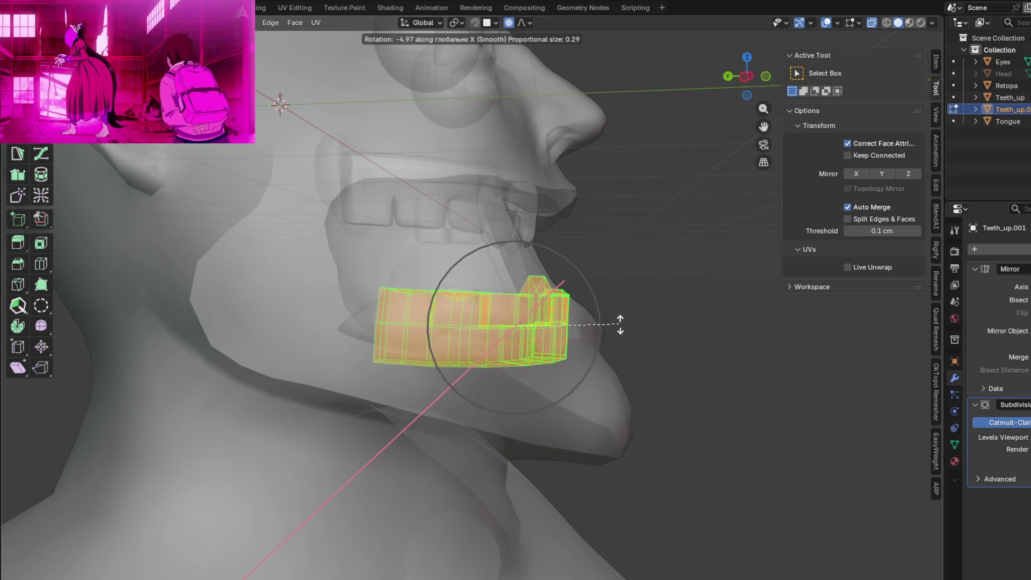
{"action": "mouse_move", "coordinate": [620, 342]}
{"action": "middle_mouse_down"}
{"action": "mouse_move", "coordinate": [469, 343]}
{"action": "mouse_move", "coordinate": [556, 381]}
{"action": "mouse_move", "coordinate": [610, 376]}
{"action": "mouse_move", "coordinate": [555, 365]}
{"action": "mouse_move", "coordinate": [545, 386]}
{"action": "mouse_move", "coordinate": [613, 405]}
{"action": "mouse_move", "coordinate": [668, 376]}
{"action": "mouse_move", "coordinate": [653, 363]}
{"action": "mouse_move", "coordinate": [683, 399]}
{"action": "middle_mouse_up"}
{"action": "key", "text": "Tab"}
Step: Lift the lower teeth into the open mouth along Z and slide them sideways along X
{"action": "key", "text": "g"}
{"action": "key", "text": "z"}
{"action": "left_click", "coordinate": [482, 350]}
{"action": "key", "text": "g"}
{"action": "key", "text": "x"}
{"action": "left_click", "coordinate": [652, 370]}
{"action": "key", "text": "g"}
{"action": "key", "text": "x"}
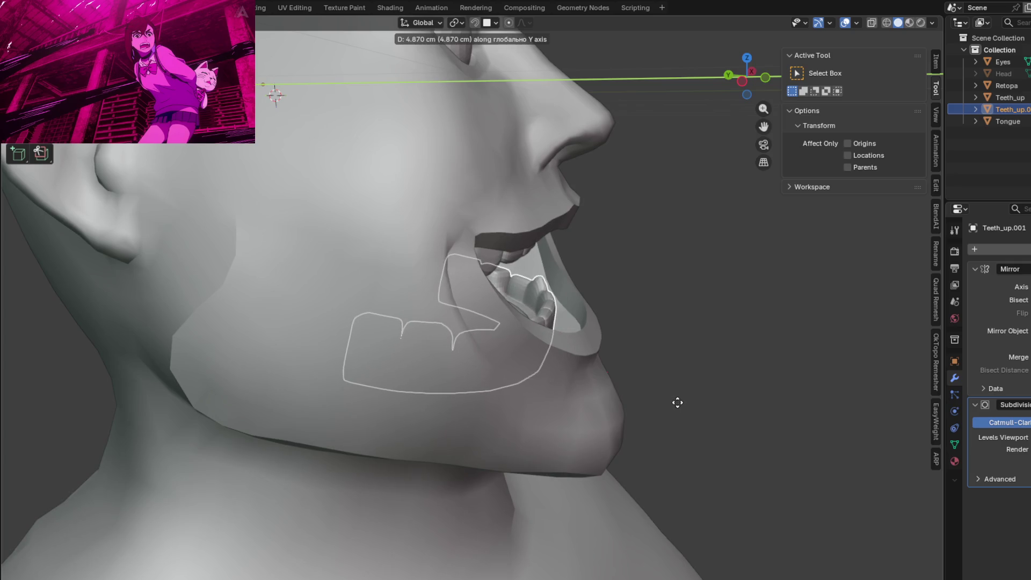
Step: Set the lower teeth about 0.9 cm further back along Y, inspect, and enter Edit Mode on them
{"action": "left_click", "coordinate": [692, 407]}
{"action": "mouse_move", "coordinate": [691, 407]}
{"action": "middle_mouse_down"}
{"action": "mouse_move", "coordinate": [601, 372]}
{"action": "mouse_move", "coordinate": [594, 451]}
{"action": "mouse_move", "coordinate": [560, 391]}
{"action": "mouse_move", "coordinate": [497, 430]}
{"action": "mouse_move", "coordinate": [540, 413]}
{"action": "mouse_move", "coordinate": [529, 356]}
{"action": "mouse_move", "coordinate": [553, 346]}
{"action": "mouse_move", "coordinate": [536, 355]}
{"action": "mouse_move", "coordinate": [579, 356]}
{"action": "mouse_move", "coordinate": [605, 377]}
{"action": "mouse_move", "coordinate": [546, 346]}
{"action": "mouse_move", "coordinate": [528, 359]}
{"action": "mouse_move", "coordinate": [487, 338]}
{"action": "middle_mouse_up"}
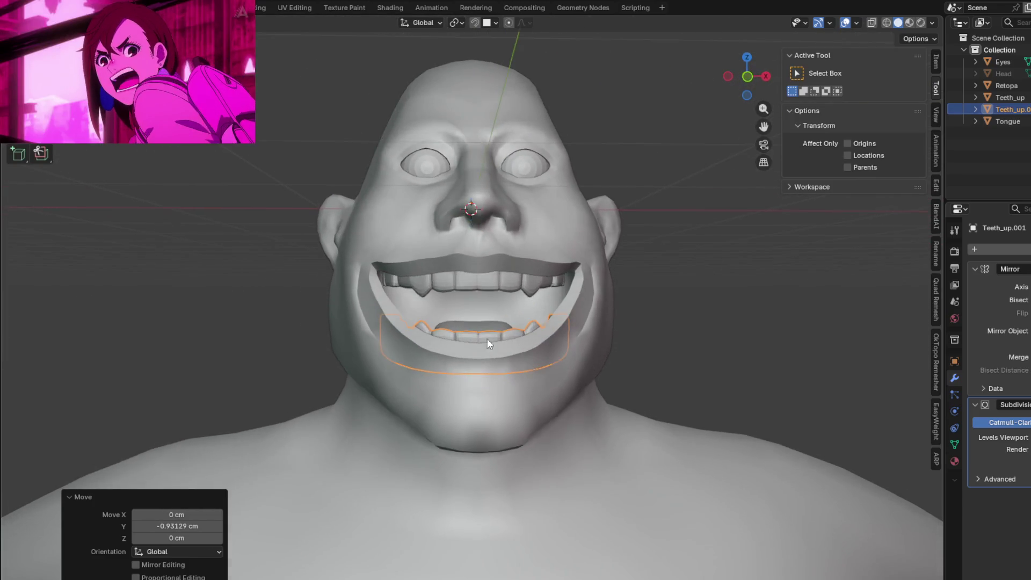
{"action": "scroll", "coordinate": [498, 357], "scroll_direction": "up", "scroll_amount": 3}
{"action": "scroll", "coordinate": [511, 372], "scroll_direction": "up", "scroll_amount": 2}
{"action": "mouse_move", "coordinate": [512, 372]}
{"action": "middle_mouse_down"}
{"action": "mouse_move", "coordinate": [593, 385]}
{"action": "mouse_move", "coordinate": [521, 399]}
{"action": "mouse_move", "coordinate": [545, 431]}
{"action": "mouse_move", "coordinate": [563, 410]}
{"action": "mouse_move", "coordinate": [649, 405]}
{"action": "mouse_move", "coordinate": [544, 407]}
{"action": "mouse_move", "coordinate": [573, 427]}
{"action": "mouse_move", "coordinate": [505, 419]}
{"action": "mouse_move", "coordinate": [427, 359]}
{"action": "middle_mouse_up"}
{"action": "mouse_move", "coordinate": [326, 286]}
{"action": "middle_mouse_down"}
{"action": "mouse_move", "coordinate": [419, 349]}
{"action": "mouse_move", "coordinate": [462, 348]}
{"action": "mouse_move", "coordinate": [459, 310]}
{"action": "mouse_move", "coordinate": [428, 278]}
{"action": "mouse_move", "coordinate": [459, 326]}
{"action": "mouse_move", "coordinate": [427, 346]}
{"action": "mouse_move", "coordinate": [388, 345]}
{"action": "middle_mouse_up"}
{"action": "key", "text": "Tab"}
{"action": "middle_click_drag", "start_coordinate": [375, 285], "coordinate": [411, 322]}
{"action": "mouse_move", "coordinate": [490, 323]}
{"action": "middle_mouse_down"}
{"action": "mouse_move", "coordinate": [482, 290]}
{"action": "mouse_move", "coordinate": [604, 365]}
{"action": "middle_mouse_up"}
Step: In local view, select the back end faces and shift them along X and angle them inward with soft falloff
{"action": "key", "text": "KP_Divide"}
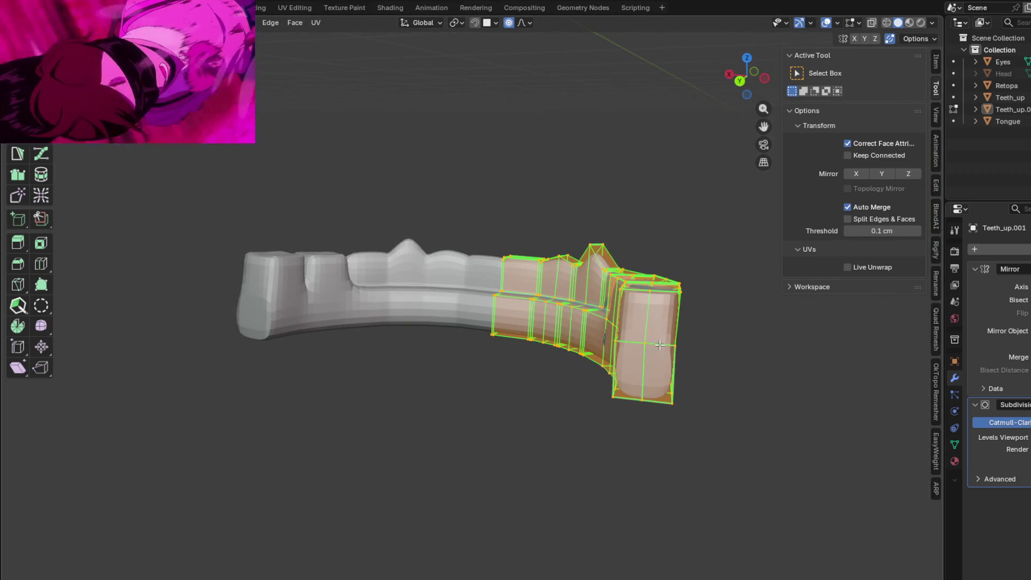
{"action": "left_click", "coordinate": [659, 345]}
{"action": "key", "text": "ctrl+KP_Add"}
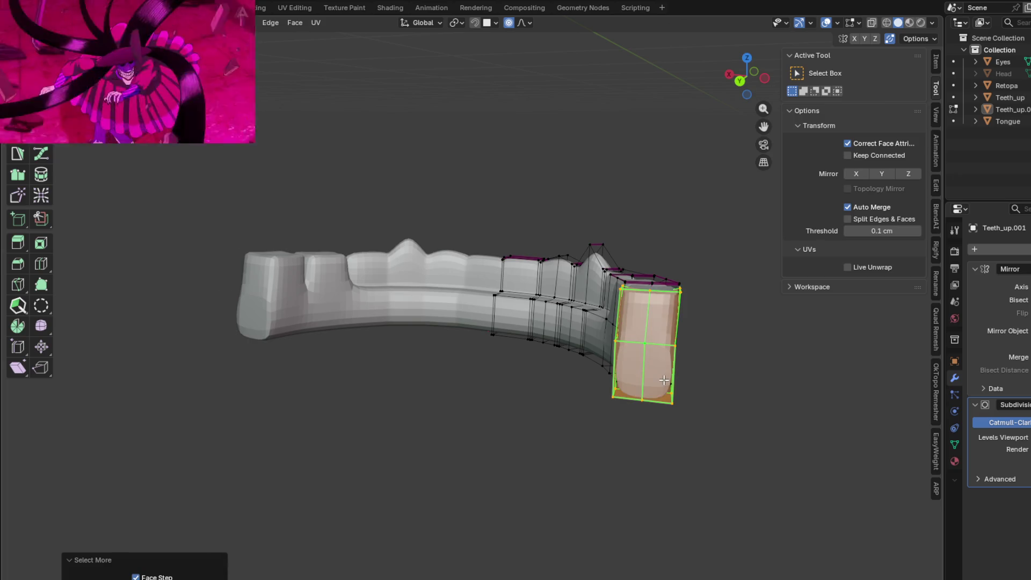
{"action": "middle_click_drag", "start_coordinate": [640, 337], "coordinate": [479, 365]}
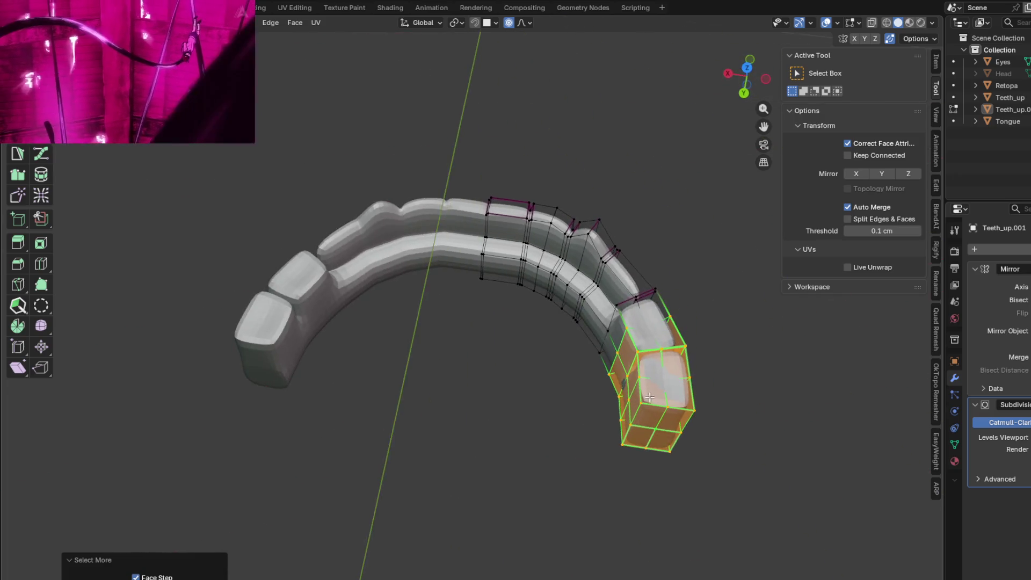
{"action": "key", "text": "g"}
{"action": "key", "text": "x"}
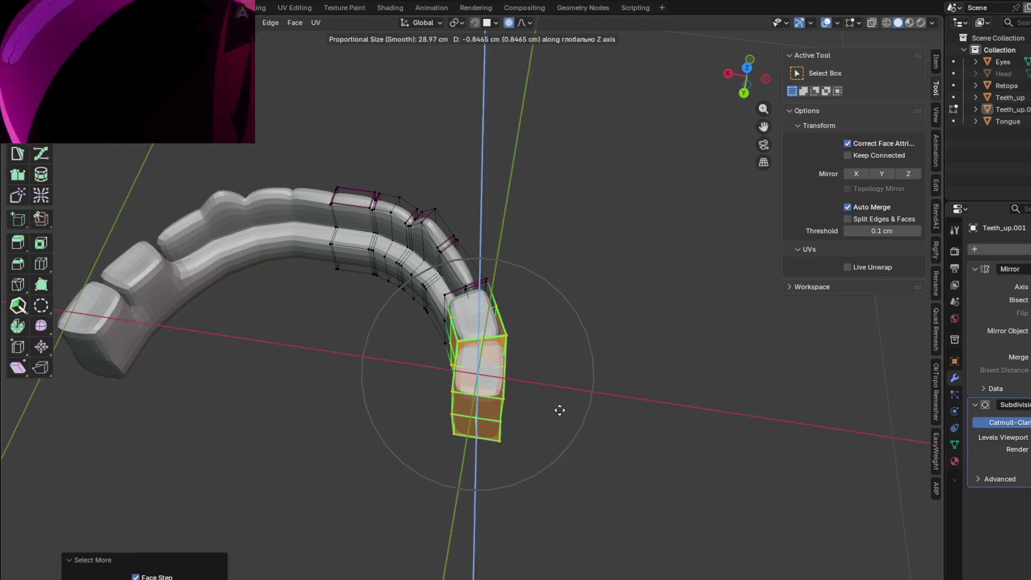
{"action": "left_click", "coordinate": [542, 411]}
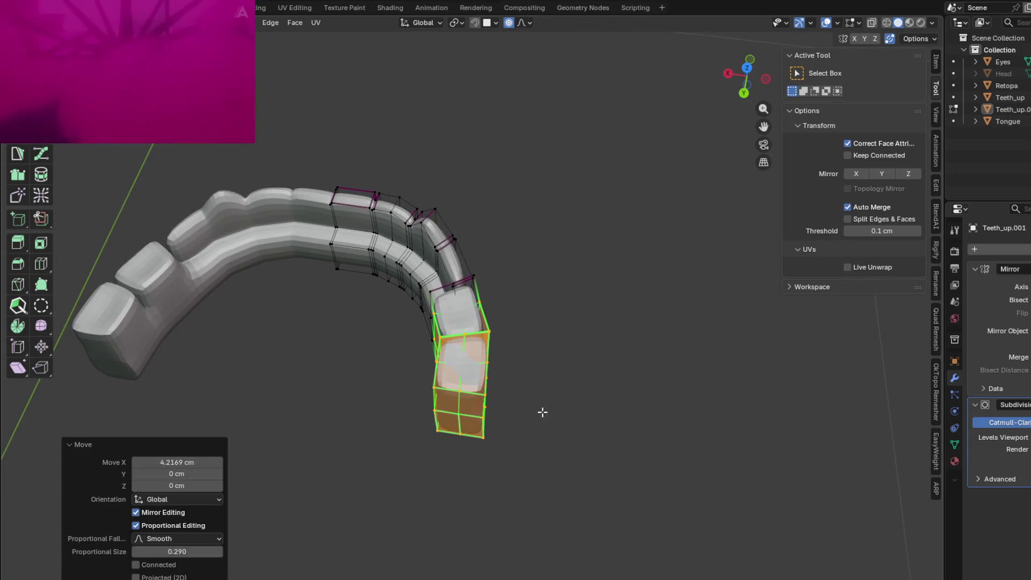
{"action": "middle_click_drag", "start_coordinate": [542, 413], "coordinate": [580, 459]}
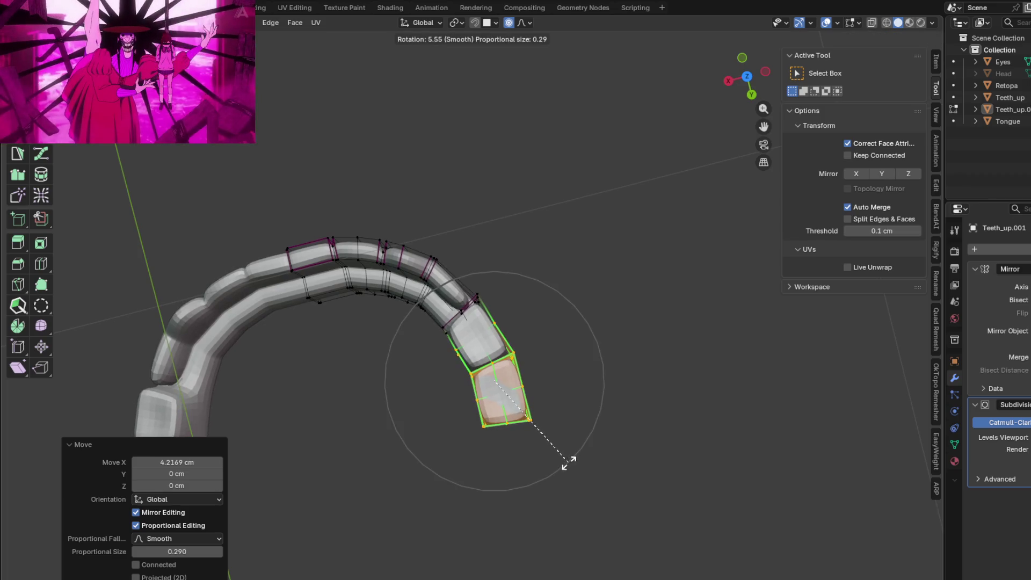
{"action": "left_click", "coordinate": [561, 461]}
{"action": "key", "text": "g"}
{"action": "key", "text": "x"}
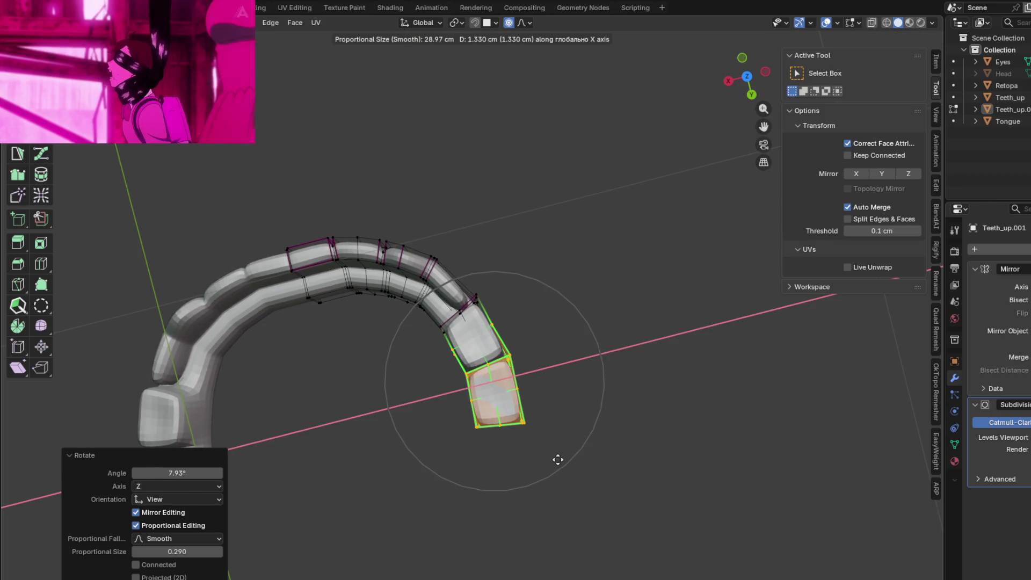
{"action": "left_click", "coordinate": [558, 459]}
Step: Exit local view to see the teeth in the full head, then re-enter Edit Mode and start an X move
{"action": "key", "text": "Tab"}
{"action": "mouse_move", "coordinate": [558, 457]}
{"action": "middle_mouse_down"}
{"action": "mouse_move", "coordinate": [641, 393]}
{"action": "mouse_move", "coordinate": [338, 291]}
{"action": "mouse_move", "coordinate": [366, 351]}
{"action": "middle_mouse_up"}
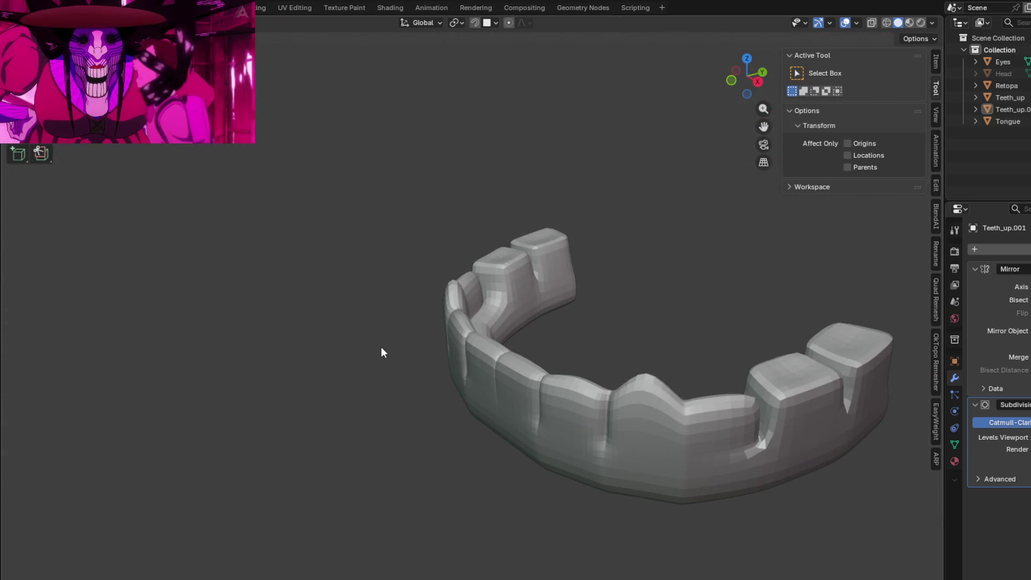
{"action": "key", "text": "KP_Divide"}
{"action": "mouse_move", "coordinate": [378, 347]}
{"action": "middle_mouse_down"}
{"action": "mouse_move", "coordinate": [487, 324]}
{"action": "mouse_move", "coordinate": [501, 333]}
{"action": "mouse_move", "coordinate": [484, 320]}
{"action": "mouse_move", "coordinate": [492, 355]}
{"action": "mouse_move", "coordinate": [483, 342]}
{"action": "mouse_move", "coordinate": [491, 336]}
{"action": "mouse_move", "coordinate": [511, 366]}
{"action": "mouse_move", "coordinate": [508, 351]}
{"action": "mouse_move", "coordinate": [548, 347]}
{"action": "mouse_move", "coordinate": [501, 323]}
{"action": "mouse_move", "coordinate": [479, 339]}
{"action": "mouse_move", "coordinate": [526, 354]}
{"action": "mouse_move", "coordinate": [544, 313]}
{"action": "middle_mouse_up"}
{"action": "key", "text": "Tab"}
{"action": "key", "text": "g"}
{"action": "key", "text": "x"}
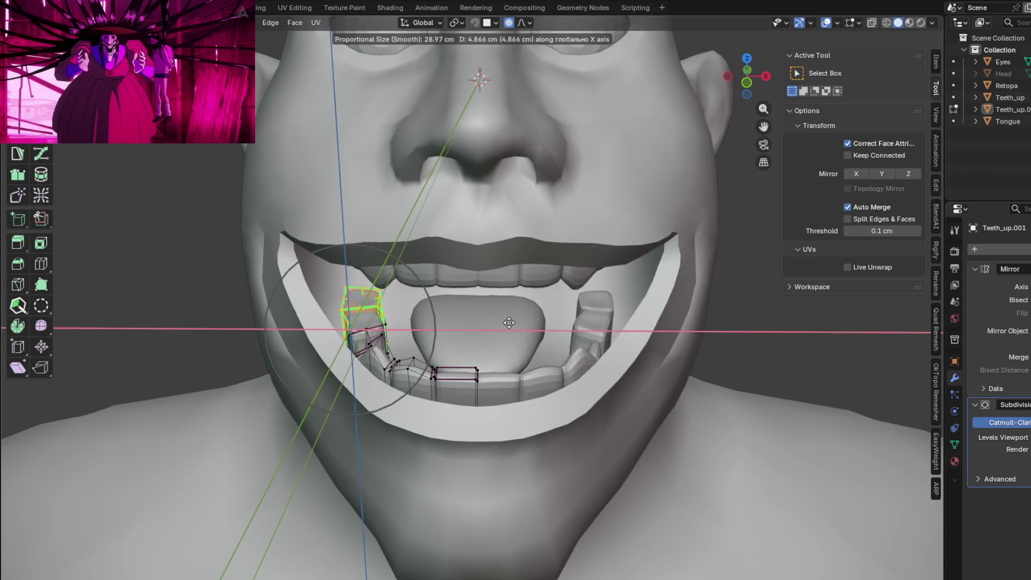
Step: Pull the back teeth inward along X in two proportional moves and check from a front view
{"action": "left_click", "coordinate": [499, 321]}
{"action": "middle_click_drag", "start_coordinate": [498, 321], "coordinate": [503, 328]}
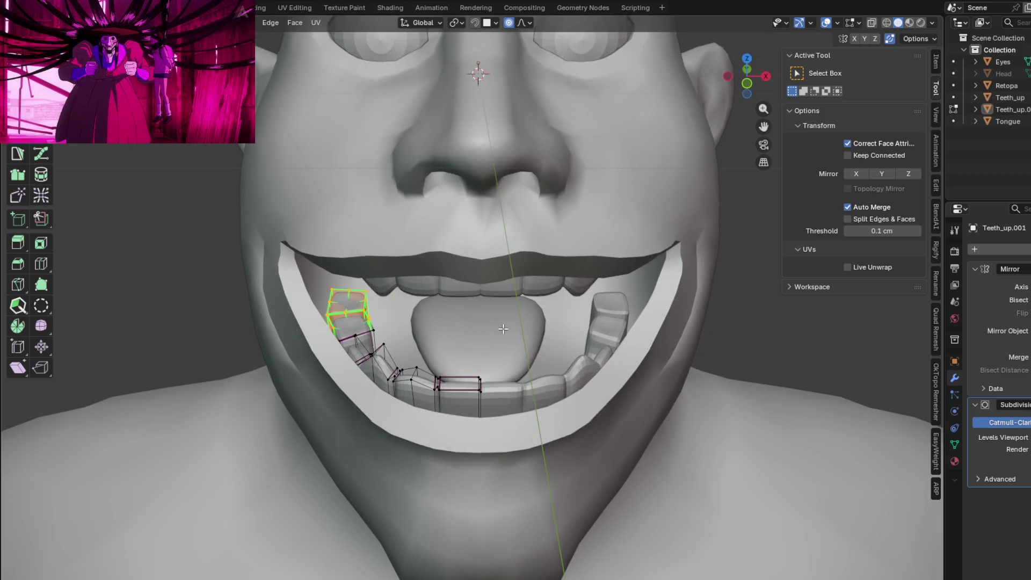
{"action": "key", "text": "g"}
{"action": "key", "text": "x"}
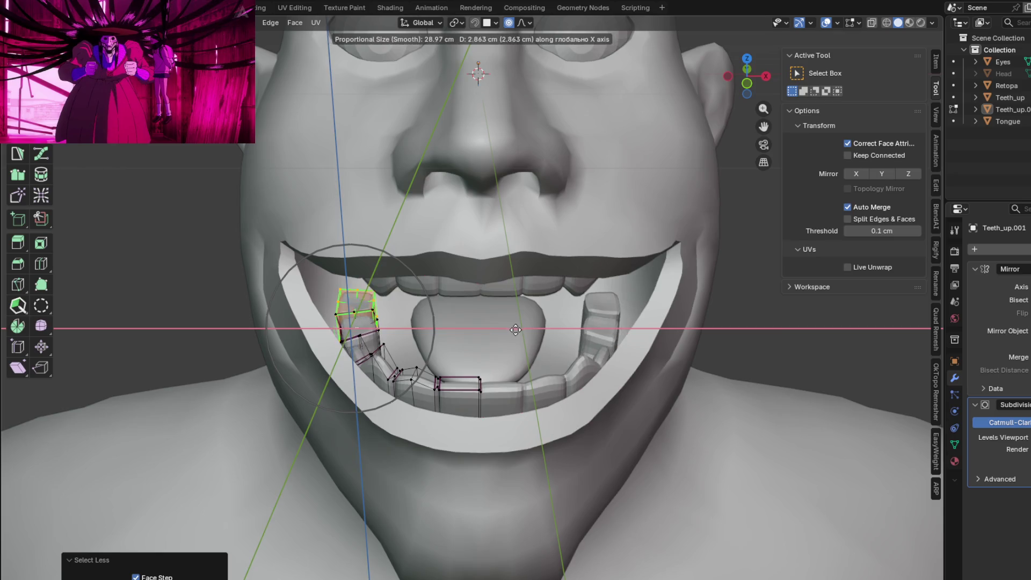
{"action": "scroll", "coordinate": [508, 331], "scroll_direction": "up", "scroll_amount": 7}
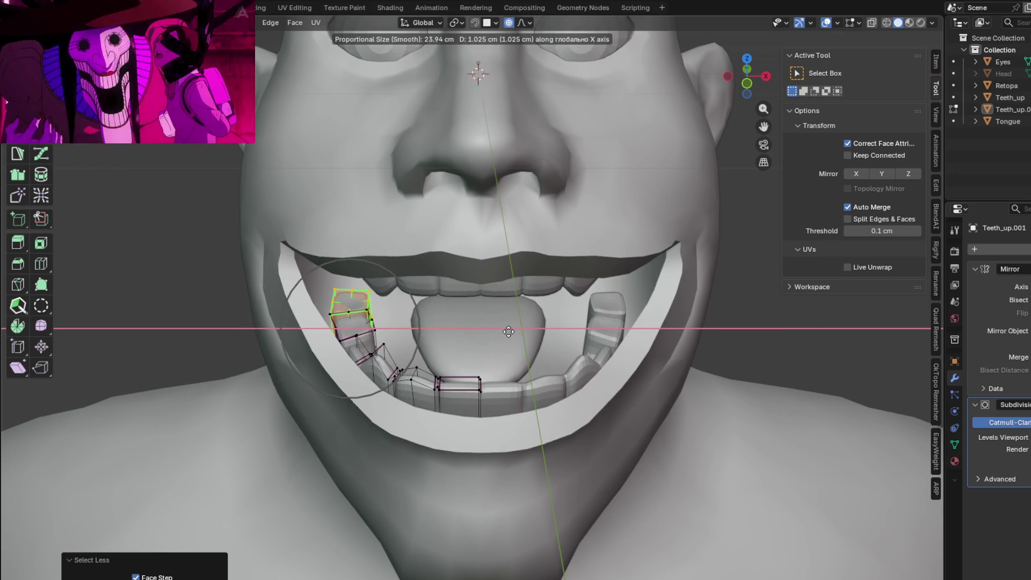
{"action": "left_click", "coordinate": [508, 331]}
{"action": "scroll", "coordinate": [508, 331], "scroll_direction": "down", "scroll_amount": 3}
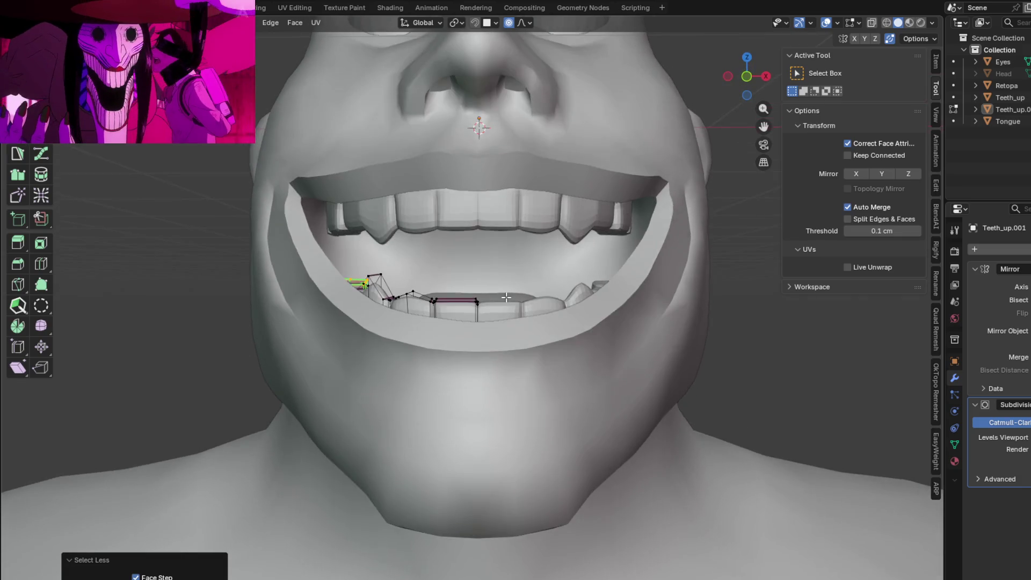
{"action": "scroll", "coordinate": [554, 331], "scroll_direction": "up", "scroll_amount": 3}
{"action": "middle_click_drag", "start_coordinate": [509, 331], "coordinate": [558, 335]}
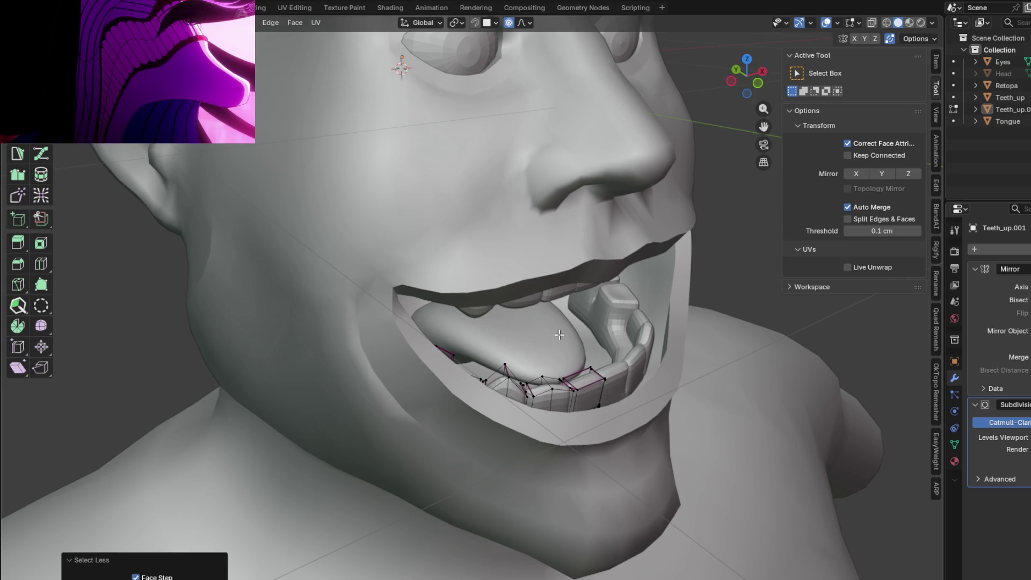
{"action": "key", "text": "KP_1"}
{"action": "scroll", "coordinate": [637, 293], "scroll_direction": "down", "scroll_amount": 1}
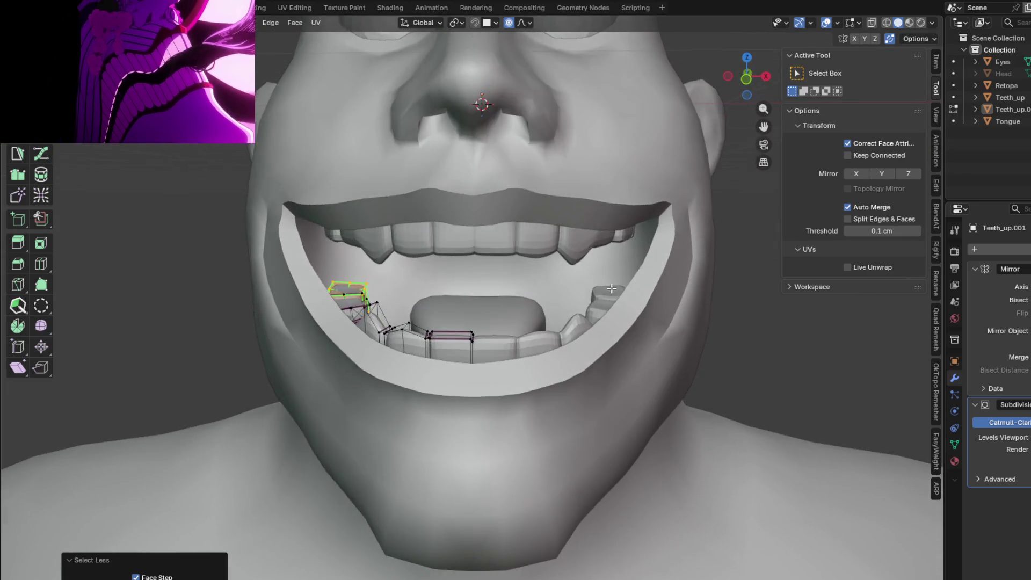
{"action": "scroll", "coordinate": [615, 279], "scroll_direction": "down", "scroll_amount": 2}
Step: Fine-tune the back teeth position from below, then leave Edit Mode
{"action": "mouse_move", "coordinate": [614, 279]}
{"action": "middle_mouse_down"}
{"action": "mouse_move", "coordinate": [403, 104]}
{"action": "mouse_move", "coordinate": [501, 131]}
{"action": "mouse_move", "coordinate": [558, 321]}
{"action": "mouse_move", "coordinate": [455, 295]}
{"action": "mouse_move", "coordinate": [460, 304]}
{"action": "middle_mouse_up"}
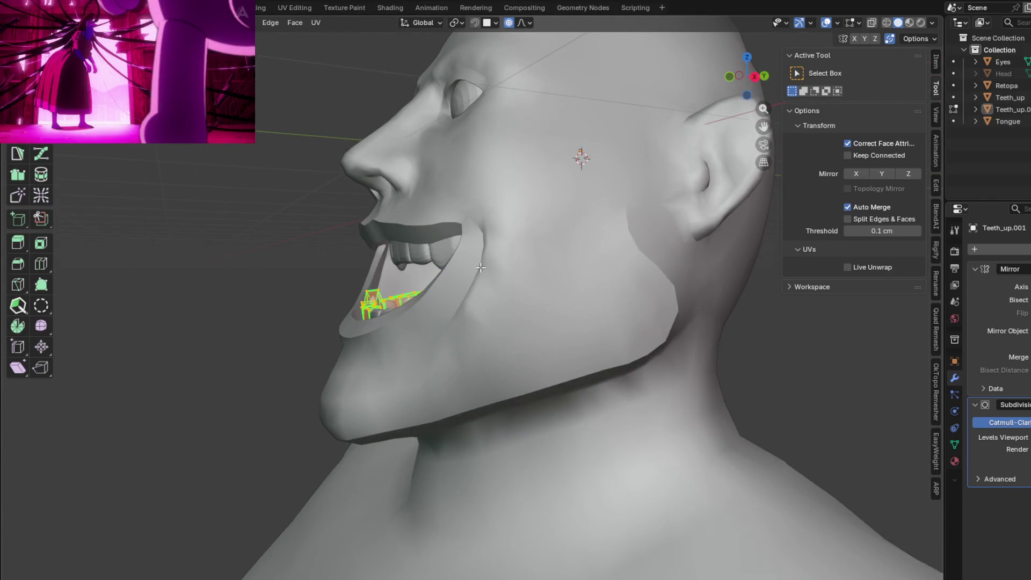
{"action": "key", "text": "g"}
{"action": "key", "text": "x"}
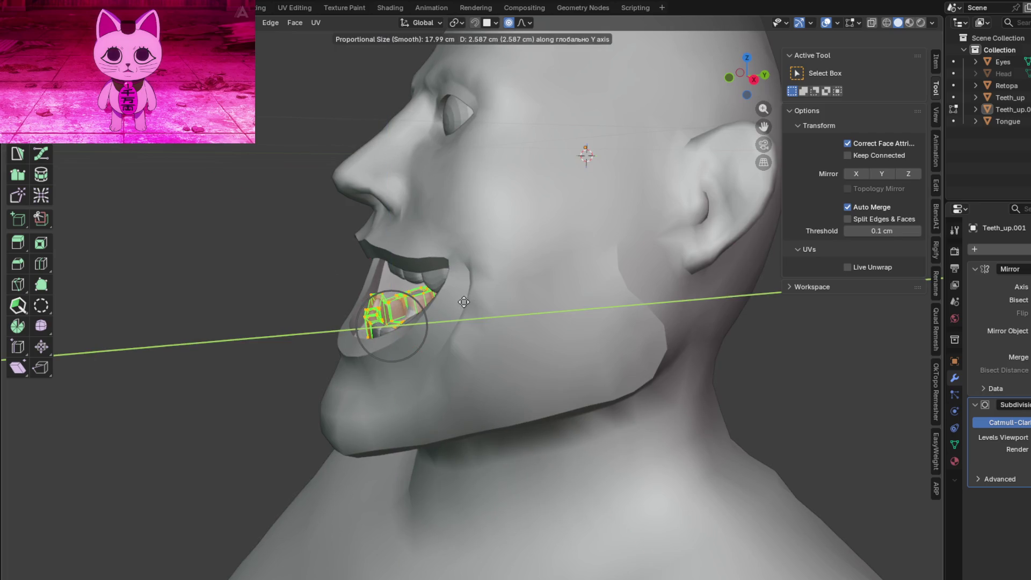
{"action": "left_click", "coordinate": [465, 303]}
{"action": "mouse_move", "coordinate": [464, 303]}
{"action": "middle_mouse_down"}
{"action": "mouse_move", "coordinate": [472, 362]}
{"action": "mouse_move", "coordinate": [512, 318]}
{"action": "mouse_move", "coordinate": [574, 296]}
{"action": "mouse_move", "coordinate": [648, 359]}
{"action": "mouse_move", "coordinate": [616, 384]}
{"action": "mouse_move", "coordinate": [653, 375]}
{"action": "mouse_move", "coordinate": [673, 355]}
{"action": "mouse_move", "coordinate": [518, 323]}
{"action": "mouse_move", "coordinate": [515, 366]}
{"action": "mouse_move", "coordinate": [550, 338]}
{"action": "mouse_move", "coordinate": [584, 358]}
{"action": "mouse_move", "coordinate": [585, 339]}
{"action": "mouse_move", "coordinate": [671, 343]}
{"action": "mouse_move", "coordinate": [631, 337]}
{"action": "mouse_move", "coordinate": [632, 352]}
{"action": "mouse_move", "coordinate": [643, 351]}
{"action": "mouse_move", "coordinate": [672, 324]}
{"action": "mouse_move", "coordinate": [672, 301]}
{"action": "mouse_move", "coordinate": [658, 271]}
{"action": "mouse_move", "coordinate": [559, 293]}
{"action": "mouse_move", "coordinate": [481, 287]}
{"action": "mouse_move", "coordinate": [438, 196]}
{"action": "mouse_move", "coordinate": [421, 224]}
{"action": "mouse_move", "coordinate": [486, 228]}
{"action": "mouse_move", "coordinate": [559, 250]}
{"action": "mouse_move", "coordinate": [574, 267]}
{"action": "mouse_move", "coordinate": [480, 262]}
{"action": "mouse_move", "coordinate": [554, 283]}
{"action": "mouse_move", "coordinate": [446, 332]}
{"action": "middle_mouse_up"}
{"action": "key", "text": "Tab"}
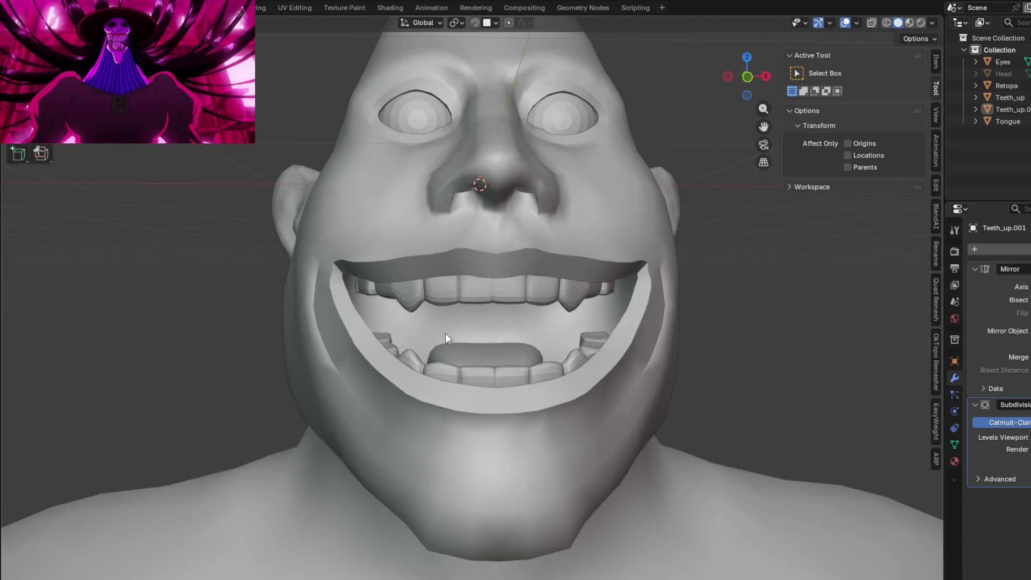
{"action": "scroll", "coordinate": [446, 333], "scroll_direction": "up", "scroll_amount": 2}
Step: Nudge one lower-teeth vertex along X with soft falloff to follow the jaw curve, toggling Edit Mode to check
{"action": "key", "text": "Tab"}
{"action": "scroll", "coordinate": [434, 412], "scroll_direction": "up", "scroll_amount": 3}
{"action": "mouse_move", "coordinate": [434, 412]}
{"action": "middle_mouse_down"}
{"action": "mouse_move", "coordinate": [454, 364]}
{"action": "mouse_move", "coordinate": [445, 346]}
{"action": "mouse_move", "coordinate": [455, 414]}
{"action": "middle_mouse_up"}
{"action": "left_click", "coordinate": [453, 365]}
{"action": "key", "text": "g"}
{"action": "key", "text": "x"}
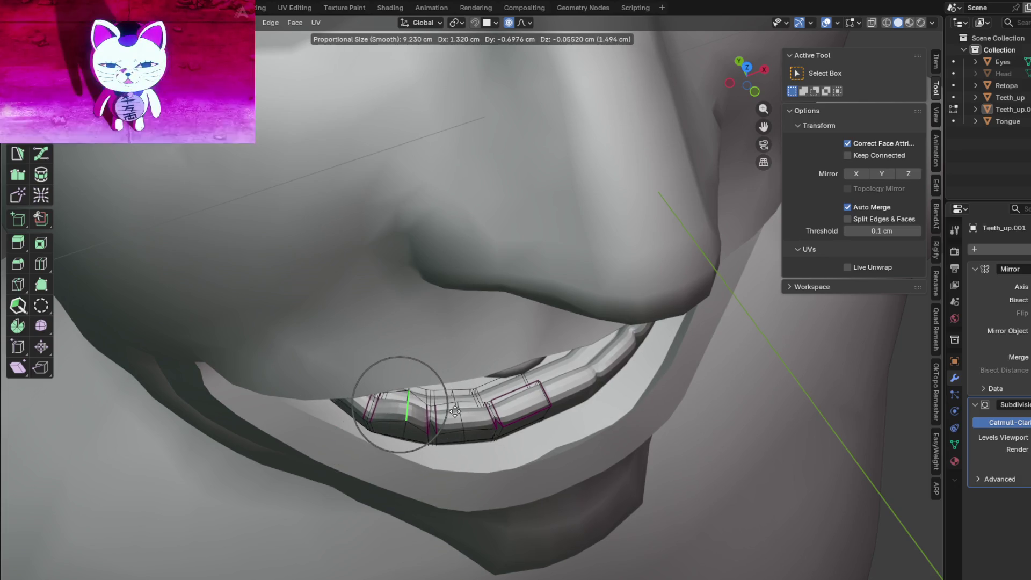
{"action": "left_click", "coordinate": [457, 414]}
{"action": "mouse_move", "coordinate": [458, 414]}
{"action": "middle_mouse_down"}
{"action": "mouse_move", "coordinate": [444, 314]}
{"action": "mouse_move", "coordinate": [425, 337]}
{"action": "mouse_move", "coordinate": [500, 362]}
{"action": "mouse_move", "coordinate": [499, 325]}
{"action": "mouse_move", "coordinate": [528, 329]}
{"action": "mouse_move", "coordinate": [471, 320]}
{"action": "middle_mouse_up"}
{"action": "key", "text": "Tab"}
{"action": "scroll", "coordinate": [479, 349], "scroll_direction": "down", "scroll_amount": 5}
{"action": "key", "text": "Tab"}
{"action": "key", "text": "Tab"}
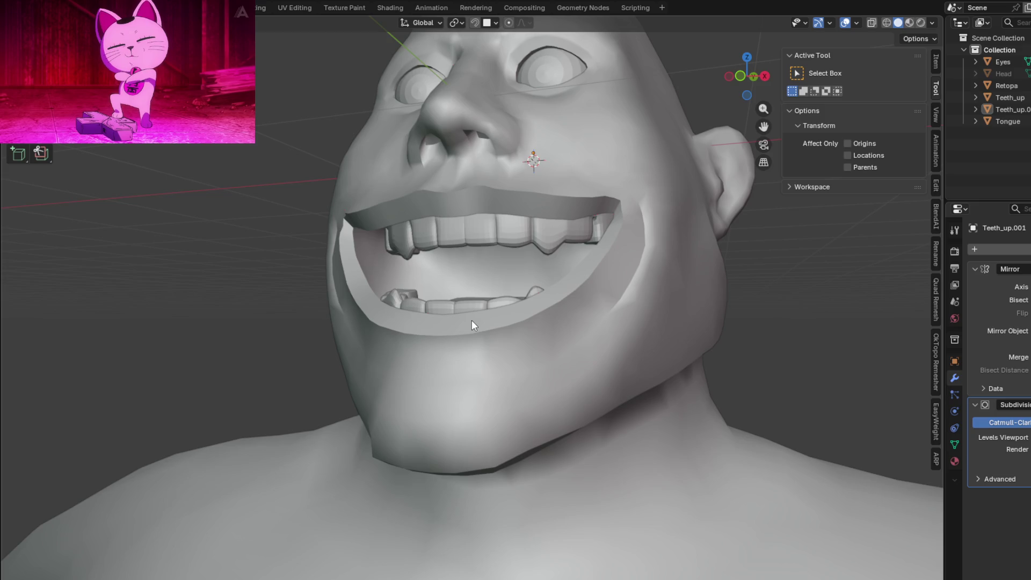
Step: Review the teeth from several angles and apply the lower teeth's Mirror and Subdivision modifiers
{"action": "mouse_move", "coordinate": [648, 353]}
{"action": "middle_mouse_down"}
{"action": "mouse_move", "coordinate": [604, 329]}
{"action": "mouse_move", "coordinate": [545, 325]}
{"action": "mouse_move", "coordinate": [631, 343]}
{"action": "mouse_move", "coordinate": [657, 322]}
{"action": "mouse_move", "coordinate": [704, 337]}
{"action": "mouse_move", "coordinate": [660, 354]}
{"action": "mouse_move", "coordinate": [601, 352]}
{"action": "mouse_move", "coordinate": [626, 314]}
{"action": "mouse_move", "coordinate": [620, 307]}
{"action": "mouse_move", "coordinate": [540, 330]}
{"action": "mouse_move", "coordinate": [577, 328]}
{"action": "mouse_move", "coordinate": [499, 333]}
{"action": "mouse_move", "coordinate": [486, 321]}
{"action": "mouse_move", "coordinate": [495, 330]}
{"action": "mouse_move", "coordinate": [503, 313]}
{"action": "mouse_move", "coordinate": [509, 330]}
{"action": "mouse_move", "coordinate": [484, 329]}
{"action": "mouse_move", "coordinate": [484, 302]}
{"action": "mouse_move", "coordinate": [493, 331]}
{"action": "middle_mouse_up"}
{"action": "scroll", "coordinate": [601, 349], "scroll_direction": "down", "scroll_amount": 3}
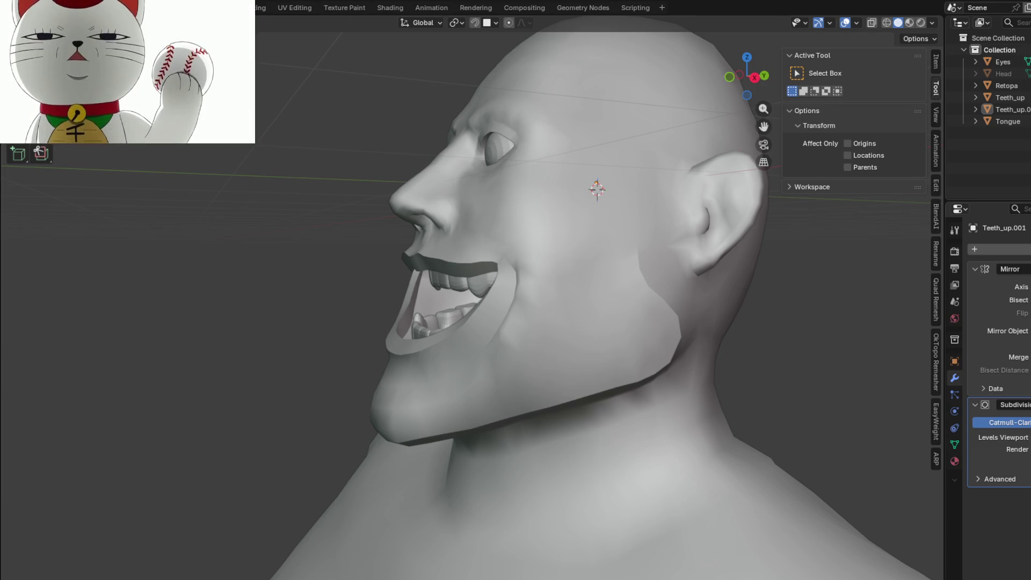
{"action": "mouse_move", "coordinate": [384, 291]}
{"action": "middle_mouse_down"}
{"action": "mouse_move", "coordinate": [400, 276]}
{"action": "mouse_move", "coordinate": [567, 288]}
{"action": "mouse_move", "coordinate": [473, 288]}
{"action": "mouse_move", "coordinate": [470, 314]}
{"action": "middle_mouse_up"}
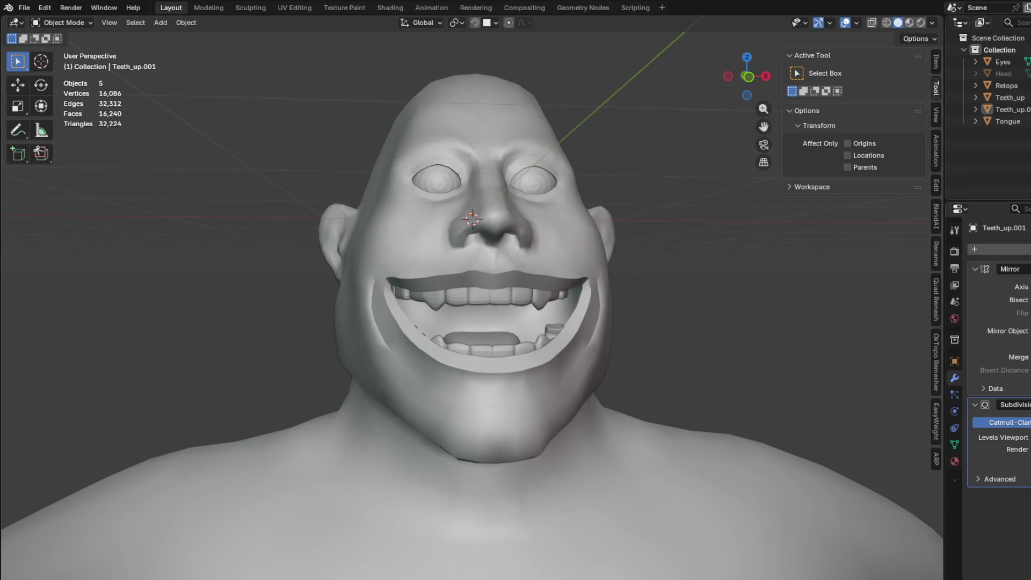
{"action": "mouse_move", "coordinate": [532, 265]}
{"action": "middle_mouse_down"}
{"action": "mouse_move", "coordinate": [566, 268]}
{"action": "mouse_move", "coordinate": [549, 272]}
{"action": "mouse_move", "coordinate": [576, 309]}
{"action": "mouse_move", "coordinate": [474, 262]}
{"action": "middle_mouse_up"}
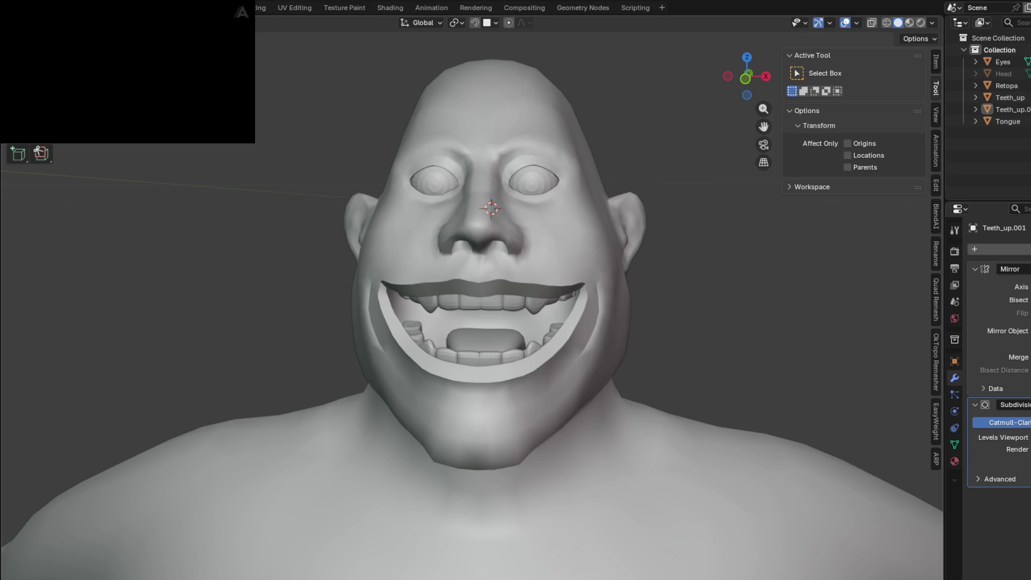
{"action": "mouse_move", "coordinate": [452, 346]}
{"action": "middle_mouse_down"}
{"action": "mouse_move", "coordinate": [419, 353]}
{"action": "mouse_move", "coordinate": [567, 326]}
{"action": "middle_mouse_up"}
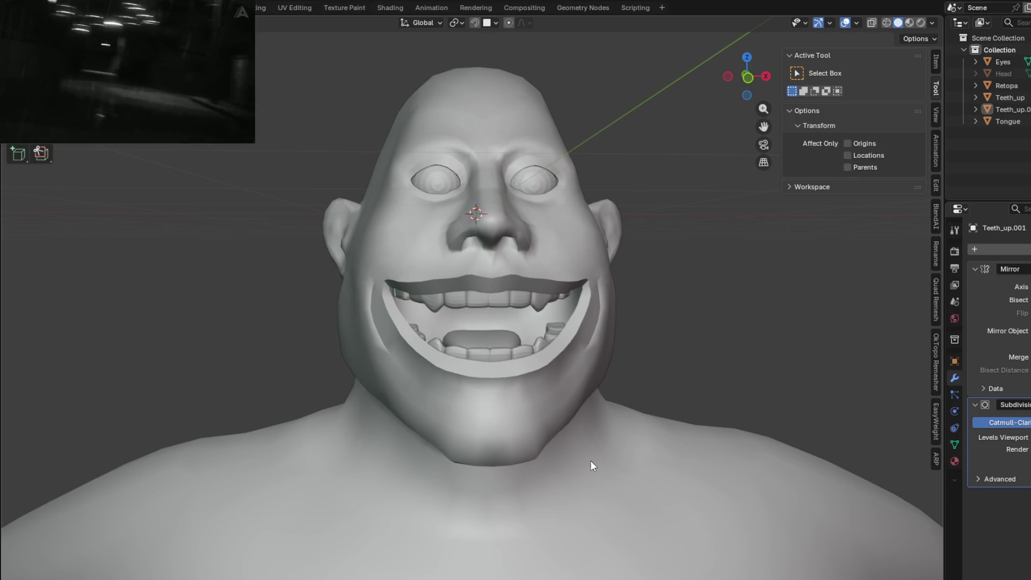
{"action": "mouse_move", "coordinate": [766, 439]}
{"action": "middle_mouse_down"}
{"action": "mouse_move", "coordinate": [629, 366]}
{"action": "mouse_move", "coordinate": [744, 345]}
{"action": "middle_mouse_up"}
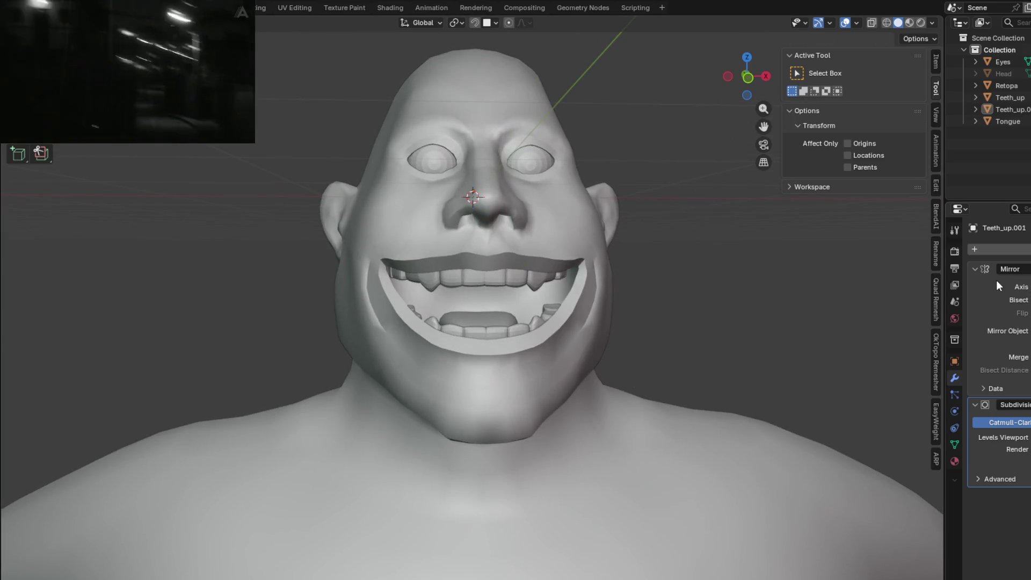
{"action": "key", "text": "ctrl+a"}
{"action": "key", "text": "ctrl+a"}
Step: Select the Teeth_up object and apply its modifier, leaving only Subdivision
{"action": "mouse_move", "coordinate": [765, 339]}
{"action": "middle_mouse_down"}
{"action": "mouse_move", "coordinate": [654, 365]}
{"action": "mouse_move", "coordinate": [466, 255]}
{"action": "middle_mouse_up"}
{"action": "left_click", "coordinate": [468, 263]}
{"action": "key", "text": "ctrl+a"}
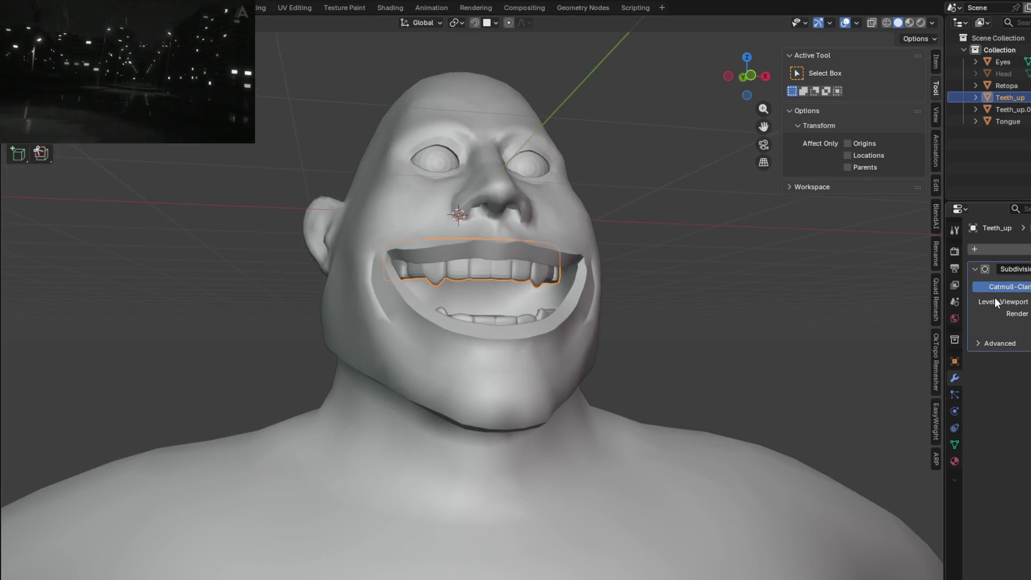
{"action": "key", "text": "ctrl+a"}
Step: Make the Tongue the selected object, viewing the head from below
{"action": "mouse_move", "coordinate": [609, 347]}
{"action": "middle_mouse_down"}
{"action": "mouse_move", "coordinate": [589, 352]}
{"action": "mouse_move", "coordinate": [593, 376]}
{"action": "middle_mouse_up"}
{"action": "left_click", "coordinate": [529, 191]}
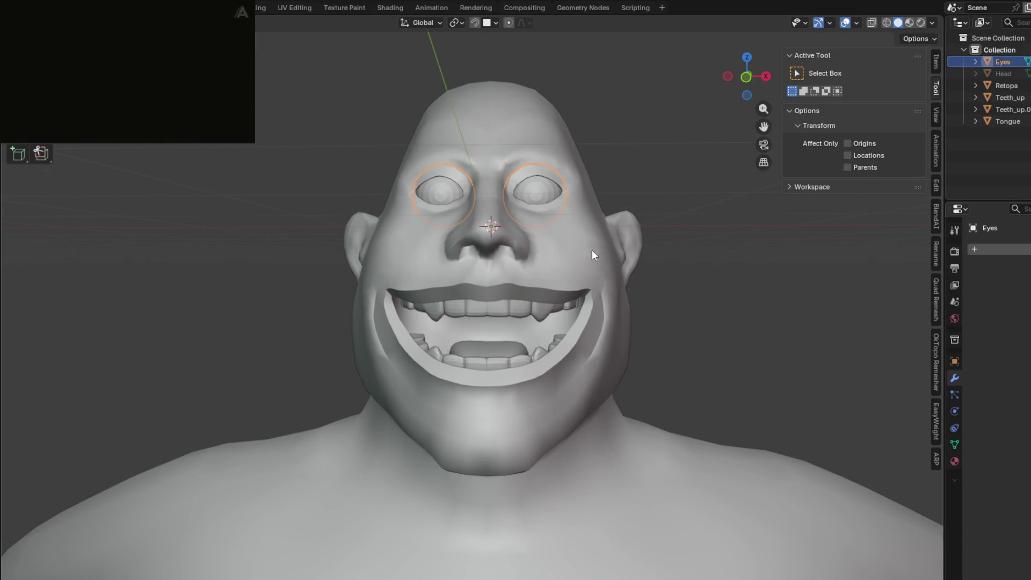
{"action": "mouse_move", "coordinate": [450, 191]}
{"action": "middle_mouse_down"}
{"action": "mouse_move", "coordinate": [534, 242]}
{"action": "mouse_move", "coordinate": [585, 250]}
{"action": "mouse_move", "coordinate": [550, 197]}
{"action": "mouse_move", "coordinate": [572, 242]}
{"action": "mouse_move", "coordinate": [621, 254]}
{"action": "mouse_move", "coordinate": [533, 326]}
{"action": "mouse_move", "coordinate": [475, 349]}
{"action": "middle_mouse_up"}
{"action": "left_click", "coordinate": [489, 347]}
{"action": "left_click", "coordinate": [482, 352]}
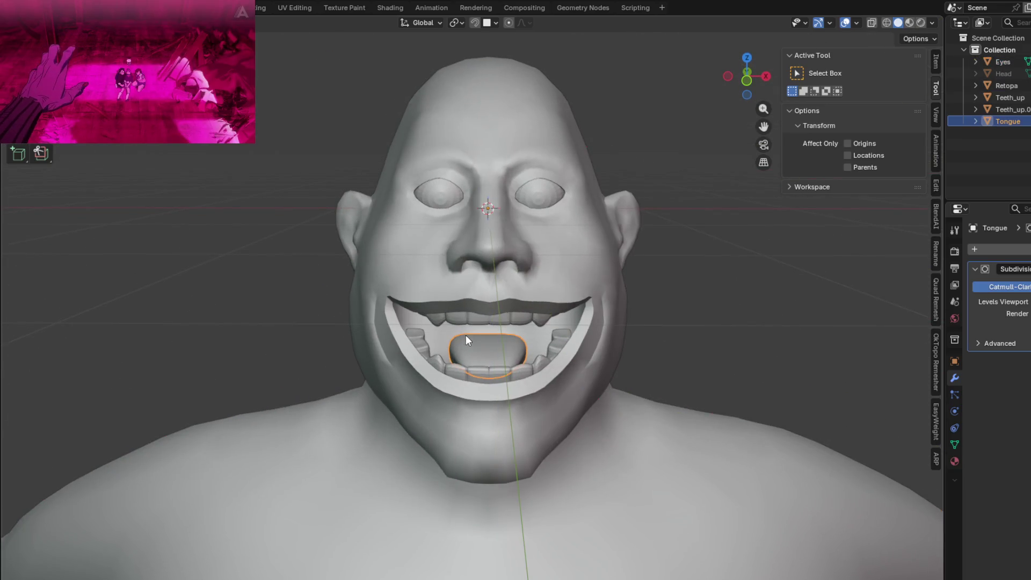
{"action": "mouse_move", "coordinate": [588, 372]}
{"action": "middle_mouse_down"}
{"action": "mouse_move", "coordinate": [543, 380]}
{"action": "mouse_move", "coordinate": [579, 388]}
{"action": "middle_mouse_up"}
Step: Enter Edit Mode on the tongue and isolate it in local view, checking it against the head
{"action": "key", "text": "Tab"}
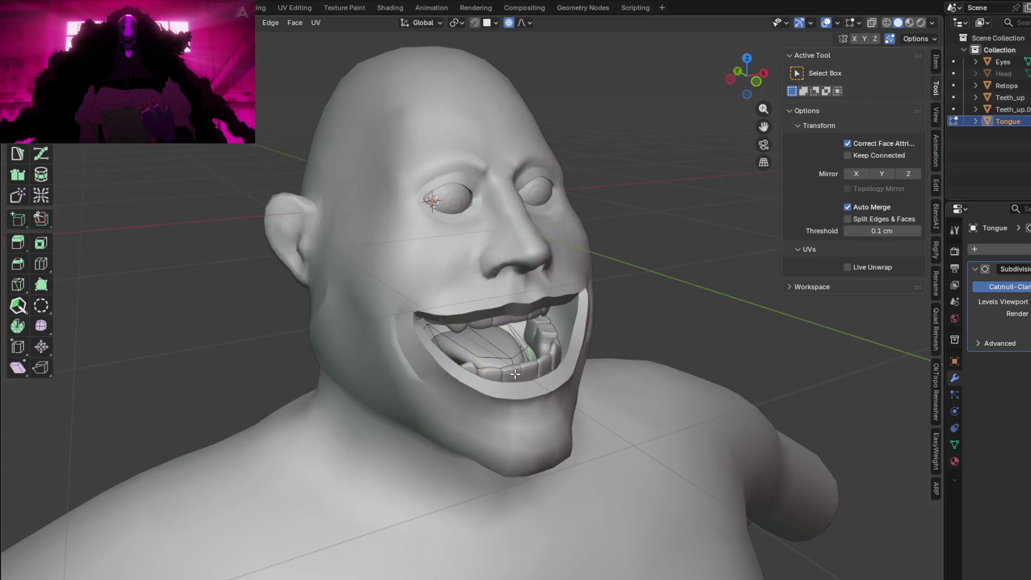
{"action": "scroll", "coordinate": [468, 364], "scroll_direction": "up", "scroll_amount": 3}
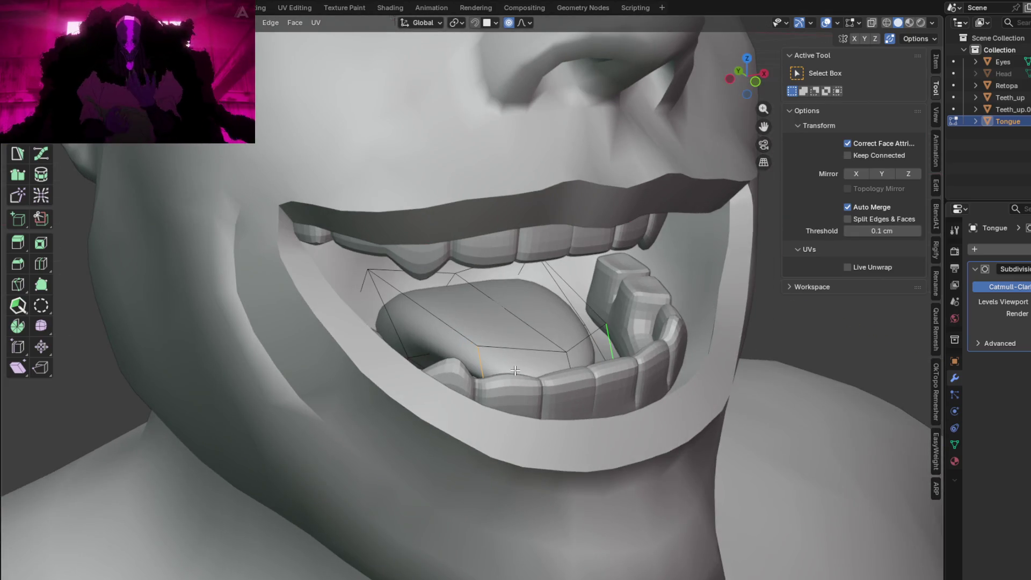
{"action": "key", "text": "KP_Divide"}
{"action": "mouse_move", "coordinate": [515, 371]}
{"action": "middle_mouse_down"}
{"action": "mouse_move", "coordinate": [545, 282]}
{"action": "mouse_move", "coordinate": [559, 322]}
{"action": "mouse_move", "coordinate": [441, 287]}
{"action": "mouse_move", "coordinate": [437, 339]}
{"action": "mouse_move", "coordinate": [444, 329]}
{"action": "middle_mouse_up"}
{"action": "key", "text": "KP_Divide"}
{"action": "mouse_move", "coordinate": [552, 359]}
{"action": "middle_mouse_down"}
{"action": "mouse_move", "coordinate": [648, 368]}
{"action": "mouse_move", "coordinate": [644, 353]}
{"action": "mouse_move", "coordinate": [627, 353]}
{"action": "middle_mouse_up"}
{"action": "key", "text": "KP_Divide"}
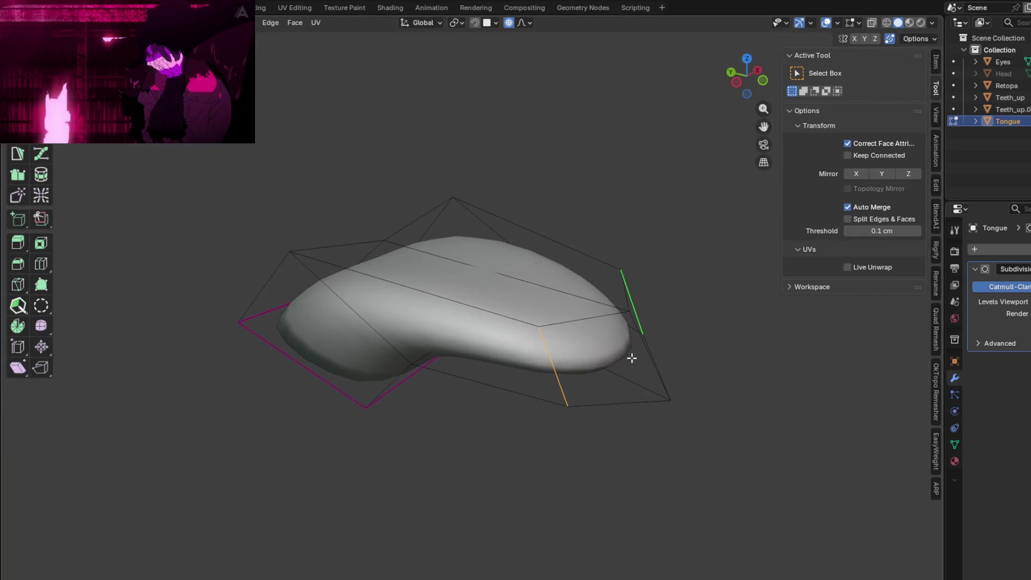
Step: Stretch a selected tongue face along Y with proportional smooth falloff
{"action": "middle_click_drag", "start_coordinate": [500, 318], "coordinate": [501, 296]}
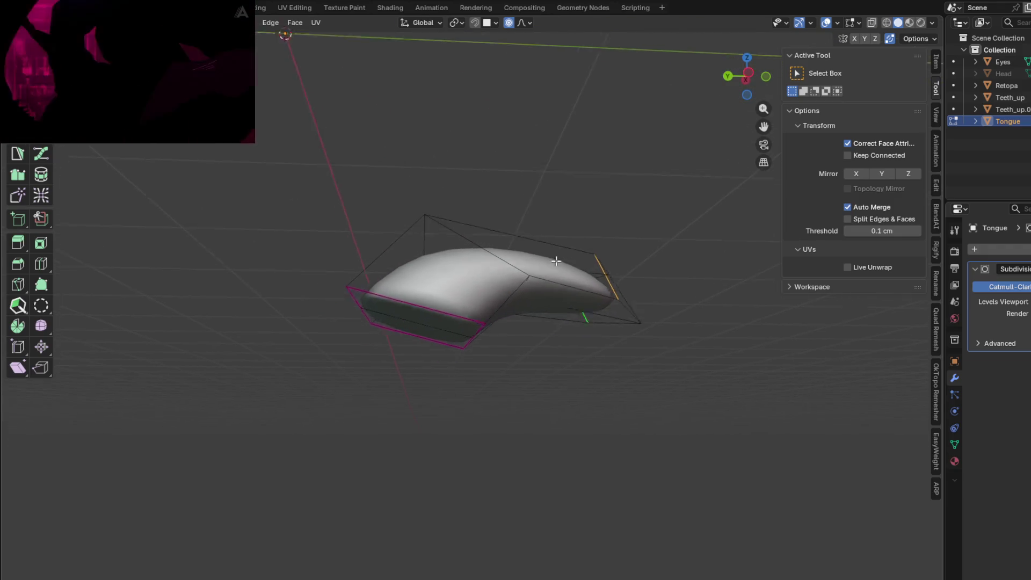
{"action": "left_click", "coordinate": [502, 296]}
{"action": "mouse_move", "coordinate": [501, 295]}
{"action": "middle_mouse_down"}
{"action": "mouse_move", "coordinate": [509, 341]}
{"action": "mouse_move", "coordinate": [620, 325]}
{"action": "mouse_move", "coordinate": [585, 333]}
{"action": "mouse_move", "coordinate": [591, 306]}
{"action": "mouse_move", "coordinate": [584, 339]}
{"action": "mouse_move", "coordinate": [642, 357]}
{"action": "mouse_move", "coordinate": [615, 352]}
{"action": "mouse_move", "coordinate": [636, 325]}
{"action": "mouse_move", "coordinate": [580, 363]}
{"action": "mouse_move", "coordinate": [620, 337]}
{"action": "mouse_move", "coordinate": [621, 282]}
{"action": "mouse_move", "coordinate": [672, 270]}
{"action": "mouse_move", "coordinate": [642, 296]}
{"action": "mouse_move", "coordinate": [548, 335]}
{"action": "mouse_move", "coordinate": [595, 295]}
{"action": "mouse_move", "coordinate": [419, 266]}
{"action": "mouse_move", "coordinate": [471, 298]}
{"action": "mouse_move", "coordinate": [313, 298]}
{"action": "mouse_move", "coordinate": [422, 292]}
{"action": "mouse_move", "coordinate": [352, 290]}
{"action": "mouse_move", "coordinate": [323, 241]}
{"action": "middle_mouse_up"}
{"action": "key", "text": "g"}
{"action": "key", "text": "y"}
{"action": "left_click", "coordinate": [556, 352]}
Step: Check the tongue in the full opaque head, re-isolate it and begin creasing its lower edges
{"action": "key", "text": "KP_Divide"}
{"action": "key", "text": "alt+z"}
{"action": "key", "text": "KP_Divide"}
{"action": "key", "text": "shift+e"}
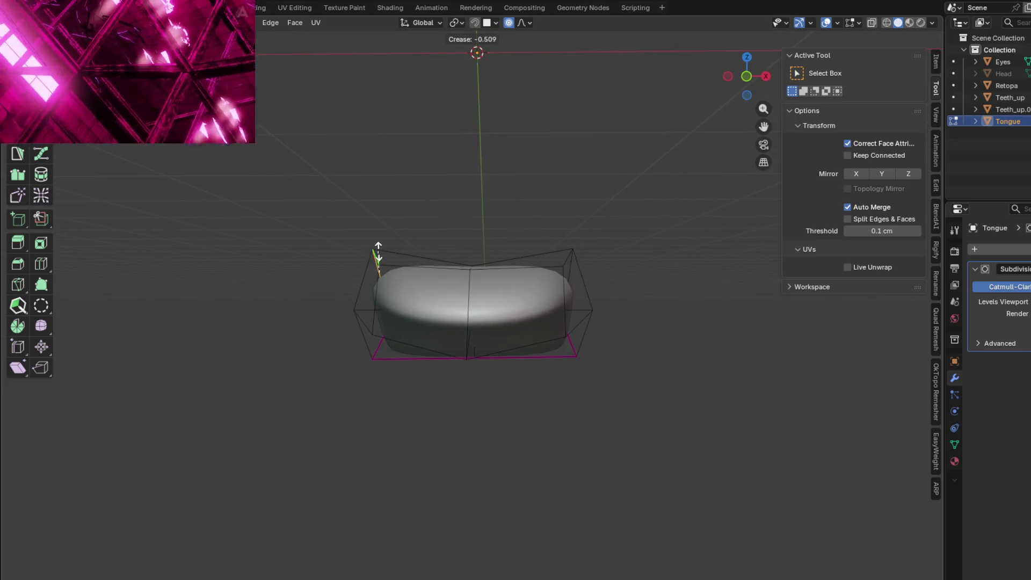
Step: Confirm the lower-edge crease and crease the tongue's side edges at about 0.30
{"action": "left_click", "coordinate": [332, 238]}
{"action": "mouse_move", "coordinate": [332, 239]}
{"action": "middle_mouse_down"}
{"action": "mouse_move", "coordinate": [610, 323]}
{"action": "mouse_move", "coordinate": [715, 302]}
{"action": "mouse_move", "coordinate": [700, 269]}
{"action": "mouse_move", "coordinate": [580, 306]}
{"action": "mouse_move", "coordinate": [463, 319]}
{"action": "mouse_move", "coordinate": [594, 261]}
{"action": "middle_mouse_up"}
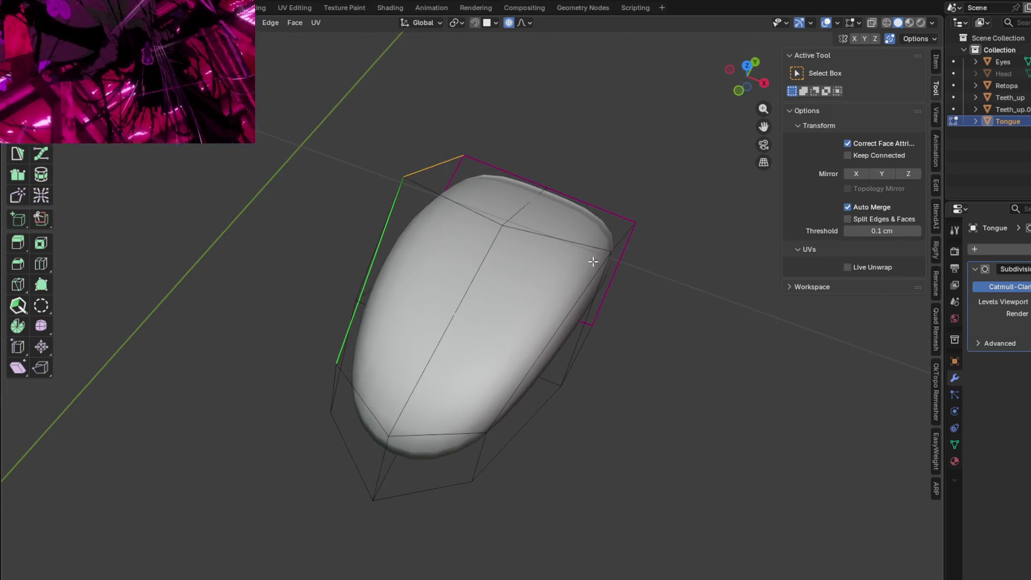
{"action": "mouse_move", "coordinate": [571, 319]}
{"action": "middle_mouse_down"}
{"action": "mouse_move", "coordinate": [505, 316]}
{"action": "mouse_move", "coordinate": [627, 306]}
{"action": "middle_mouse_up"}
{"action": "key", "text": "shift+e"}
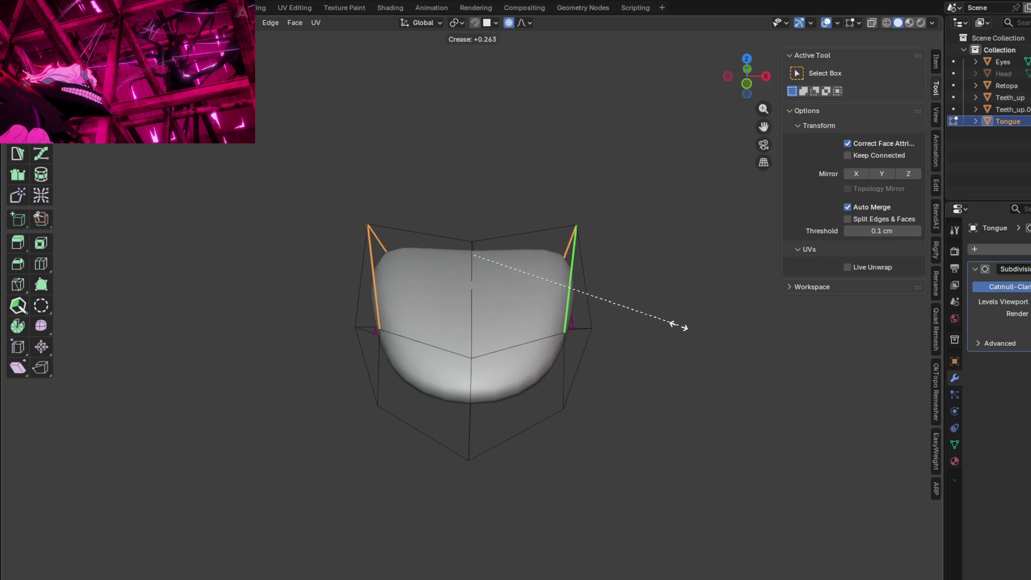
{"action": "left_click", "coordinate": [683, 329]}
Step: Lower the tongue's middle along Z with smooth falloff and start bevelling the centre edge loop
{"action": "mouse_move", "coordinate": [683, 329]}
{"action": "middle_mouse_down"}
{"action": "mouse_move", "coordinate": [687, 287]}
{"action": "mouse_move", "coordinate": [557, 302]}
{"action": "mouse_move", "coordinate": [547, 318]}
{"action": "mouse_move", "coordinate": [788, 302]}
{"action": "middle_mouse_up"}
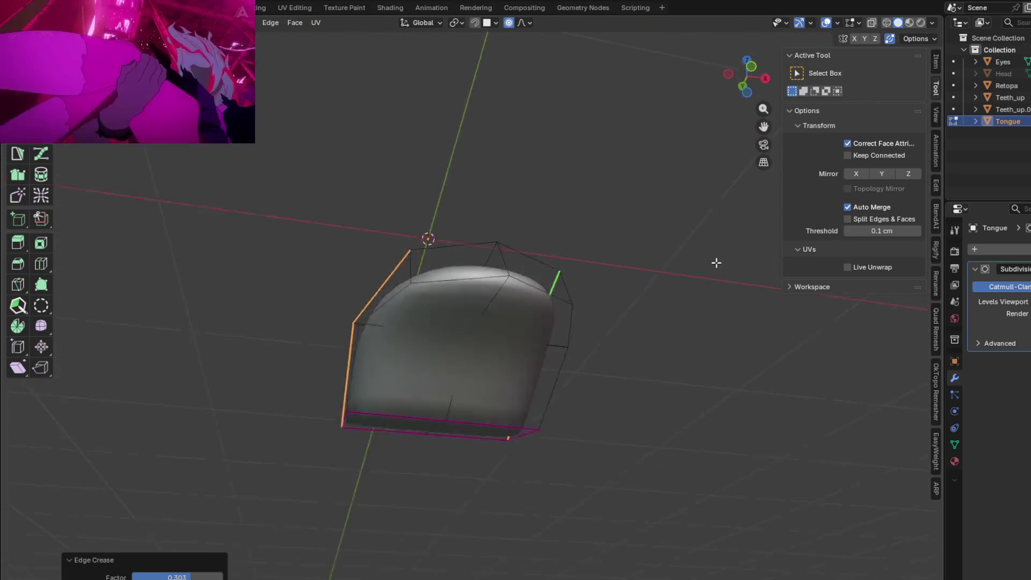
{"action": "middle_click_drag", "start_coordinate": [788, 302], "coordinate": [814, 317]}
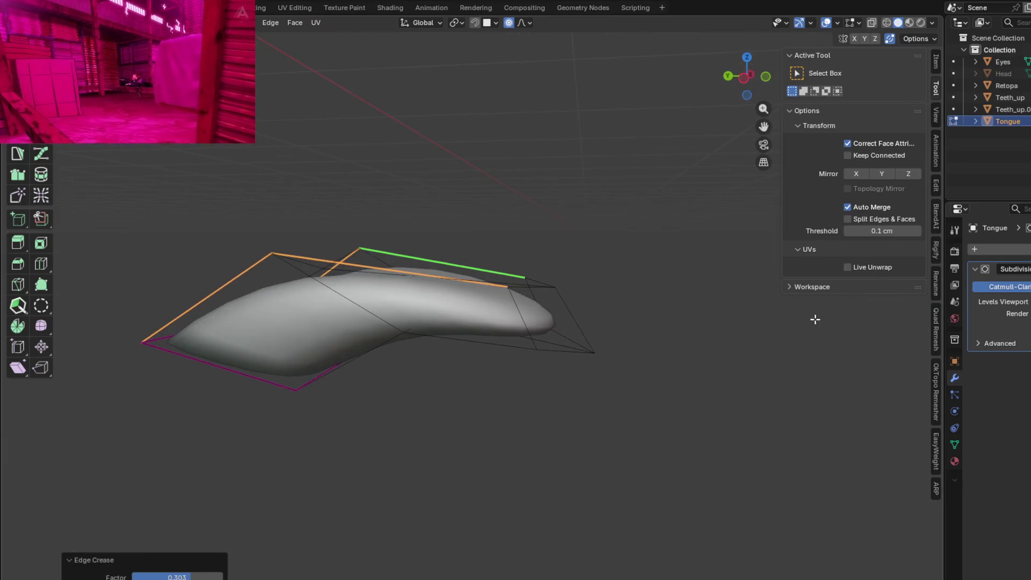
{"action": "key", "text": "KP_Decimal"}
{"action": "mouse_move", "coordinate": [684, 322]}
{"action": "middle_mouse_down"}
{"action": "mouse_move", "coordinate": [544, 338]}
{"action": "mouse_move", "coordinate": [478, 334]}
{"action": "mouse_move", "coordinate": [479, 322]}
{"action": "middle_mouse_up"}
{"action": "key", "text": "g"}
{"action": "key", "text": "z"}
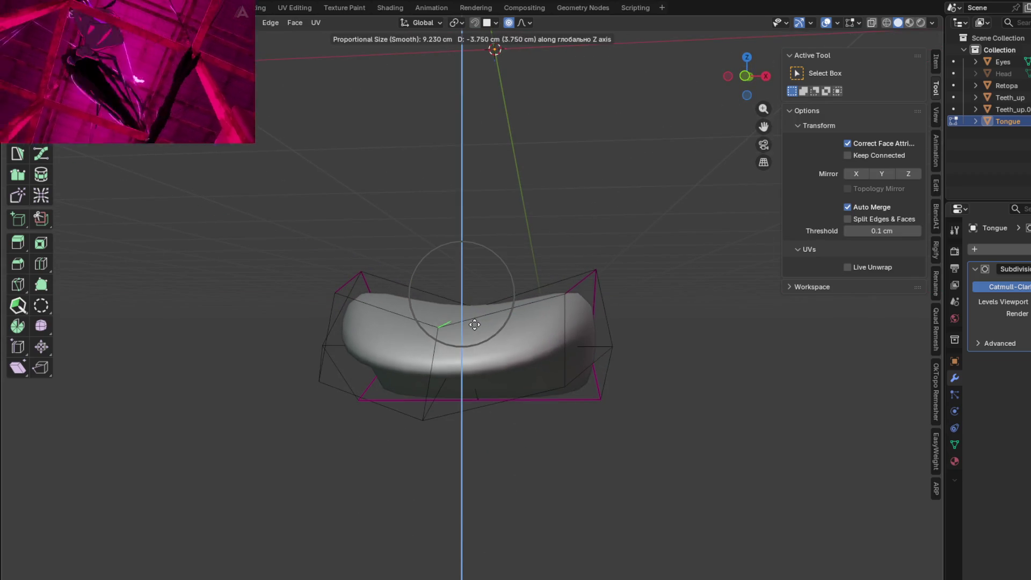
{"action": "left_click", "coordinate": [478, 310]}
{"action": "mouse_move", "coordinate": [479, 310]}
{"action": "middle_mouse_down"}
{"action": "mouse_move", "coordinate": [689, 357]}
{"action": "mouse_move", "coordinate": [714, 329]}
{"action": "mouse_move", "coordinate": [489, 276]}
{"action": "mouse_move", "coordinate": [500, 335]}
{"action": "mouse_move", "coordinate": [480, 362]}
{"action": "mouse_move", "coordinate": [505, 293]}
{"action": "middle_mouse_up"}
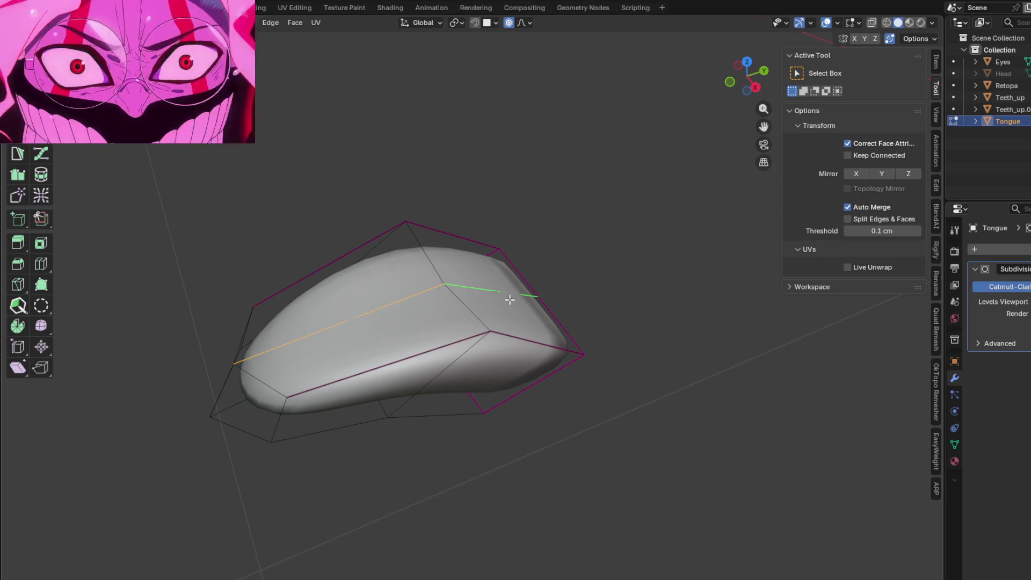
{"action": "key", "text": "ctrl+b"}
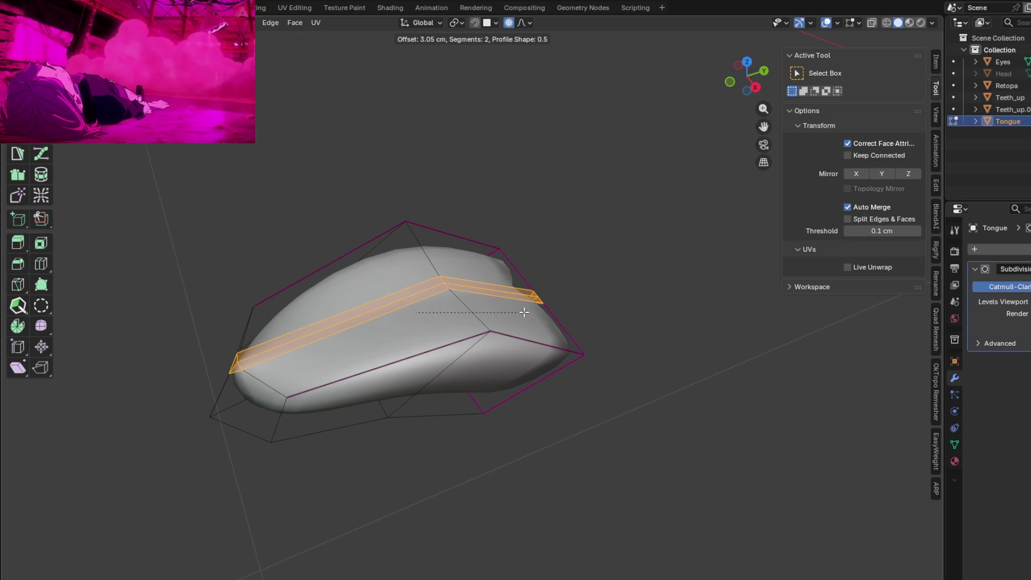
Step: Confirm then undo the two-segment centre bevel, leaving a single lengthwise edge loop
{"action": "left_click", "coordinate": [524, 312]}
{"action": "middle_click_drag", "start_coordinate": [523, 311], "coordinate": [649, 270]}
{"action": "key", "text": "ctrl+z"}
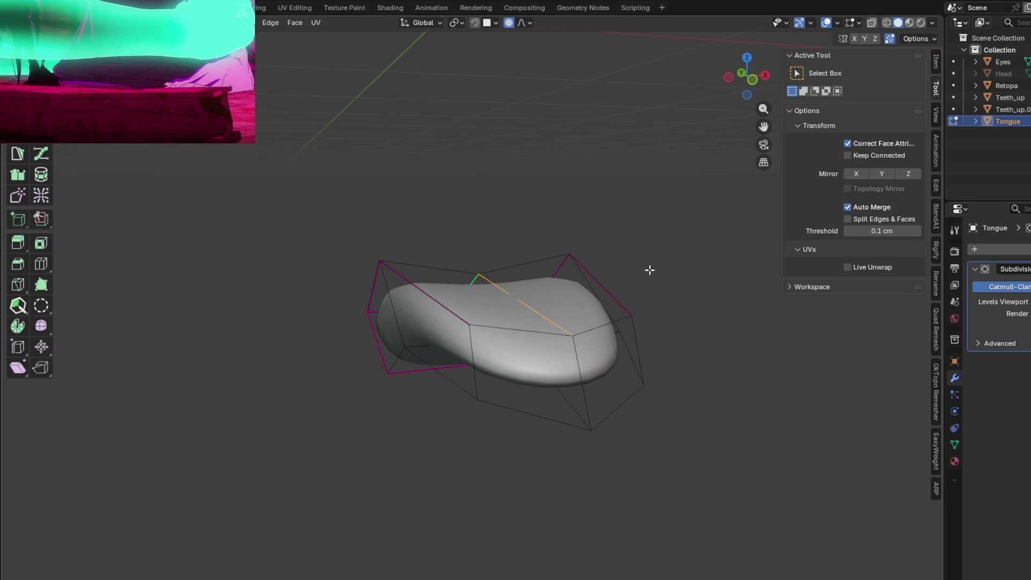
{"action": "mouse_move", "coordinate": [633, 327]}
{"action": "middle_mouse_down"}
{"action": "mouse_move", "coordinate": [586, 342]}
{"action": "mouse_move", "coordinate": [567, 387]}
{"action": "middle_mouse_up"}
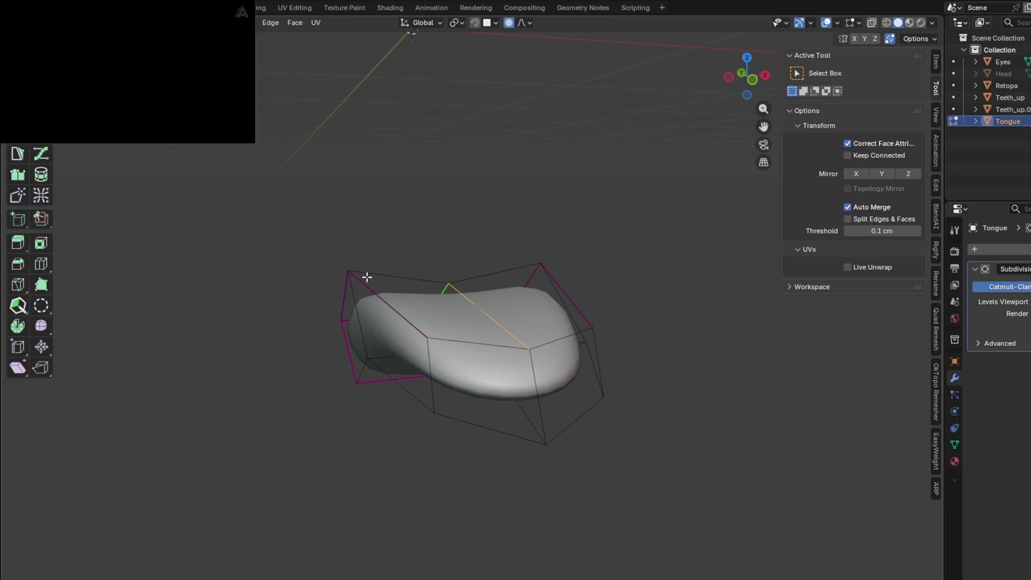
Step: Raise the tongue's top vertices along Z with proportional falloff so it curves into a trough
{"action": "mouse_move", "coordinate": [460, 345]}
{"action": "middle_mouse_down"}
{"action": "mouse_move", "coordinate": [518, 234]}
{"action": "mouse_move", "coordinate": [490, 262]}
{"action": "mouse_move", "coordinate": [410, 265]}
{"action": "mouse_move", "coordinate": [534, 306]}
{"action": "mouse_move", "coordinate": [491, 313]}
{"action": "mouse_move", "coordinate": [381, 268]}
{"action": "middle_mouse_up"}
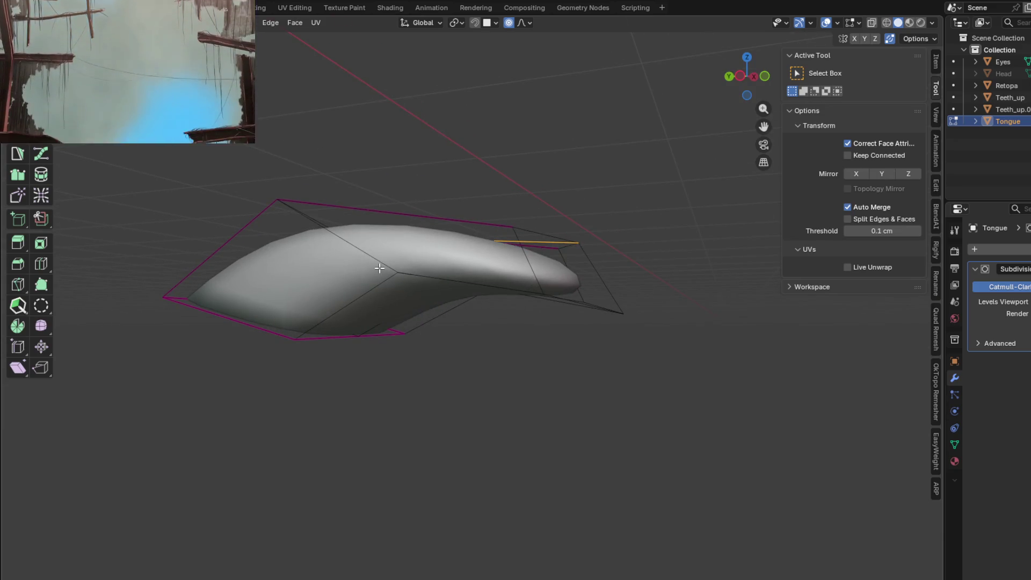
{"action": "mouse_move", "coordinate": [379, 267]}
{"action": "middle_mouse_down"}
{"action": "mouse_move", "coordinate": [411, 271]}
{"action": "mouse_move", "coordinate": [434, 299]}
{"action": "mouse_move", "coordinate": [445, 285]}
{"action": "mouse_move", "coordinate": [353, 273]}
{"action": "middle_mouse_up"}
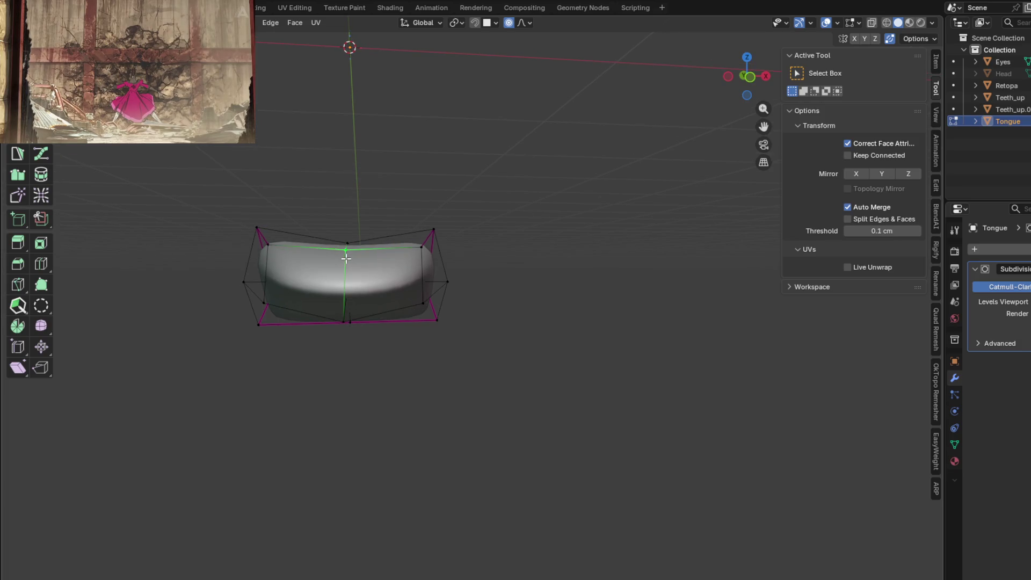
{"action": "mouse_move", "coordinate": [357, 279]}
{"action": "middle_mouse_down"}
{"action": "mouse_move", "coordinate": [617, 282]}
{"action": "mouse_move", "coordinate": [547, 275]}
{"action": "middle_mouse_up"}
{"action": "middle_click_drag", "start_coordinate": [503, 241], "coordinate": [714, 253]}
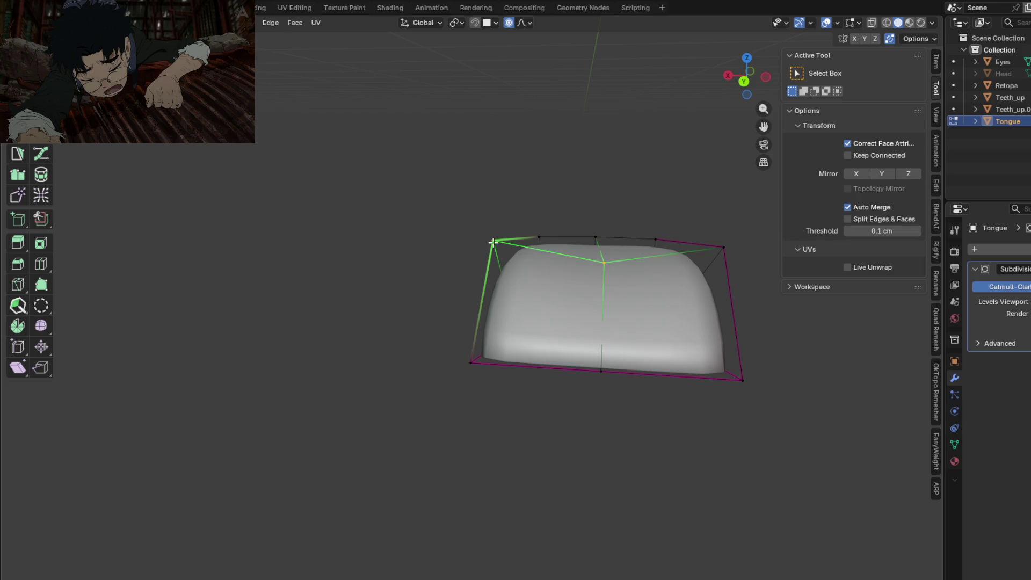
{"action": "key", "text": "g"}
{"action": "key", "text": "y"}
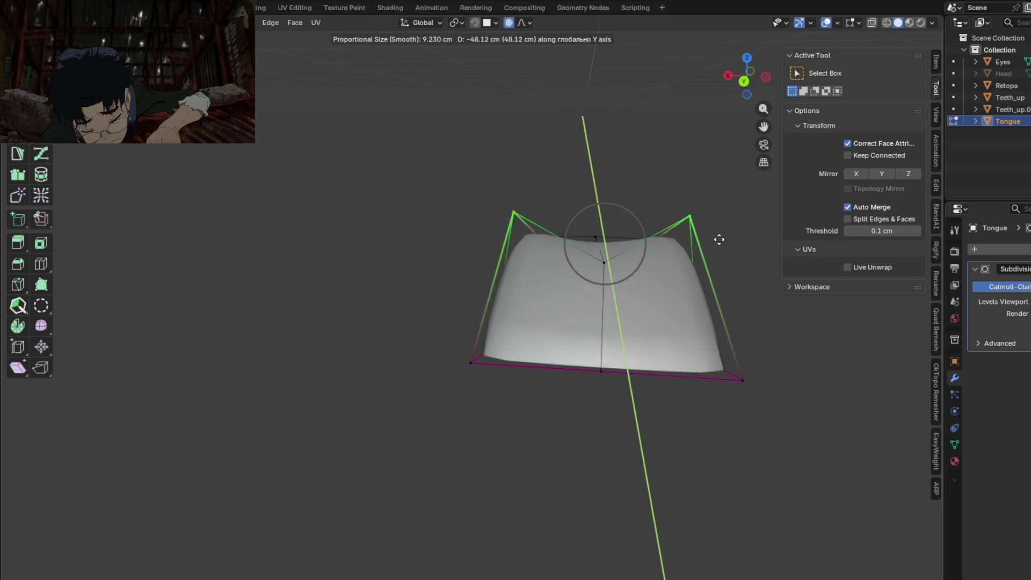
{"action": "middle_click_drag", "start_coordinate": [718, 299], "coordinate": [529, 276]}
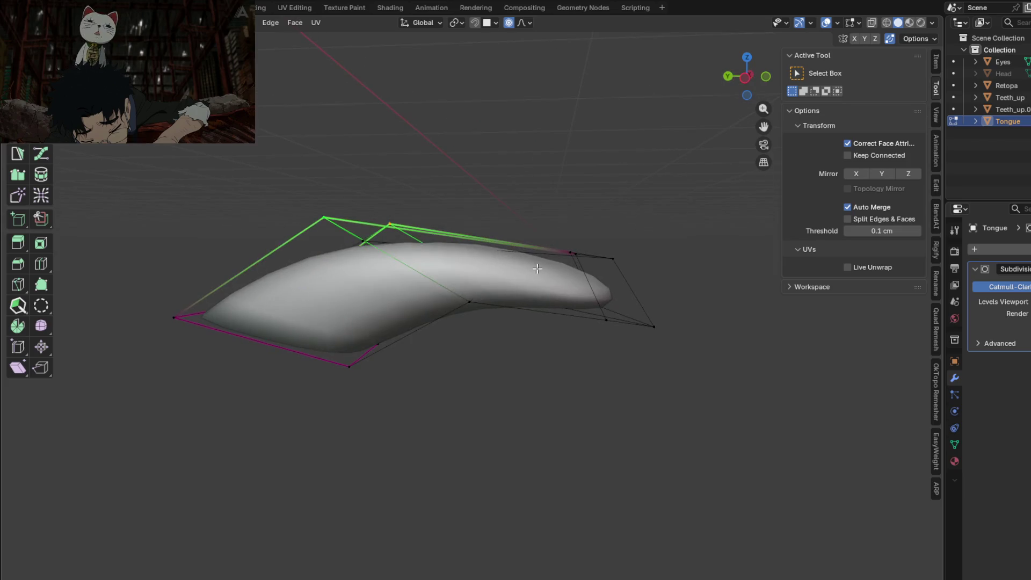
{"action": "key", "text": "z"}
{"action": "left_click", "coordinate": [524, 240]}
Step: Lift the tongue's sides along Z, return to Object Mode and apply its Subdivision modifier
{"action": "mouse_move", "coordinate": [524, 240]}
{"action": "middle_mouse_down"}
{"action": "mouse_move", "coordinate": [416, 253]}
{"action": "mouse_move", "coordinate": [498, 278]}
{"action": "mouse_move", "coordinate": [401, 256]}
{"action": "middle_mouse_up"}
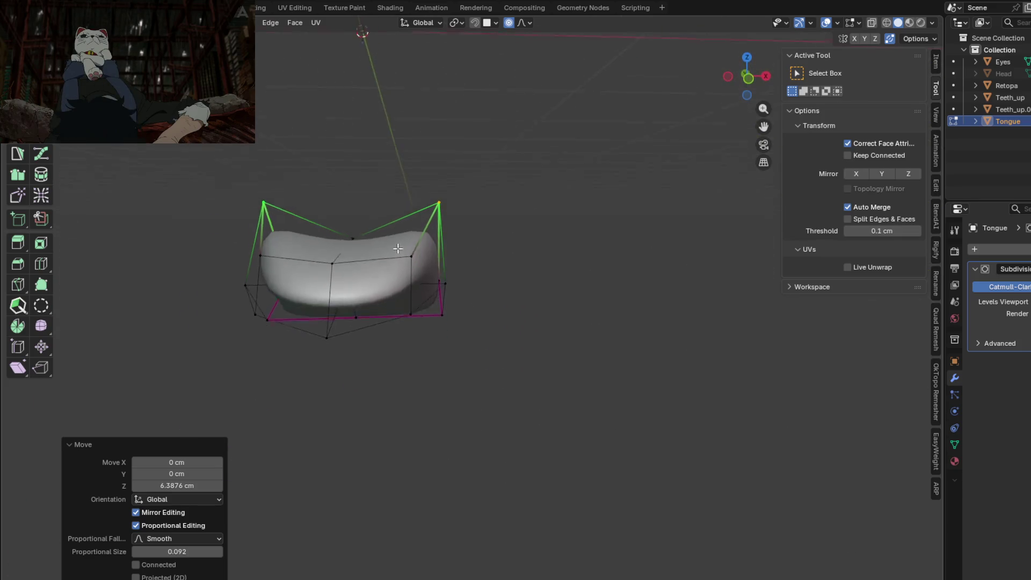
{"action": "key", "text": "z"}
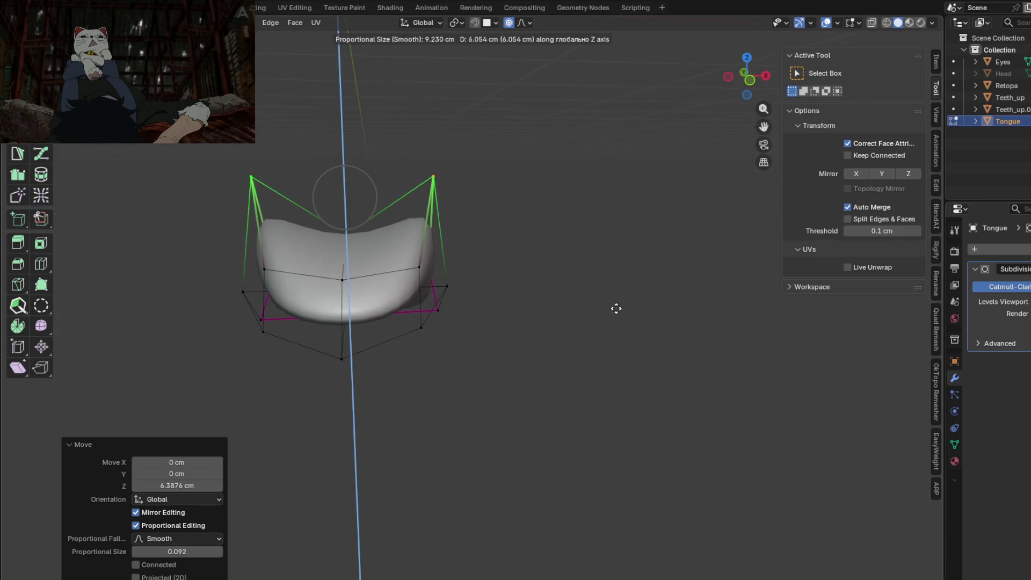
{"action": "mouse_move", "coordinate": [623, 317]}
{"action": "middle_mouse_down"}
{"action": "mouse_move", "coordinate": [575, 298]}
{"action": "mouse_move", "coordinate": [715, 290]}
{"action": "mouse_move", "coordinate": [516, 277]}
{"action": "mouse_move", "coordinate": [626, 288]}
{"action": "mouse_move", "coordinate": [564, 260]}
{"action": "mouse_move", "coordinate": [576, 260]}
{"action": "mouse_move", "coordinate": [541, 289]}
{"action": "mouse_move", "coordinate": [562, 255]}
{"action": "mouse_move", "coordinate": [543, 257]}
{"action": "mouse_move", "coordinate": [599, 249]}
{"action": "mouse_move", "coordinate": [481, 286]}
{"action": "middle_mouse_up"}
{"action": "key", "text": "Tab"}
{"action": "key", "text": "Tab"}
{"action": "key", "text": "Tab"}
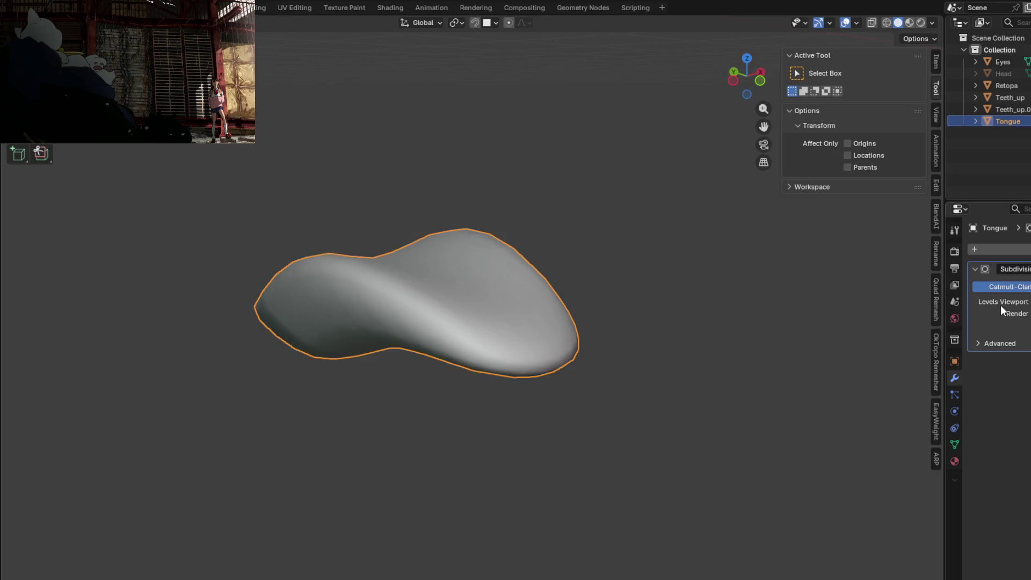
{"action": "key", "text": "ctrl+a"}
{"action": "key", "text": "Tab"}
Step: Inspect the dense subdivided tongue, return to Object Mode and leave local view to show the full head
{"action": "mouse_move", "coordinate": [564, 266]}
{"action": "middle_mouse_down"}
{"action": "mouse_move", "coordinate": [541, 214]}
{"action": "mouse_move", "coordinate": [462, 298]}
{"action": "mouse_move", "coordinate": [341, 293]}
{"action": "mouse_move", "coordinate": [325, 233]}
{"action": "mouse_move", "coordinate": [319, 277]}
{"action": "middle_mouse_up"}
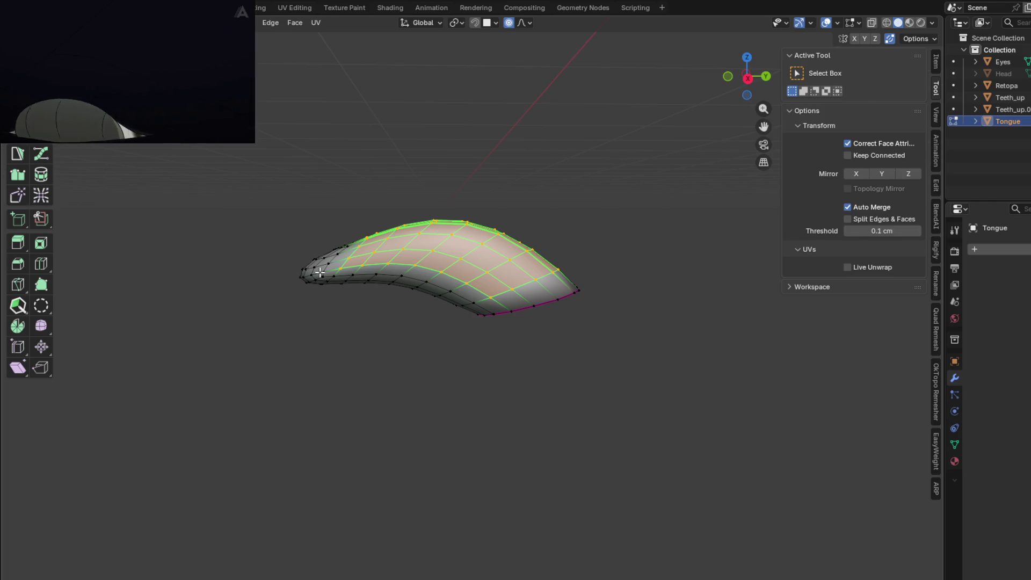
{"action": "mouse_move", "coordinate": [471, 272]}
{"action": "middle_mouse_down"}
{"action": "mouse_move", "coordinate": [483, 233]}
{"action": "mouse_move", "coordinate": [444, 212]}
{"action": "mouse_move", "coordinate": [430, 278]}
{"action": "mouse_move", "coordinate": [501, 311]}
{"action": "mouse_move", "coordinate": [648, 315]}
{"action": "mouse_move", "coordinate": [642, 253]}
{"action": "mouse_move", "coordinate": [684, 251]}
{"action": "mouse_move", "coordinate": [782, 306]}
{"action": "mouse_move", "coordinate": [658, 322]}
{"action": "mouse_move", "coordinate": [715, 375]}
{"action": "mouse_move", "coordinate": [573, 330]}
{"action": "mouse_move", "coordinate": [599, 86]}
{"action": "mouse_move", "coordinate": [621, 321]}
{"action": "mouse_move", "coordinate": [582, 325]}
{"action": "middle_mouse_up"}
{"action": "key", "text": "Tab"}
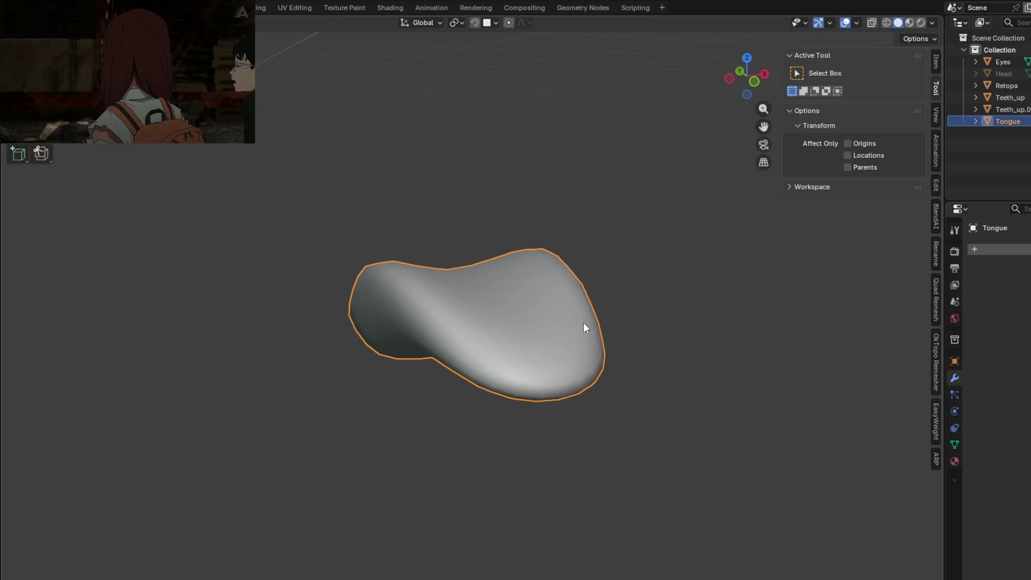
{"action": "key", "text": "KP_Divide"}
{"action": "mouse_move", "coordinate": [584, 327]}
{"action": "middle_mouse_down"}
{"action": "mouse_move", "coordinate": [609, 288]}
{"action": "mouse_move", "coordinate": [618, 364]}
{"action": "mouse_move", "coordinate": [495, 297]}
{"action": "mouse_move", "coordinate": [510, 338]}
{"action": "mouse_move", "coordinate": [506, 304]}
{"action": "mouse_move", "coordinate": [529, 314]}
{"action": "mouse_move", "coordinate": [486, 338]}
{"action": "mouse_move", "coordinate": [493, 354]}
{"action": "middle_mouse_up"}
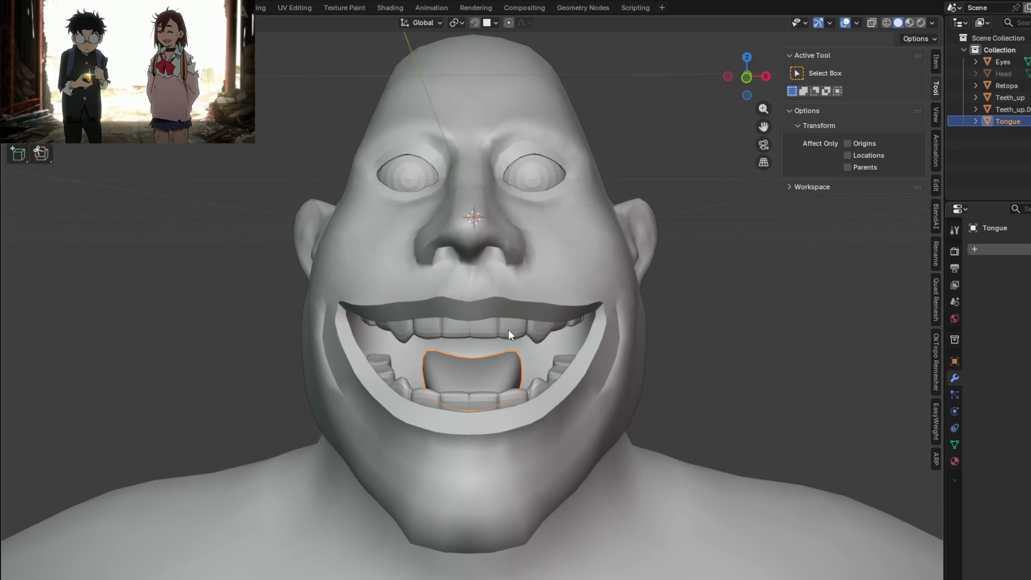
Step: Inspect the mouth and teeth from below and inside, selecting the lower teeth and Retopa head
{"action": "left_click", "coordinate": [455, 406]}
{"action": "mouse_move", "coordinate": [447, 397]}
{"action": "middle_mouse_down"}
{"action": "mouse_move", "coordinate": [513, 337]}
{"action": "mouse_move", "coordinate": [504, 237]}
{"action": "middle_mouse_up"}
{"action": "mouse_move", "coordinate": [500, 315]}
{"action": "middle_mouse_down"}
{"action": "mouse_move", "coordinate": [556, 329]}
{"action": "mouse_move", "coordinate": [457, 331]}
{"action": "middle_mouse_up"}
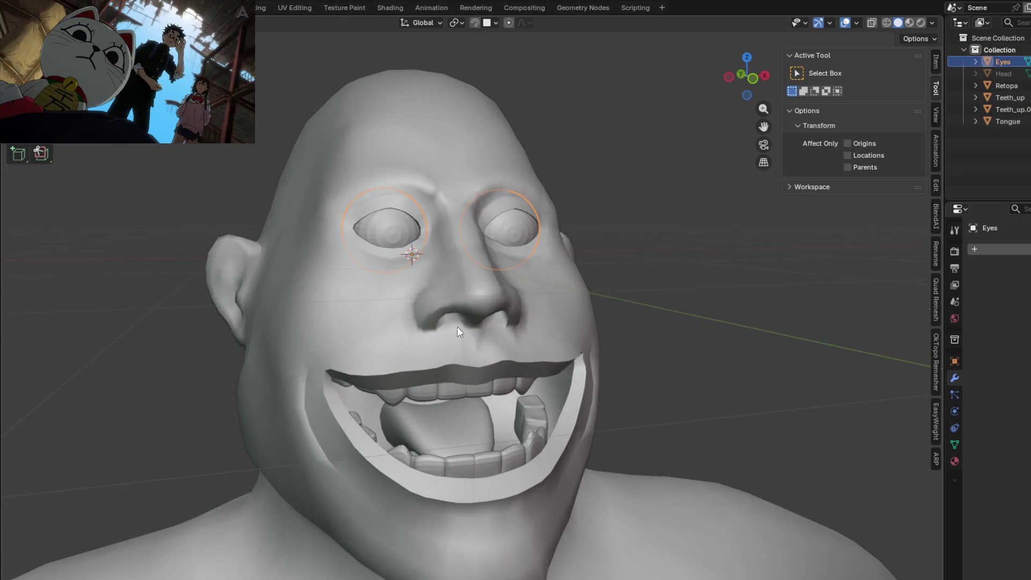
{"action": "left_click", "coordinate": [322, 313]}
{"action": "middle_click_drag", "start_coordinate": [368, 282], "coordinate": [357, 312]}
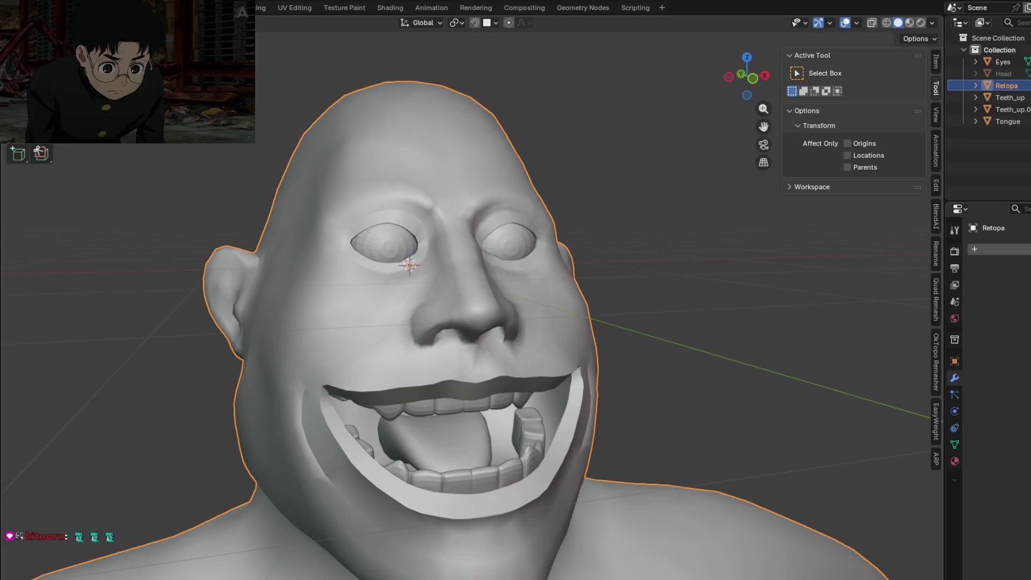
{"action": "middle_click_drag", "start_coordinate": [567, 307], "coordinate": [527, 344]}
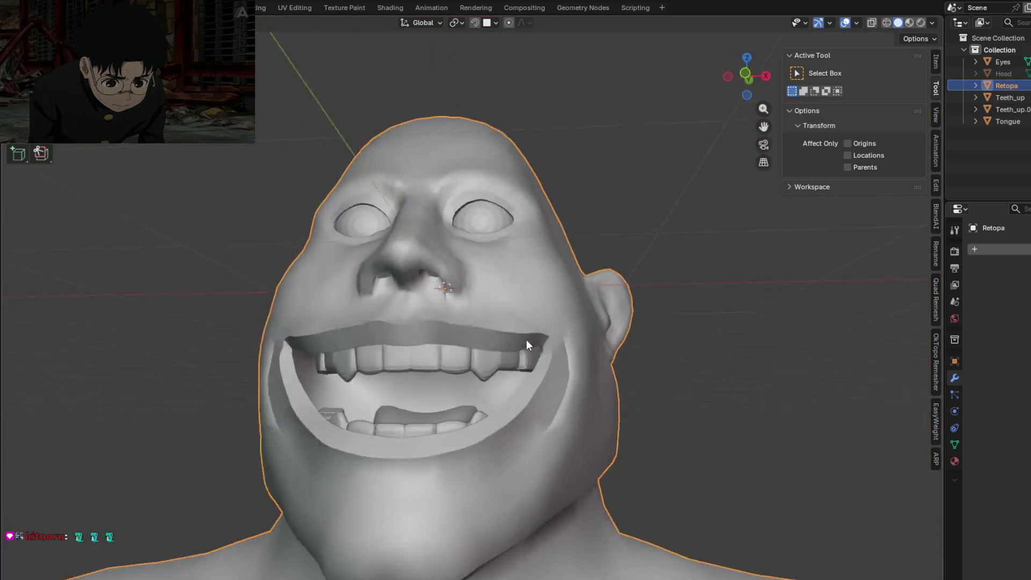
{"action": "scroll", "coordinate": [526, 345], "scroll_direction": "up", "scroll_amount": 5}
{"action": "mouse_move", "coordinate": [508, 258]}
{"action": "middle_mouse_down"}
{"action": "mouse_move", "coordinate": [471, 226]}
{"action": "mouse_move", "coordinate": [365, 231]}
{"action": "mouse_move", "coordinate": [279, 275]}
{"action": "mouse_move", "coordinate": [265, 270]}
{"action": "middle_mouse_up"}
{"action": "scroll", "coordinate": [533, 323], "scroll_direction": "down", "scroll_amount": 5}
{"action": "mouse_move", "coordinate": [532, 323]}
{"action": "middle_mouse_down"}
{"action": "mouse_move", "coordinate": [521, 387]}
{"action": "mouse_move", "coordinate": [538, 381]}
{"action": "mouse_move", "coordinate": [545, 392]}
{"action": "mouse_move", "coordinate": [429, 409]}
{"action": "mouse_move", "coordinate": [412, 441]}
{"action": "mouse_move", "coordinate": [555, 443]}
{"action": "mouse_move", "coordinate": [559, 435]}
{"action": "mouse_move", "coordinate": [496, 441]}
{"action": "mouse_move", "coordinate": [536, 417]}
{"action": "mouse_move", "coordinate": [524, 407]}
{"action": "mouse_move", "coordinate": [562, 417]}
{"action": "middle_mouse_up"}
Step: Move the Tongue object about 5.25 cm back along Y, tucking it behind the teeth
{"action": "left_click", "coordinate": [444, 416]}
{"action": "scroll", "coordinate": [558, 420], "scroll_direction": "up", "scroll_amount": 2}
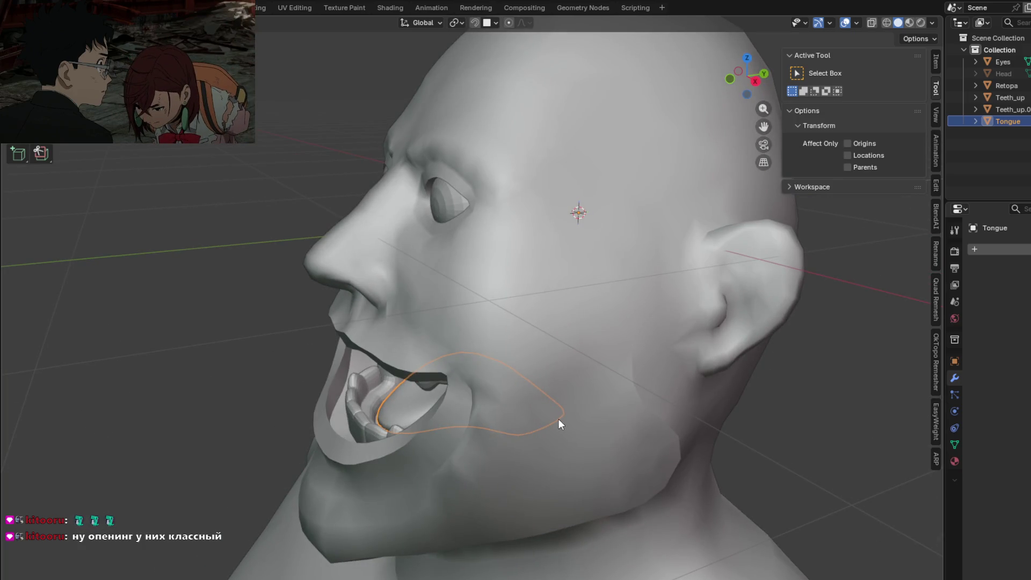
{"action": "mouse_move", "coordinate": [576, 465]}
{"action": "middle_mouse_down"}
{"action": "mouse_move", "coordinate": [540, 442]}
{"action": "mouse_move", "coordinate": [677, 425]}
{"action": "mouse_move", "coordinate": [655, 379]}
{"action": "mouse_move", "coordinate": [576, 438]}
{"action": "mouse_move", "coordinate": [565, 460]}
{"action": "mouse_move", "coordinate": [553, 446]}
{"action": "middle_mouse_up"}
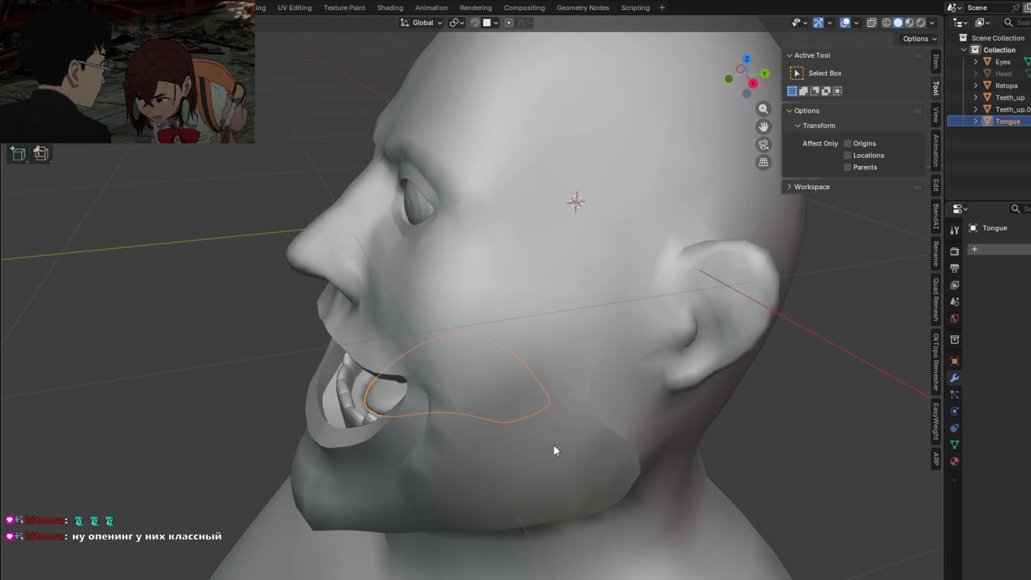
{"action": "left_click", "coordinate": [616, 454]}
{"action": "mouse_move", "coordinate": [584, 443]}
{"action": "middle_mouse_down"}
{"action": "mouse_move", "coordinate": [685, 443]}
{"action": "mouse_move", "coordinate": [600, 374]}
{"action": "mouse_move", "coordinate": [721, 442]}
{"action": "mouse_move", "coordinate": [859, 260]}
{"action": "mouse_move", "coordinate": [873, 345]}
{"action": "mouse_move", "coordinate": [4, 350]}
{"action": "mouse_move", "coordinate": [47, 313]}
{"action": "mouse_move", "coordinate": [94, 305]}
{"action": "mouse_move", "coordinate": [21, 315]}
{"action": "mouse_move", "coordinate": [852, 311]}
{"action": "mouse_move", "coordinate": [847, 323]}
{"action": "middle_mouse_up"}
Step: Start a vertical move of the tongue and cancel it, leaving it in place between the teeth
{"action": "mouse_move", "coordinate": [752, 336]}
{"action": "middle_mouse_down"}
{"action": "mouse_move", "coordinate": [709, 340]}
{"action": "mouse_move", "coordinate": [707, 367]}
{"action": "middle_mouse_up"}
{"action": "key", "text": "g"}
{"action": "key", "text": "z"}
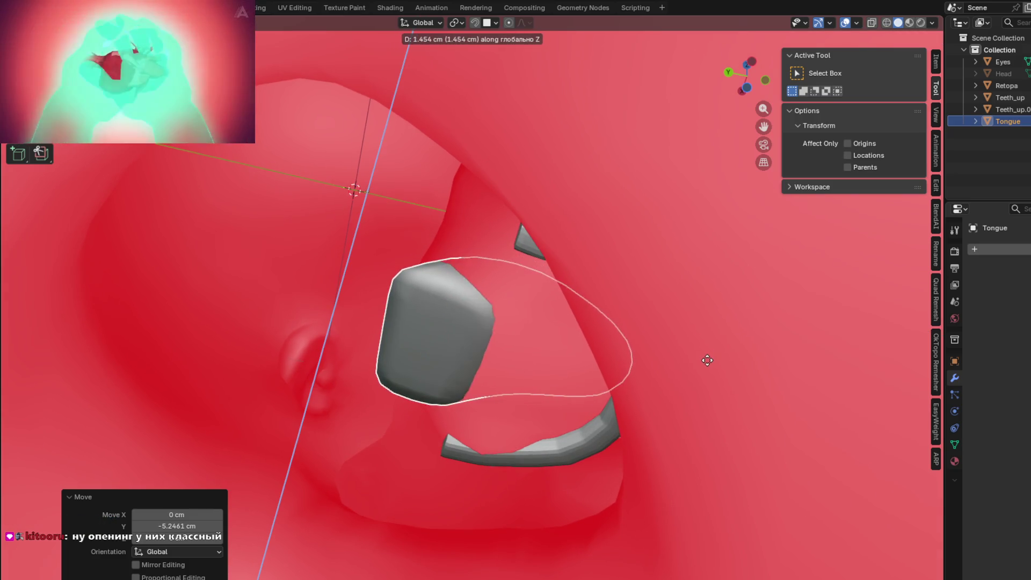
{"action": "key", "text": "Escape"}
{"action": "scroll", "coordinate": [568, 448], "scroll_direction": "down", "scroll_amount": 5}
{"action": "mouse_move", "coordinate": [567, 449]}
{"action": "middle_mouse_down"}
{"action": "mouse_move", "coordinate": [578, 471]}
{"action": "mouse_move", "coordinate": [620, 445]}
{"action": "mouse_move", "coordinate": [550, 444]}
{"action": "mouse_move", "coordinate": [454, 398]}
{"action": "mouse_move", "coordinate": [475, 394]}
{"action": "mouse_move", "coordinate": [490, 348]}
{"action": "mouse_move", "coordinate": [443, 336]}
{"action": "middle_mouse_up"}
{"action": "scroll", "coordinate": [549, 444], "scroll_direction": "down", "scroll_amount": 4}
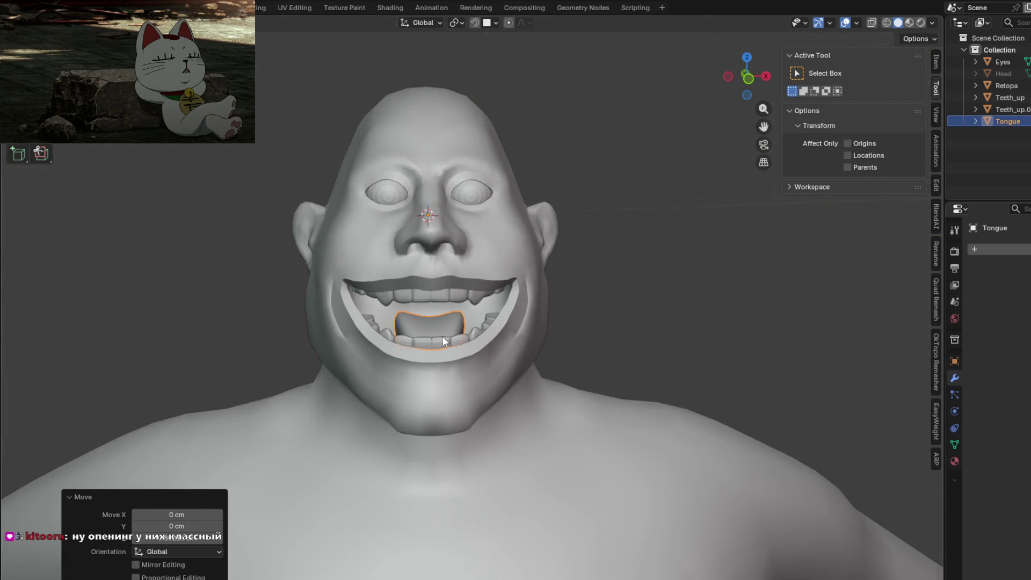
{"action": "scroll", "coordinate": [442, 336], "scroll_direction": "up", "scroll_amount": 3}
{"action": "scroll", "coordinate": [463, 360], "scroll_direction": "up", "scroll_amount": 2}
{"action": "mouse_move", "coordinate": [458, 376]}
{"action": "middle_mouse_down"}
{"action": "mouse_move", "coordinate": [510, 376]}
{"action": "mouse_move", "coordinate": [465, 380]}
{"action": "mouse_move", "coordinate": [499, 363]}
{"action": "mouse_move", "coordinate": [690, 330]}
{"action": "mouse_move", "coordinate": [690, 260]}
{"action": "mouse_move", "coordinate": [592, 285]}
{"action": "middle_mouse_up"}
Step: Check the tongue briefly in Edit Mode, then make the Retopa head the active object
{"action": "key", "text": "Tab"}
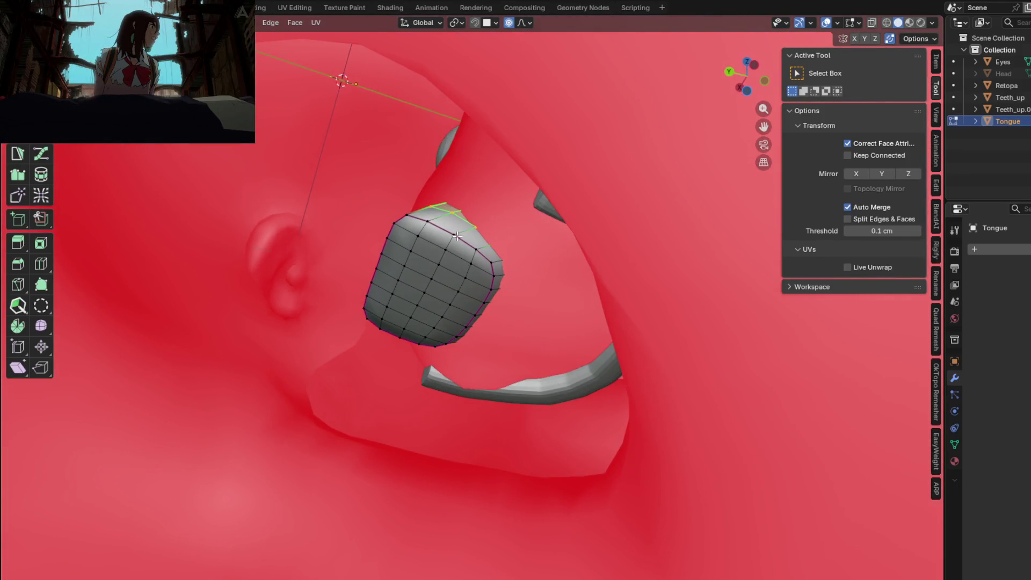
{"action": "middle_click_drag", "start_coordinate": [435, 281], "coordinate": [516, 267]}
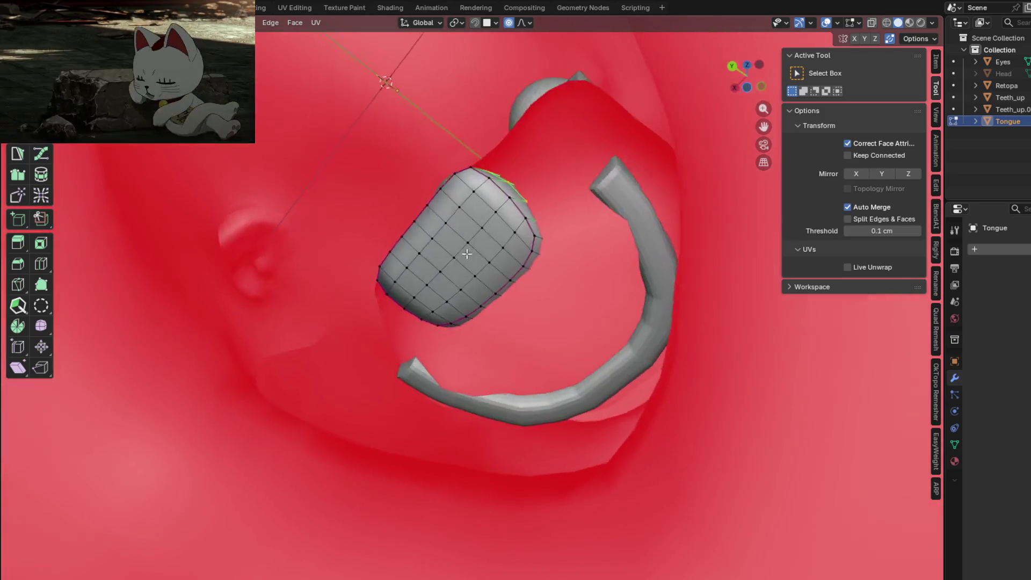
{"action": "key", "text": "Tab"}
{"action": "mouse_move", "coordinate": [587, 259]}
{"action": "middle_mouse_down"}
{"action": "mouse_move", "coordinate": [395, 327]}
{"action": "mouse_move", "coordinate": [449, 332]}
{"action": "mouse_move", "coordinate": [419, 375]}
{"action": "mouse_move", "coordinate": [463, 389]}
{"action": "mouse_move", "coordinate": [545, 387]}
{"action": "mouse_move", "coordinate": [577, 333]}
{"action": "middle_mouse_up"}
{"action": "left_click", "coordinate": [583, 255]}
{"action": "mouse_move", "coordinate": [534, 239]}
{"action": "middle_mouse_down"}
{"action": "mouse_move", "coordinate": [584, 255]}
{"action": "mouse_move", "coordinate": [551, 247]}
{"action": "mouse_move", "coordinate": [565, 260]}
{"action": "middle_mouse_up"}
{"action": "scroll", "coordinate": [562, 250], "scroll_direction": "down", "scroll_amount": 1}
{"action": "scroll", "coordinate": [565, 255], "scroll_direction": "down", "scroll_amount": 2}
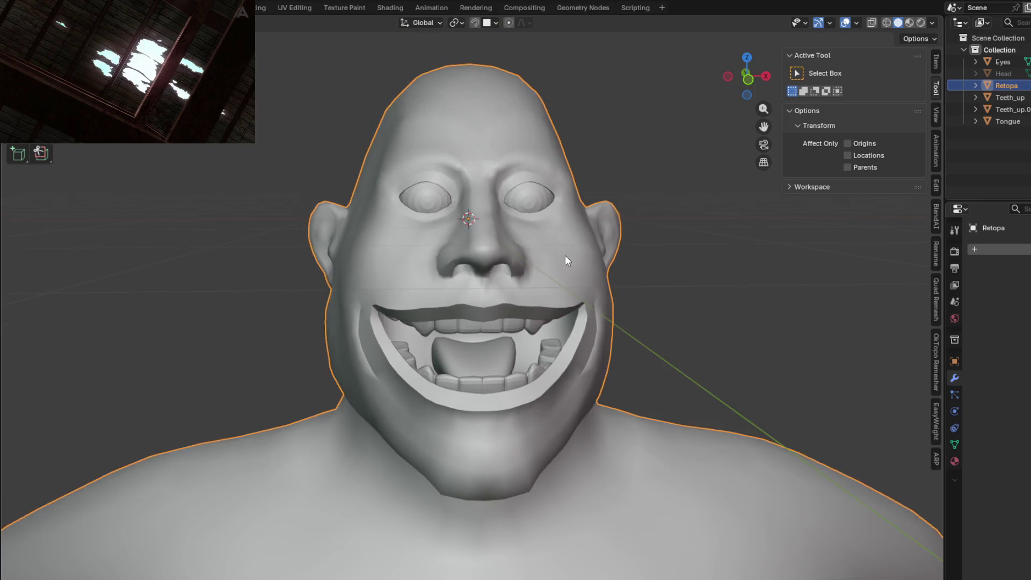
Step: Load the Retopa head into Auto-Rig Pro Smart rigging with the Facial Only option
{"action": "middle_click_drag", "start_coordinate": [565, 272], "coordinate": [559, 302]}
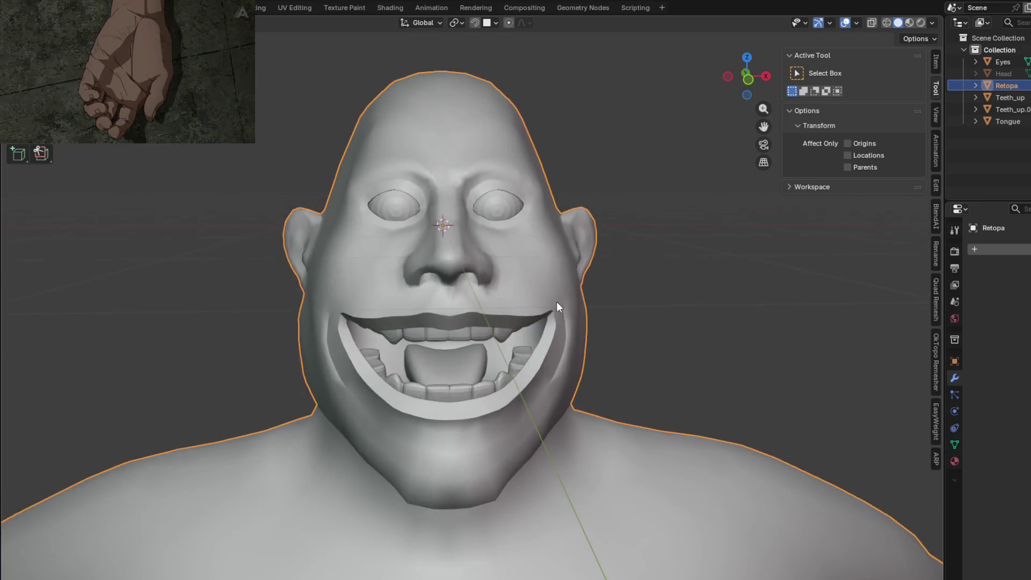
{"action": "mouse_move", "coordinate": [660, 410]}
{"action": "middle_mouse_down"}
{"action": "mouse_move", "coordinate": [642, 358]}
{"action": "mouse_move", "coordinate": [961, 491]}
{"action": "middle_mouse_up"}
{"action": "left_click", "coordinate": [936, 461]}
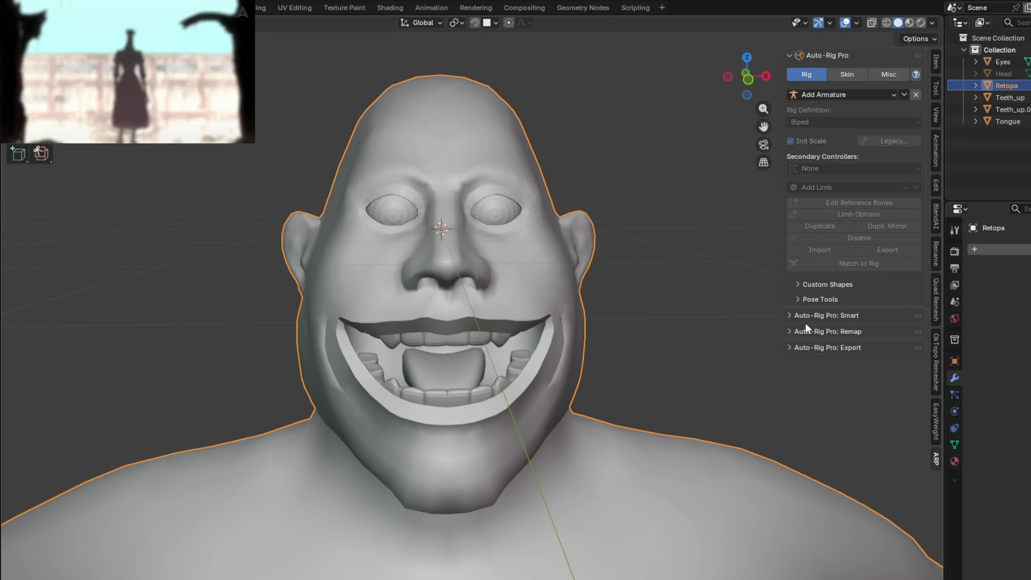
{"action": "left_click", "coordinate": [793, 331]}
{"action": "left_click", "coordinate": [791, 332]}
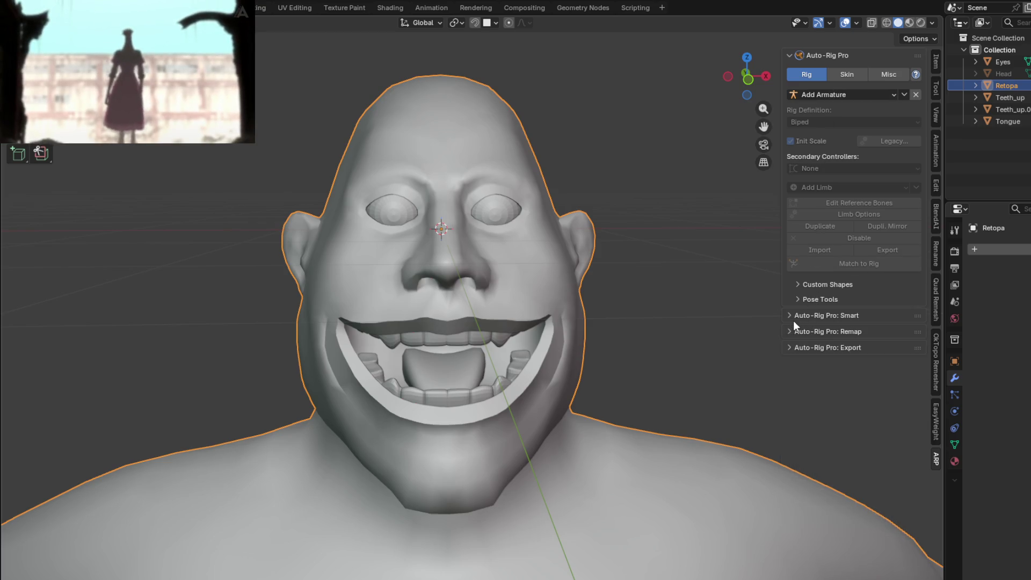
{"action": "middle_click_drag", "start_coordinate": [626, 337], "coordinate": [669, 341]}
{"action": "left_click", "coordinate": [830, 349]}
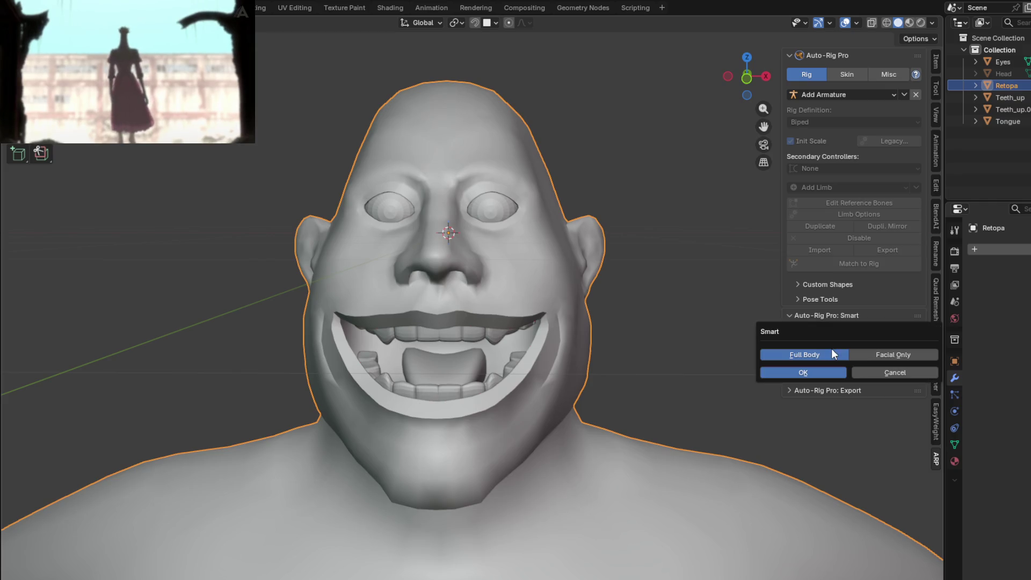
{"action": "left_click", "coordinate": [878, 359]}
{"action": "left_click", "coordinate": [798, 373]}
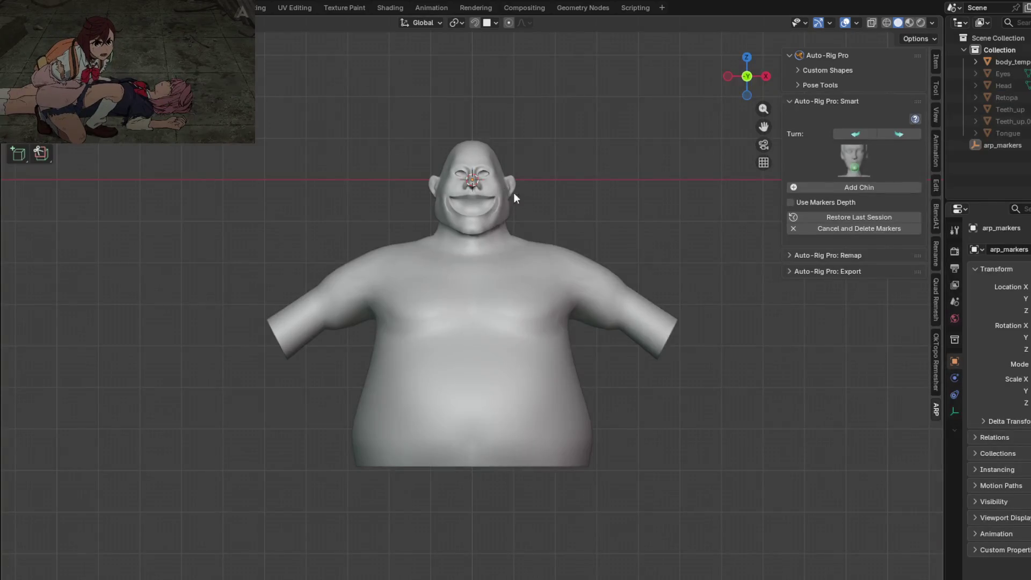
{"action": "scroll", "coordinate": [486, 122], "scroll_direction": "up", "scroll_amount": 3}
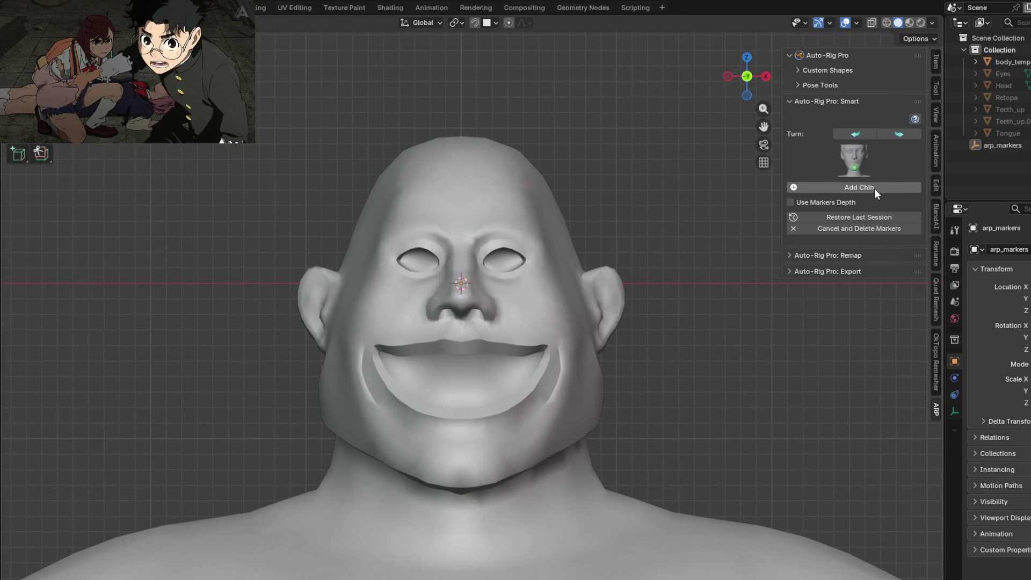
Step: Place the chin marker on the chin and generate the facial guide markers
{"action": "left_click", "coordinate": [874, 189]}
{"action": "left_click", "coordinate": [455, 476]}
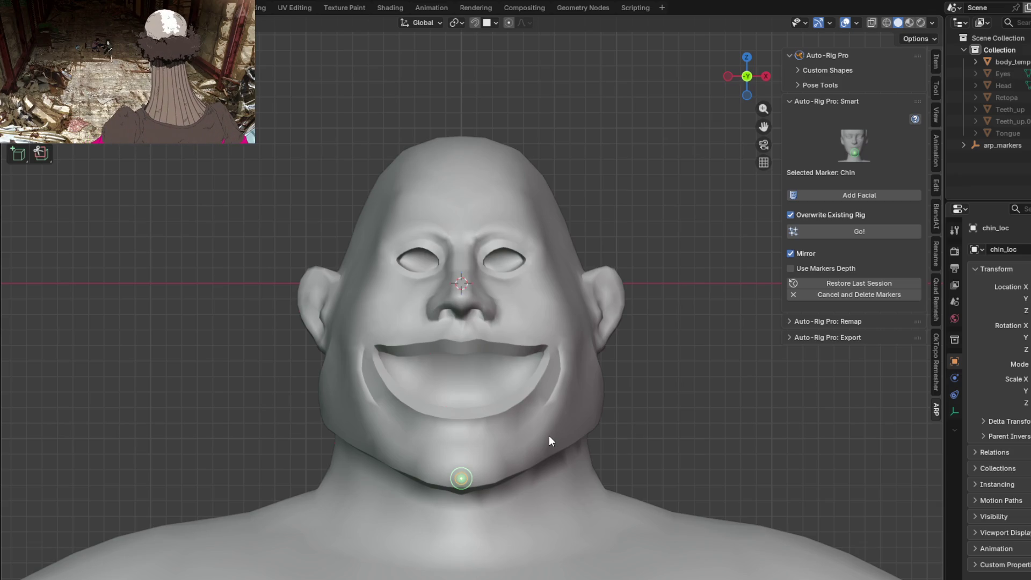
{"action": "left_click", "coordinate": [821, 194]}
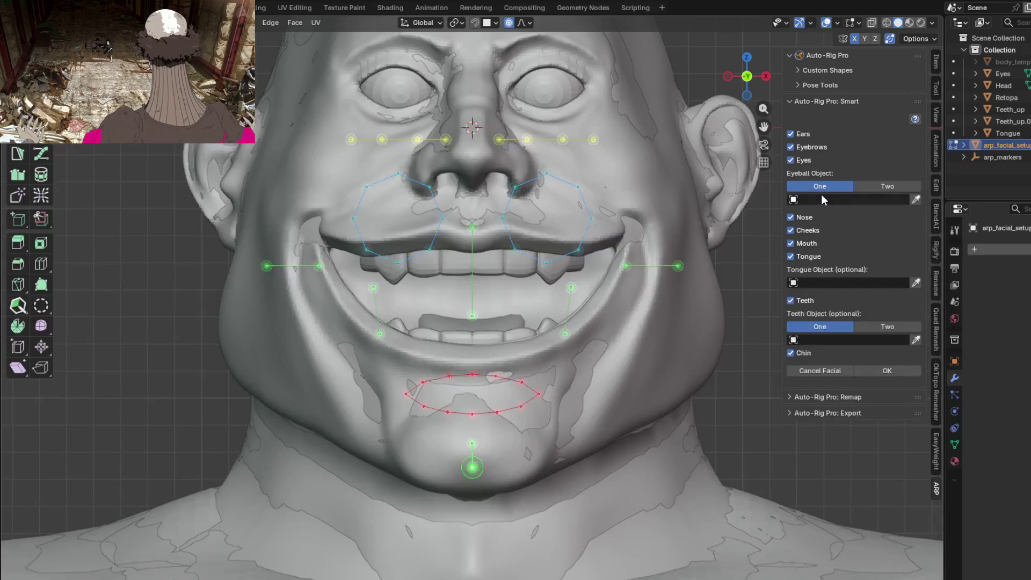
{"action": "scroll", "coordinate": [519, 351], "scroll_direction": "up", "scroll_amount": 3}
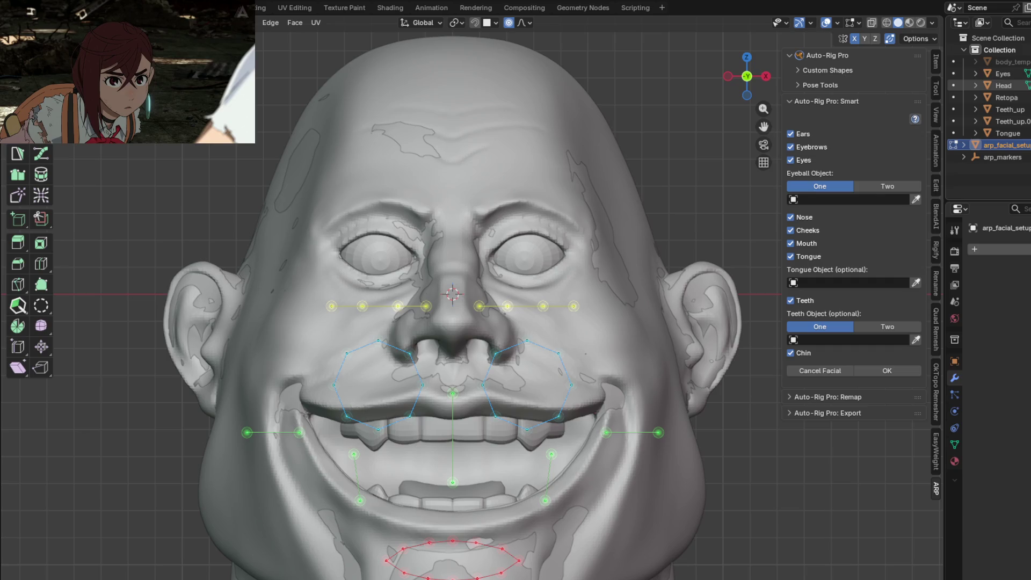
Step: Hide the Head object and reposition the eyebrow markers along the brow line
{"action": "key", "text": "h"}
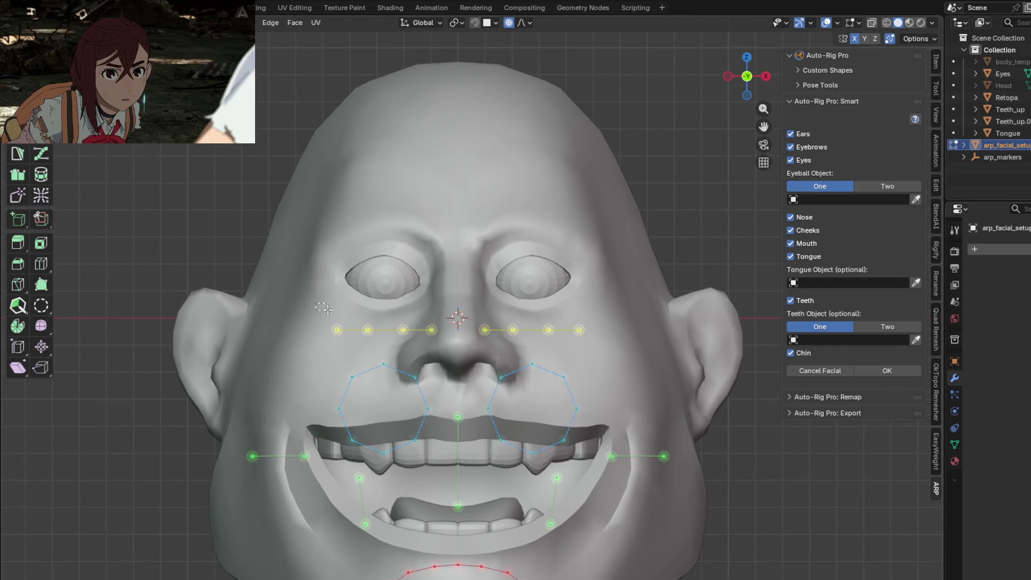
{"action": "key", "text": "g"}
{"action": "key", "text": "z"}
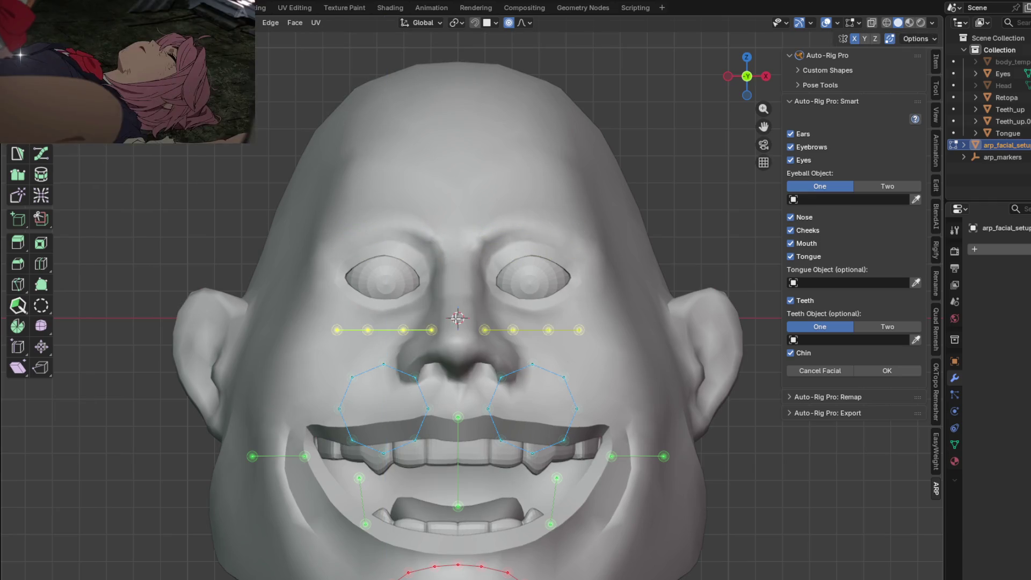
{"action": "left_click", "coordinate": [445, 222]}
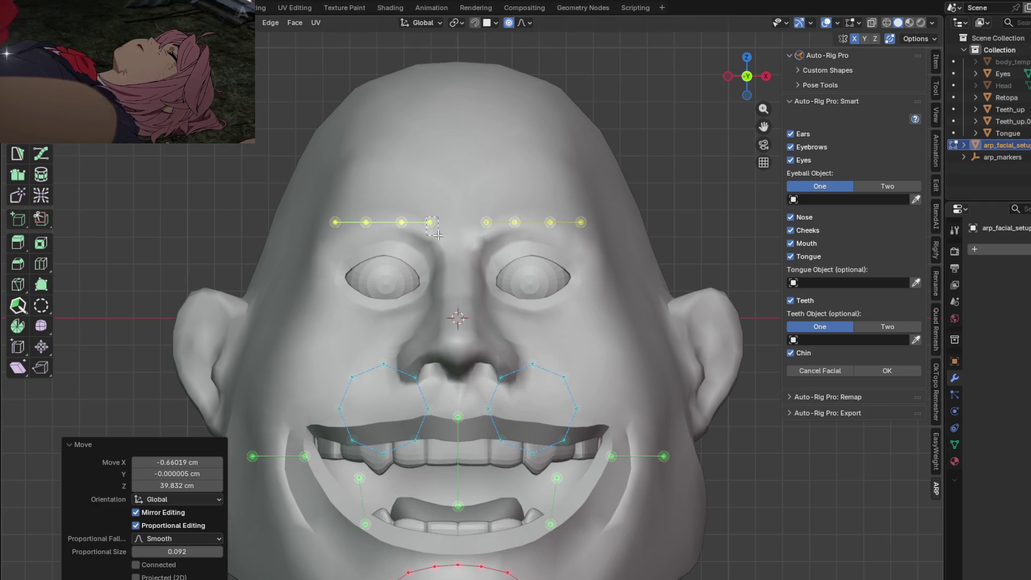
{"action": "key", "text": "g"}
{"action": "left_click", "coordinate": [435, 245]}
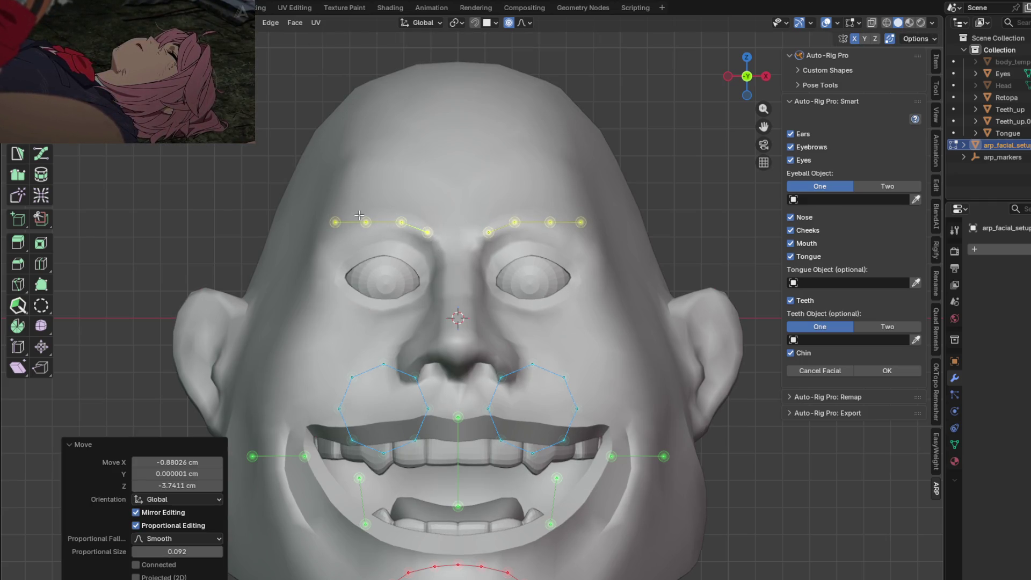
{"action": "key", "text": "g"}
{"action": "left_click", "coordinate": [369, 236]}
{"action": "key", "text": "g"}
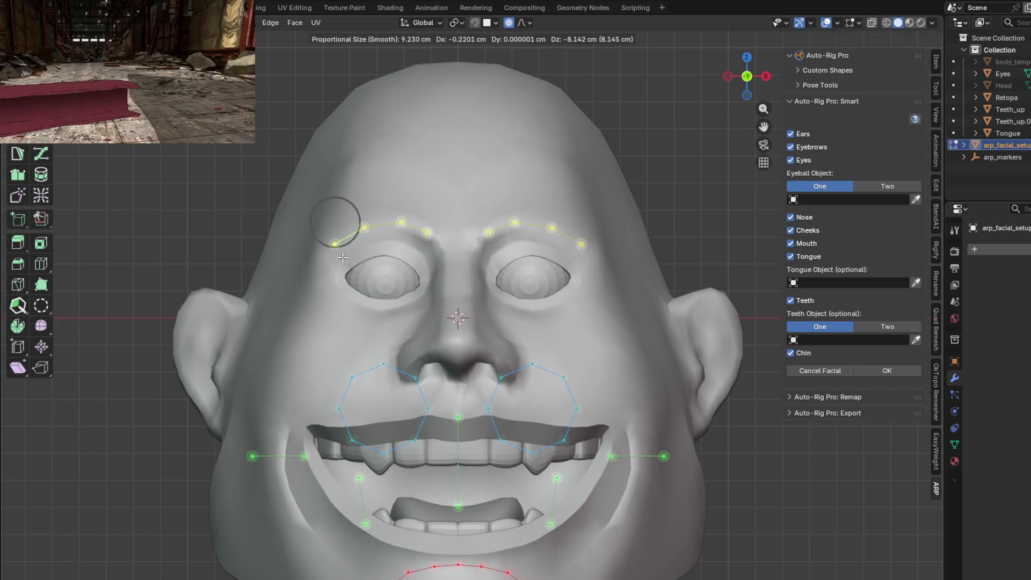
{"action": "left_click", "coordinate": [342, 257]}
{"action": "left_click", "coordinate": [402, 222]}
{"action": "key", "text": "g"}
{"action": "left_click", "coordinate": [405, 229]}
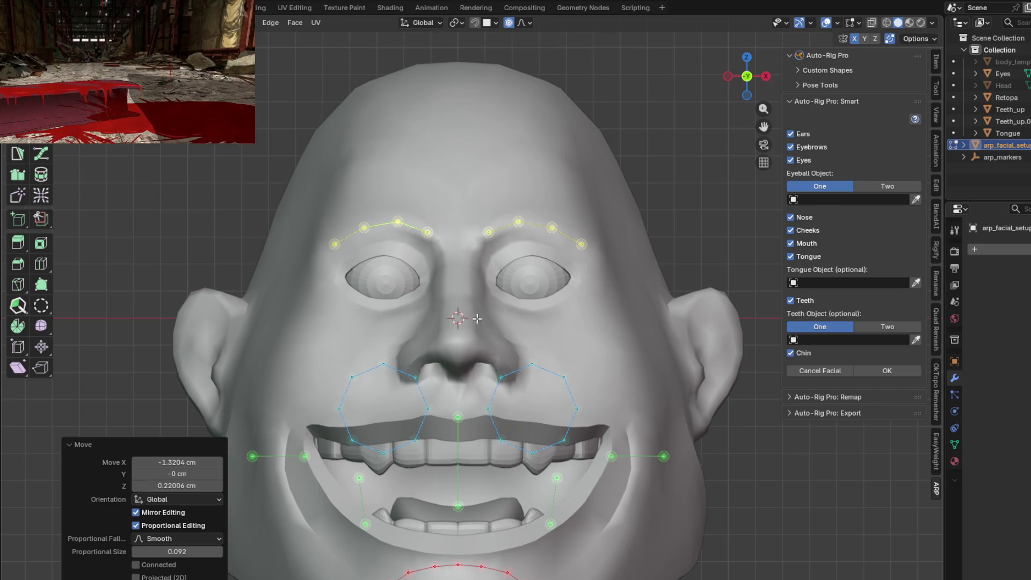
Step: Select the left eye guide loop and move it up to sit around the left eye
{"action": "middle_click_drag", "start_coordinate": [478, 320], "coordinate": [344, 315]}
{"action": "left_click_drag", "start_coordinate": [344, 314], "coordinate": [409, 394]}
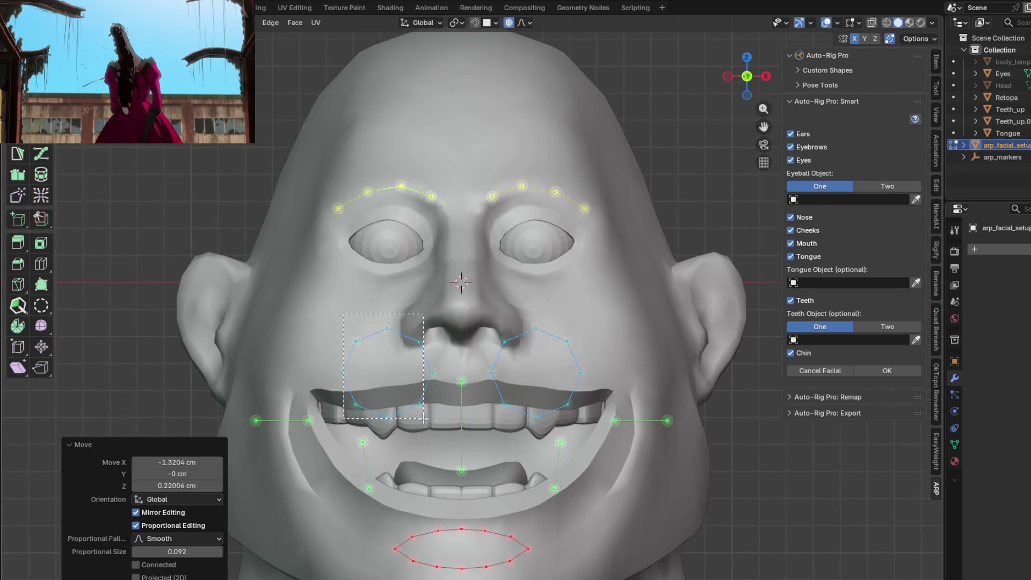
{"action": "left_click_drag", "start_coordinate": [408, 394], "coordinate": [435, 418]}
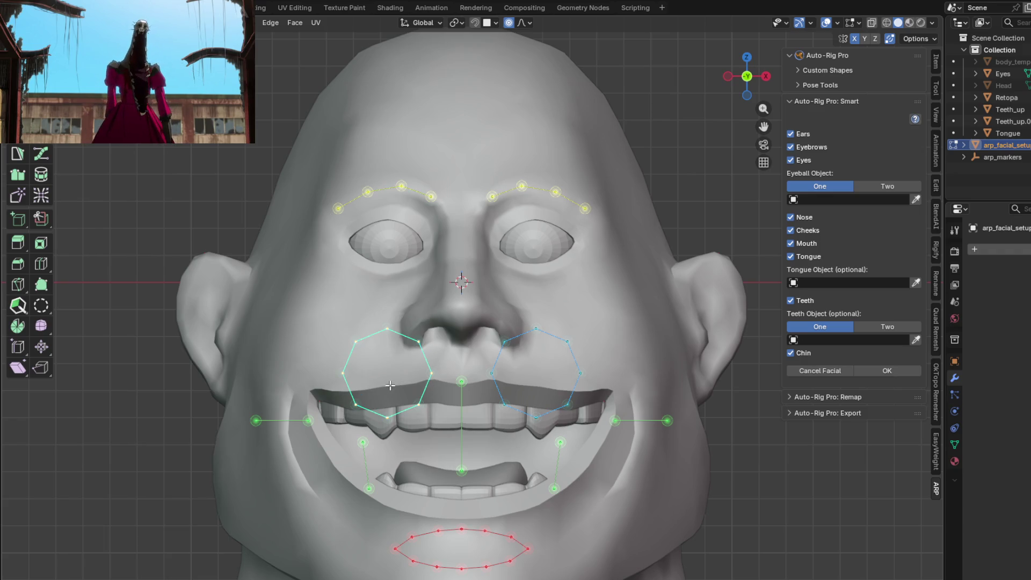
{"action": "key", "text": "g"}
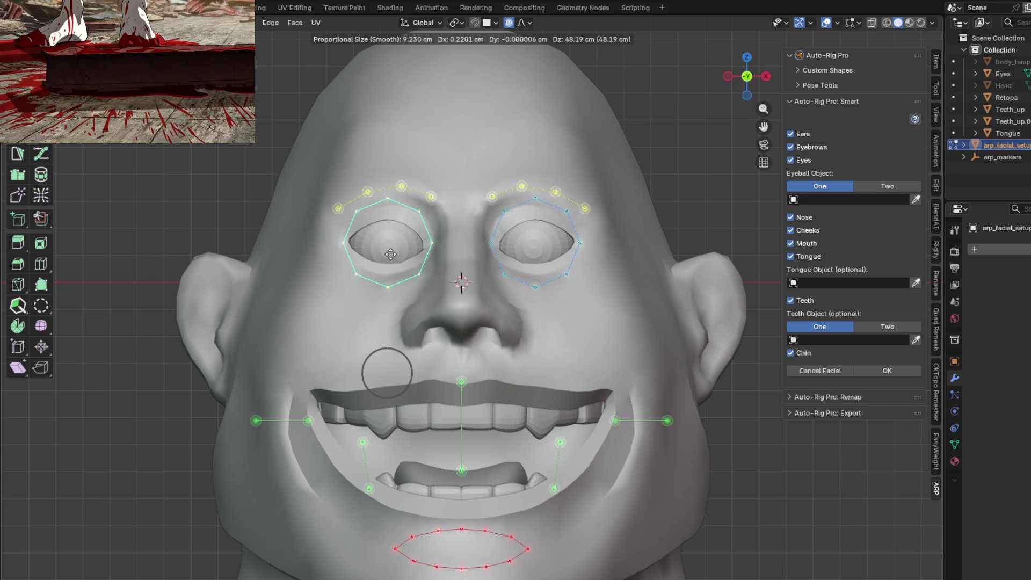
{"action": "left_click", "coordinate": [390, 255]}
{"action": "scroll", "coordinate": [390, 255], "scroll_direction": "up", "scroll_amount": 2}
{"action": "scroll", "coordinate": [402, 266], "scroll_direction": "up", "scroll_amount": 1}
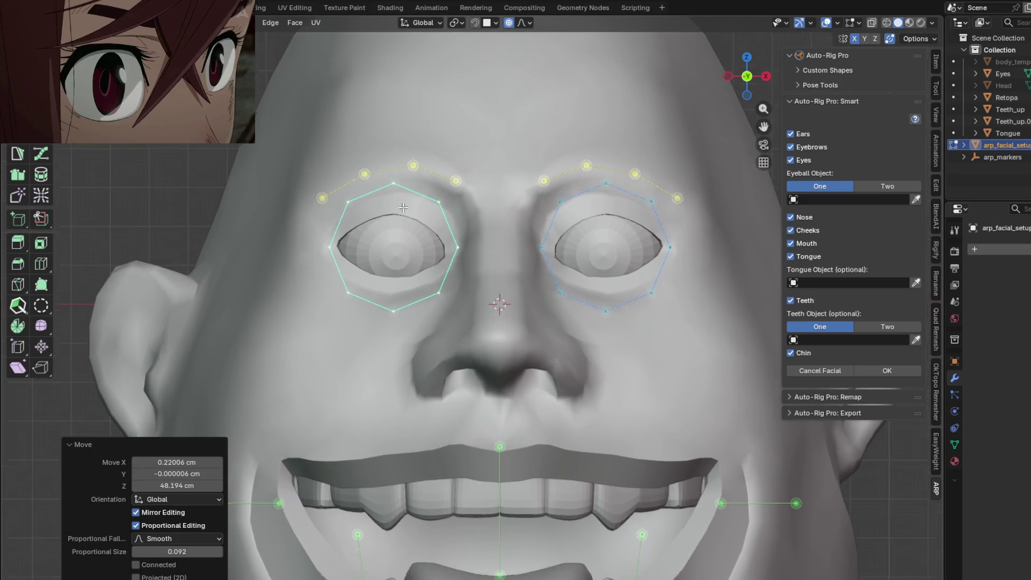
{"action": "scroll", "coordinate": [408, 279], "scroll_direction": "up", "scroll_amount": 1}
{"action": "scroll", "coordinate": [408, 279], "scroll_direction": "up", "scroll_amount": 1}
Step: Snap the upper eye-loop markers and the outer corner marker onto the eyelid edge
{"action": "left_click", "coordinate": [473, 284]}
{"action": "key", "text": "g"}
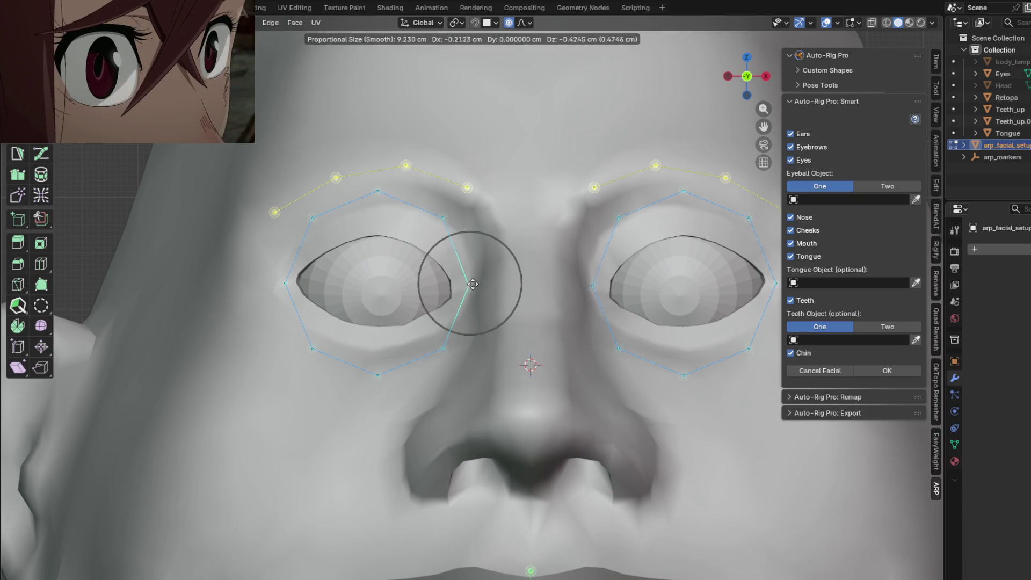
{"action": "left_click", "coordinate": [462, 287]}
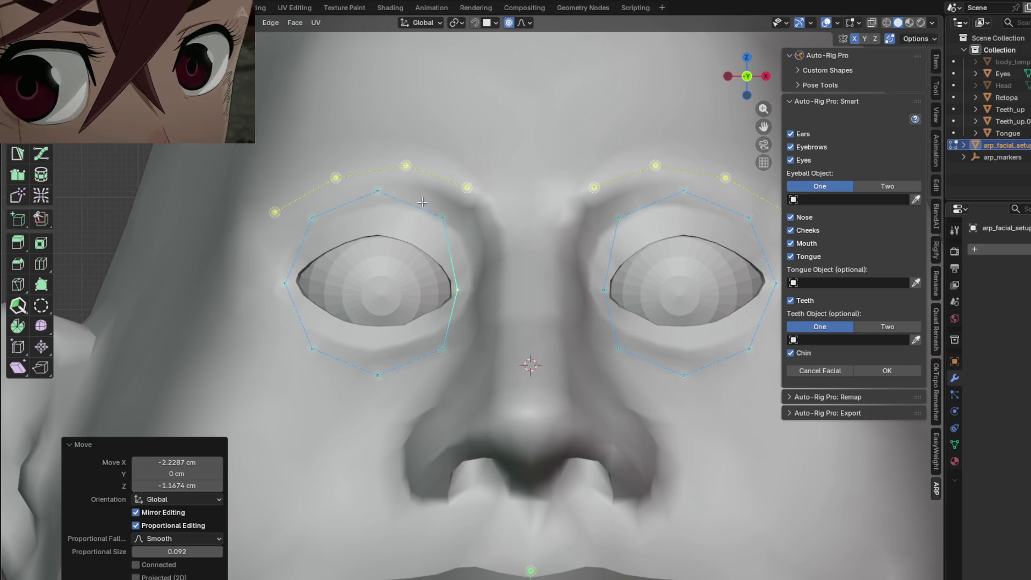
{"action": "left_click", "coordinate": [444, 218]}
{"action": "key", "text": "g"}
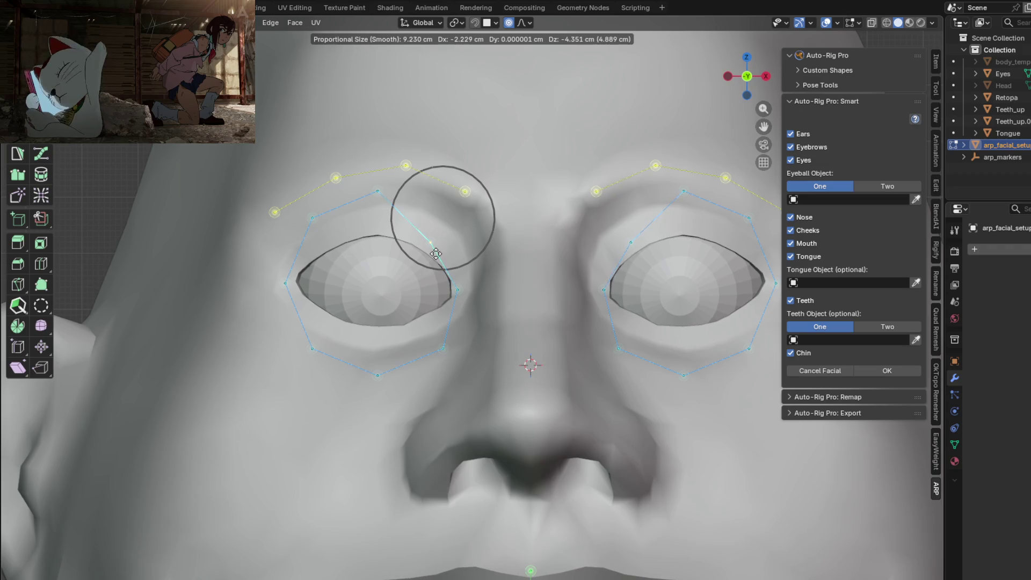
{"action": "left_click", "coordinate": [435, 255]}
{"action": "left_click", "coordinate": [377, 194]}
{"action": "key", "text": "g"}
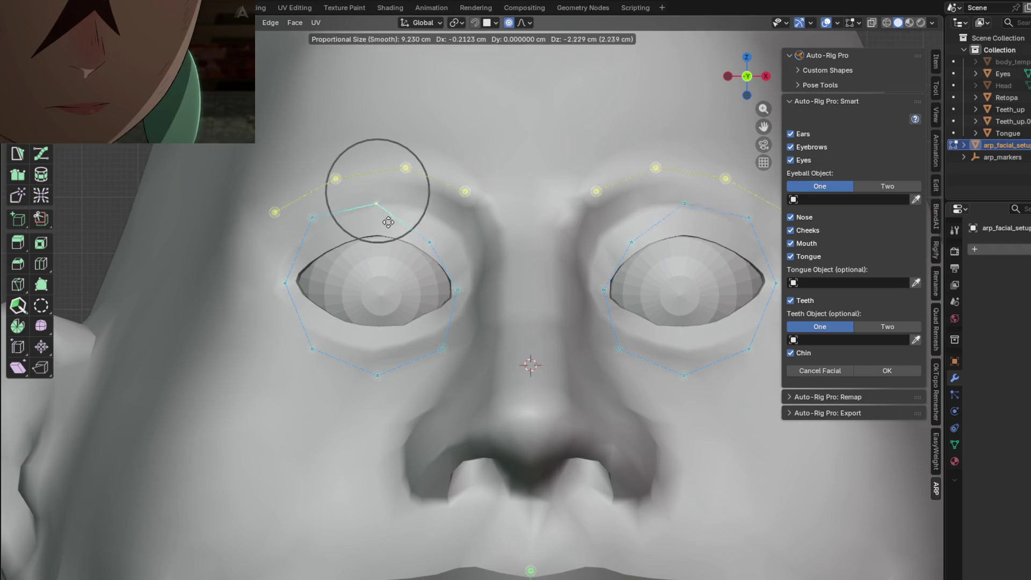
{"action": "left_click", "coordinate": [390, 242]}
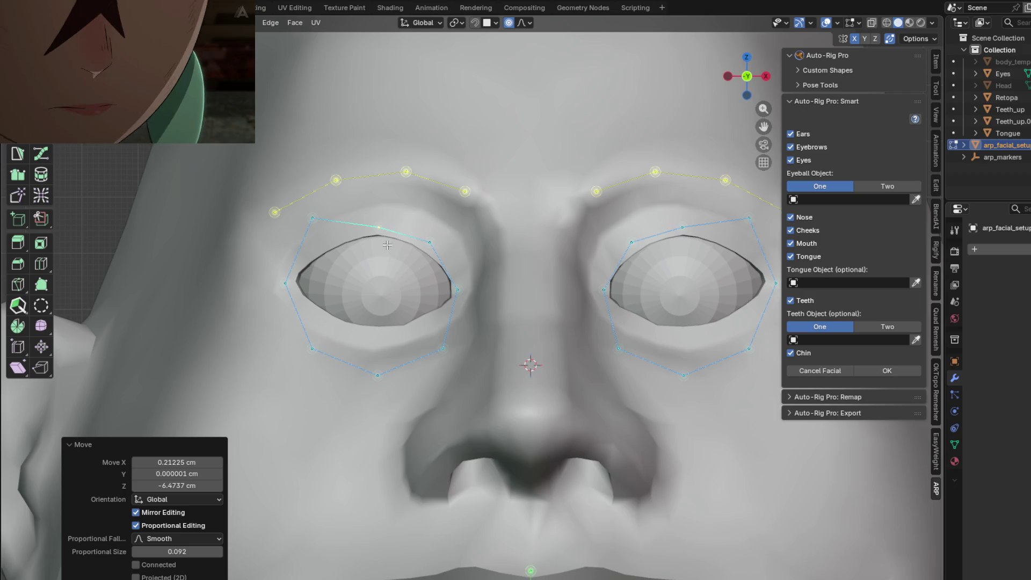
{"action": "left_click", "coordinate": [314, 219]}
{"action": "key", "text": "g"}
{"action": "left_click", "coordinate": [337, 255]}
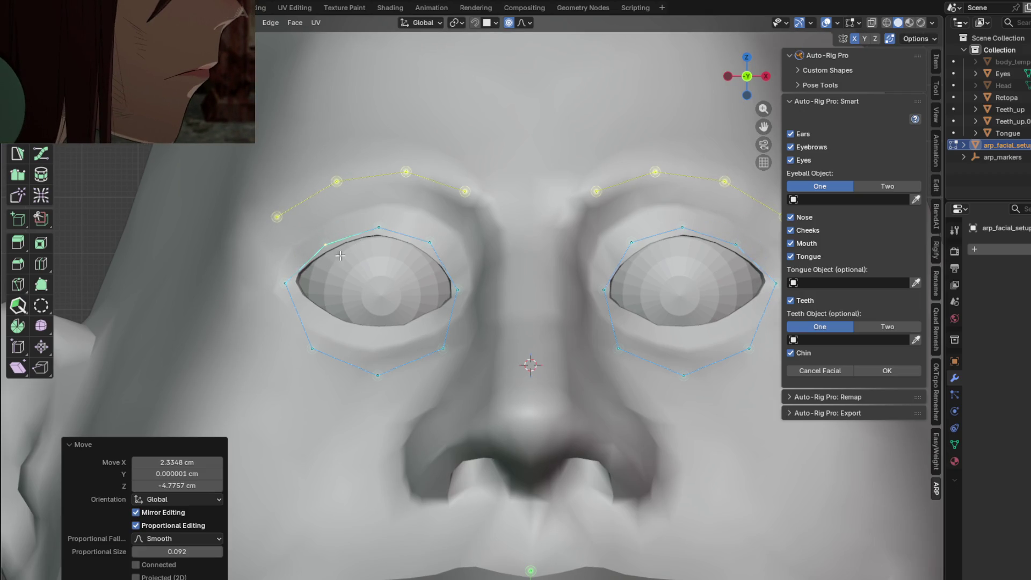
{"action": "left_click", "coordinate": [294, 289]}
{"action": "key", "text": "g"}
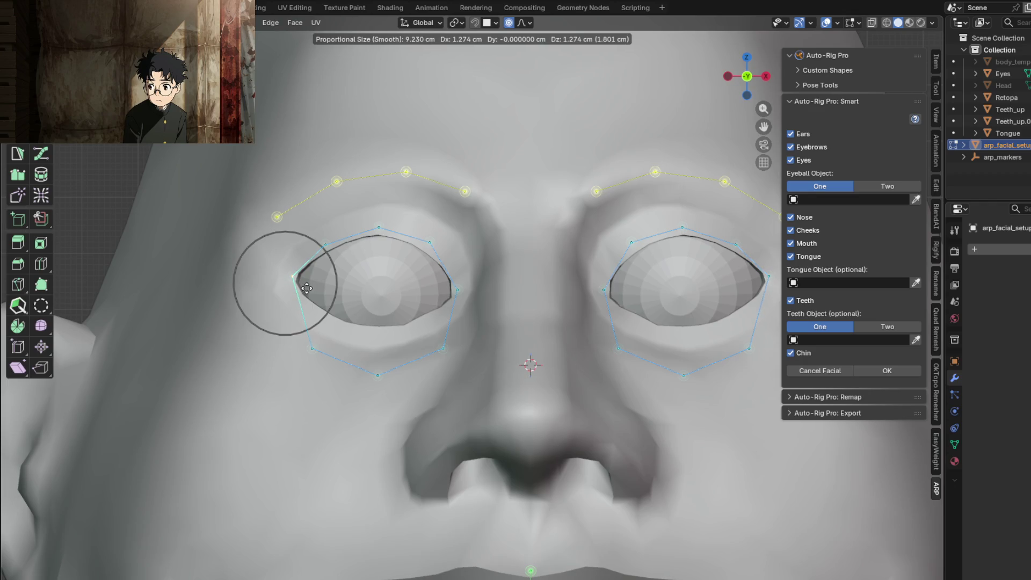
{"action": "left_click", "coordinate": [308, 289]}
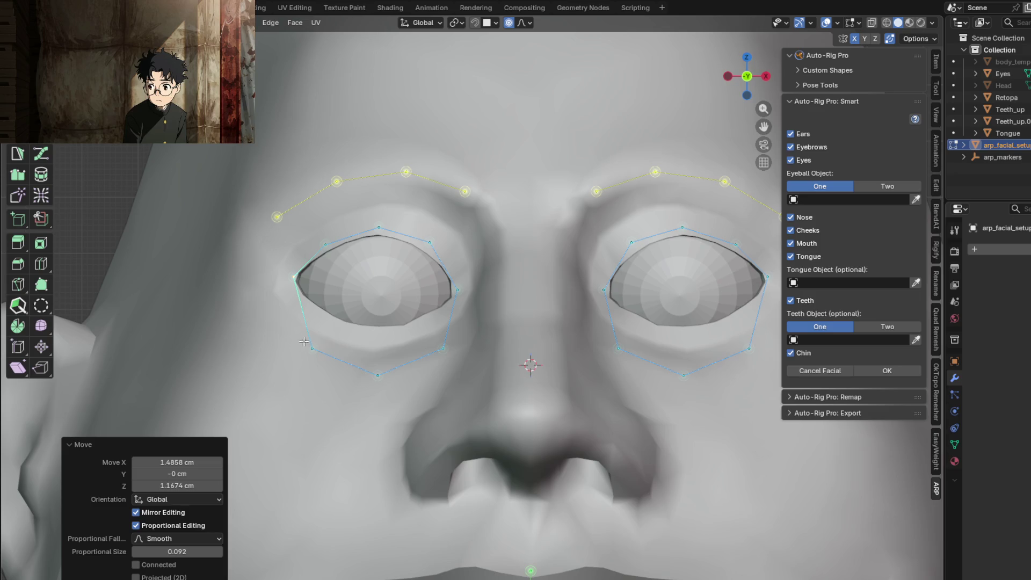
Step: Place the lower eye-loop markers on the lower lid and refine the upper lid markers
{"action": "left_click", "coordinate": [304, 341]}
{"action": "key", "text": "g"}
{"action": "left_click", "coordinate": [344, 328]}
{"action": "left_click", "coordinate": [377, 374]}
{"action": "key", "text": "g"}
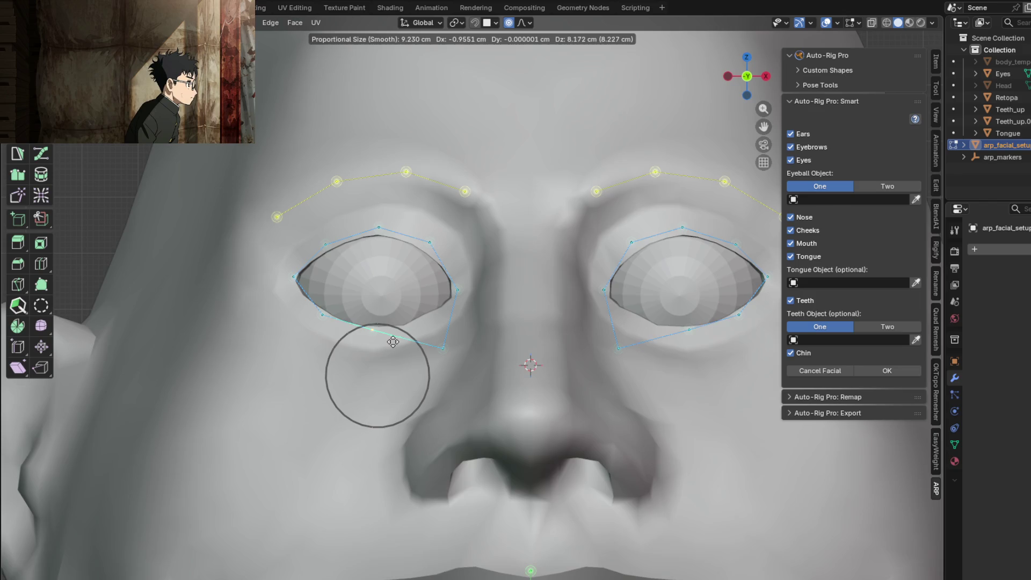
{"action": "left_click", "coordinate": [393, 343]}
{"action": "left_click", "coordinate": [443, 347]}
{"action": "key", "text": "g"}
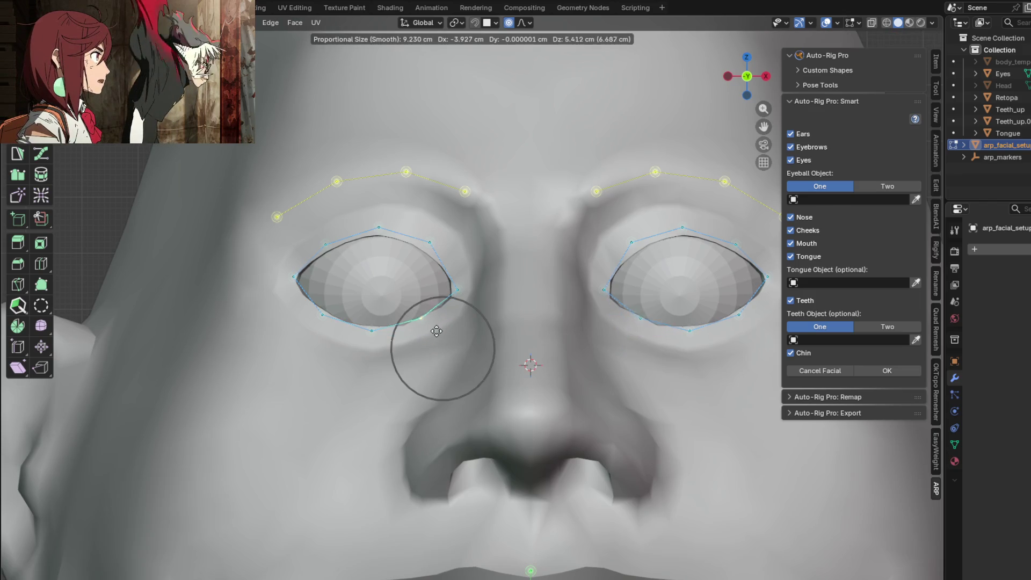
{"action": "left_click", "coordinate": [438, 329]}
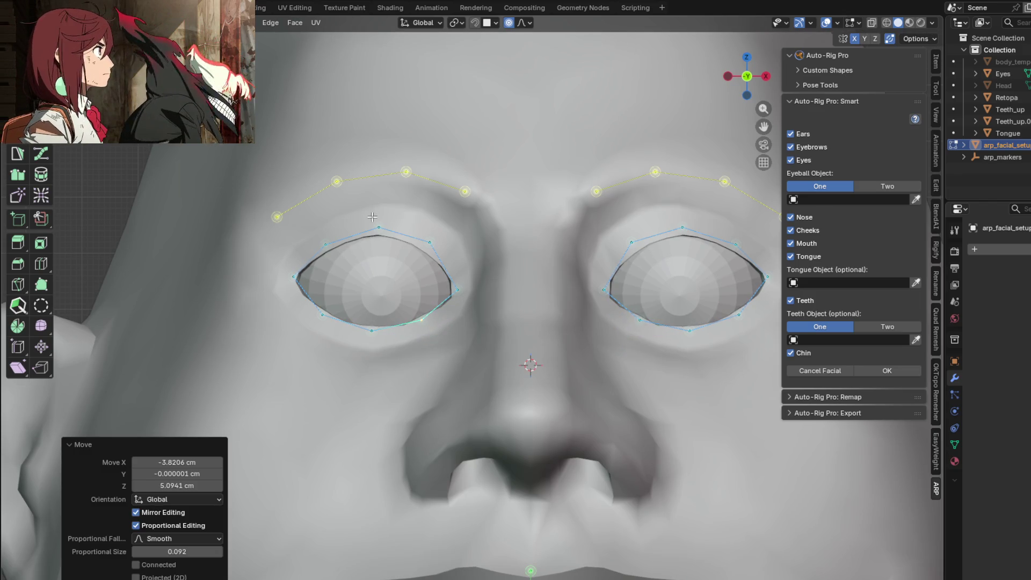
{"action": "left_click", "coordinate": [427, 239]}
{"action": "key", "text": "g"}
{"action": "left_click", "coordinate": [434, 256]}
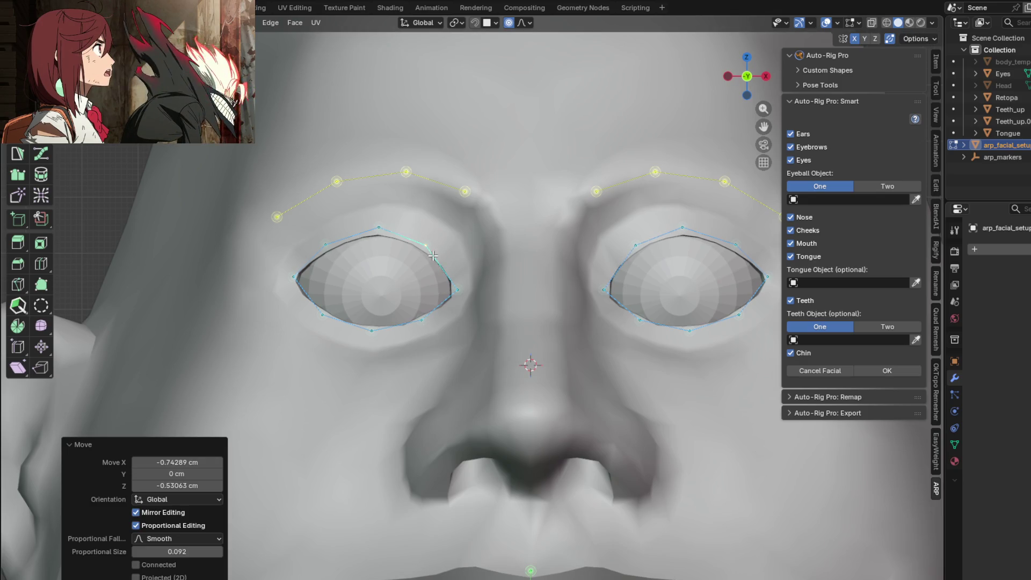
{"action": "left_click", "coordinate": [377, 230]}
{"action": "key", "text": "g"}
{"action": "left_click", "coordinate": [387, 236]}
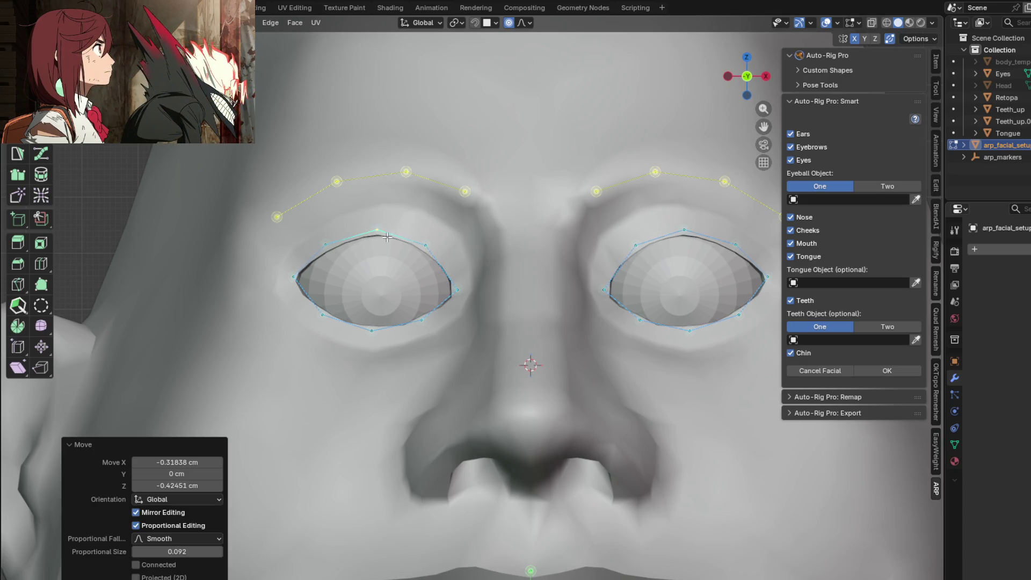
{"action": "scroll", "coordinate": [311, 239], "scroll_direction": "down", "scroll_amount": 2}
{"action": "middle_click_drag", "start_coordinate": [475, 391], "coordinate": [475, 233], "text": "shift"}
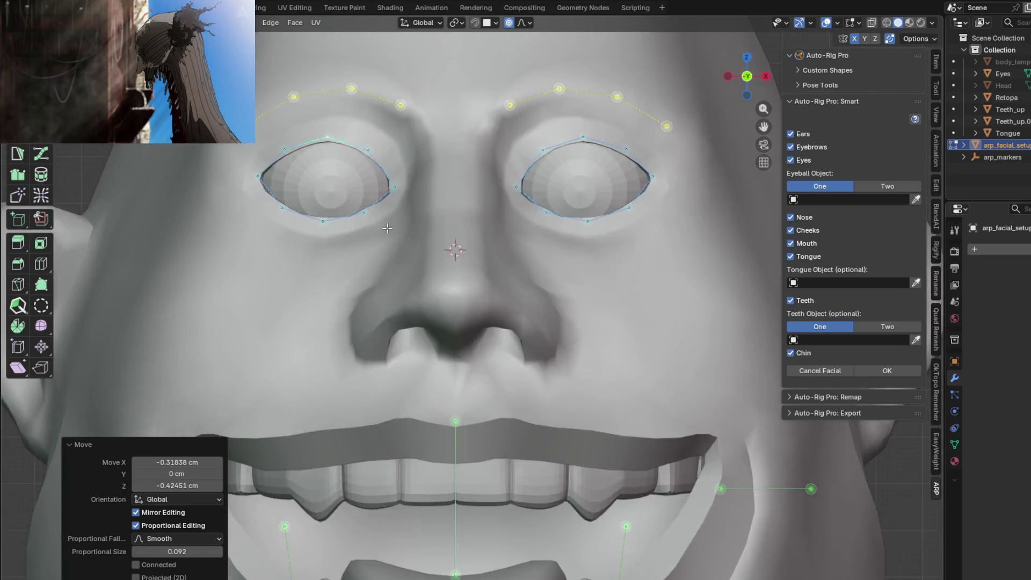
{"action": "scroll", "coordinate": [476, 232], "scroll_direction": "down", "scroll_amount": 2}
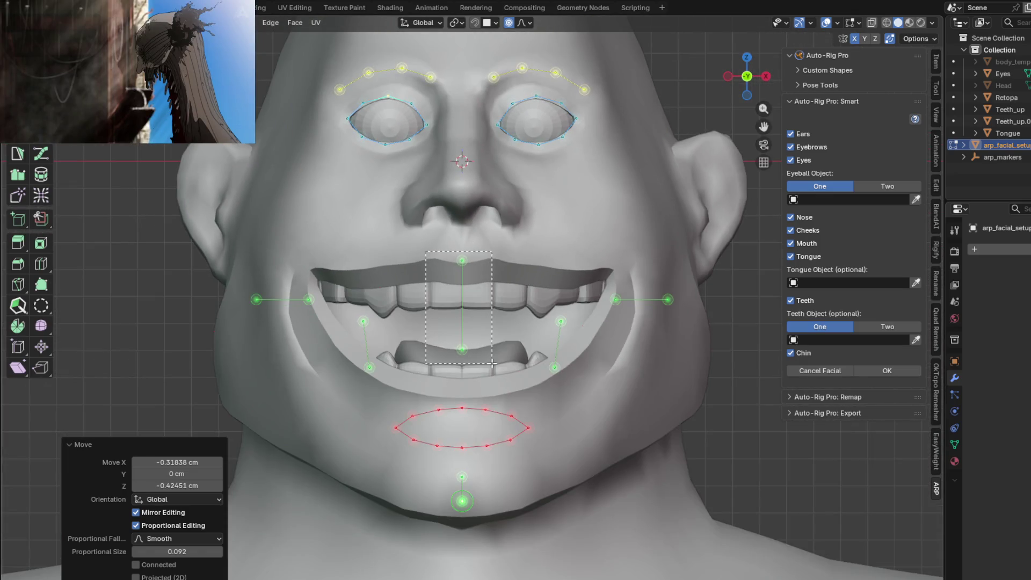
Step: Move the nose markers up out of the mouth onto the nose and bridge
{"action": "left_click_drag", "start_coordinate": [492, 365], "coordinate": [493, 364]}
{"action": "middle_click_drag", "start_coordinate": [484, 222], "coordinate": [475, 334], "text": "shift"}
{"action": "key", "text": "g"}
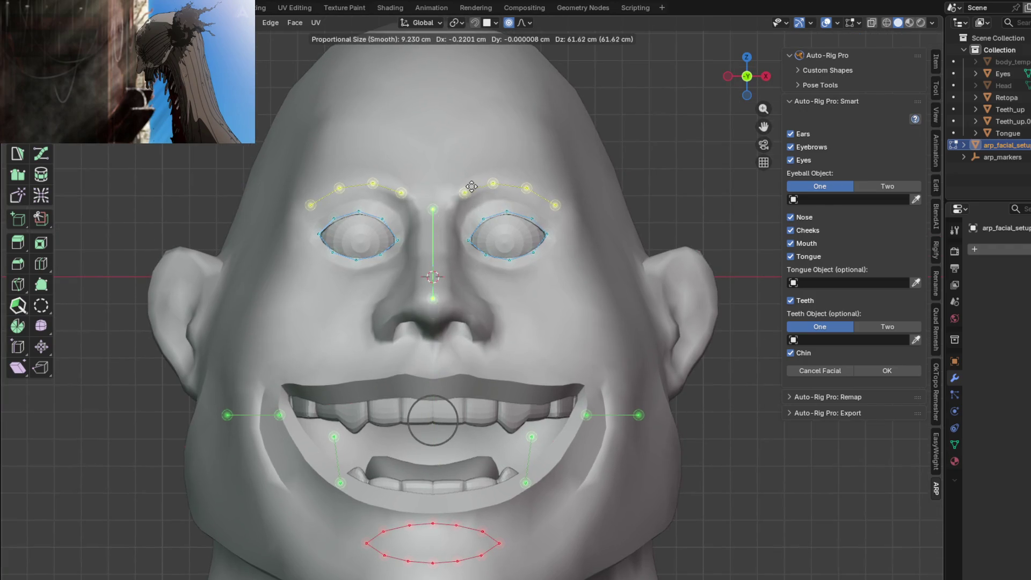
{"action": "left_click", "coordinate": [470, 188]}
{"action": "scroll", "coordinate": [448, 204], "scroll_direction": "up", "scroll_amount": 1}
{"action": "key", "text": "g"}
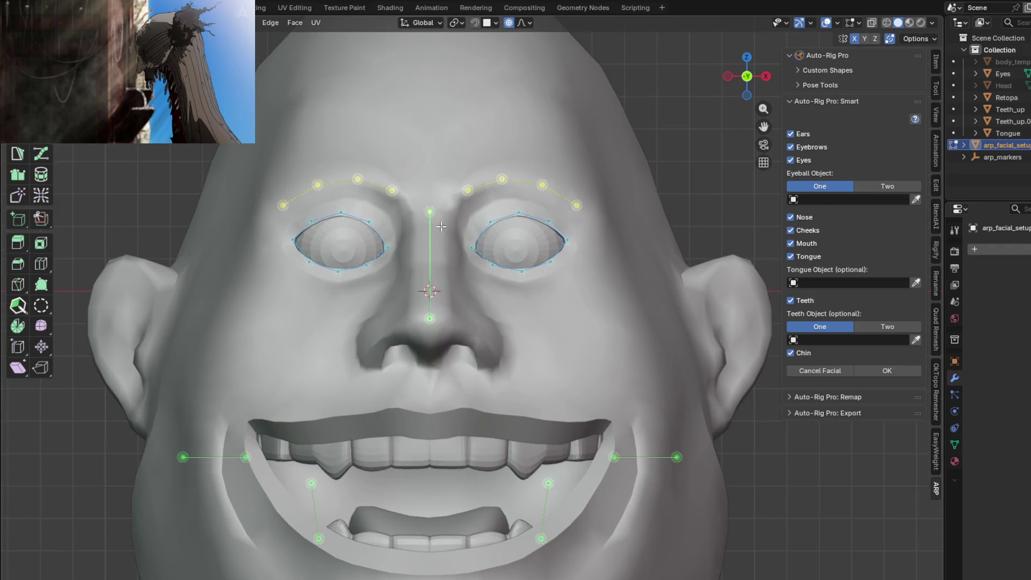
{"action": "left_click", "coordinate": [445, 279]}
Step: Move the ear markers up onto the ears, raising the outer ear markers
{"action": "middle_click_drag", "start_coordinate": [445, 279], "coordinate": [240, 273], "text": "shift"}
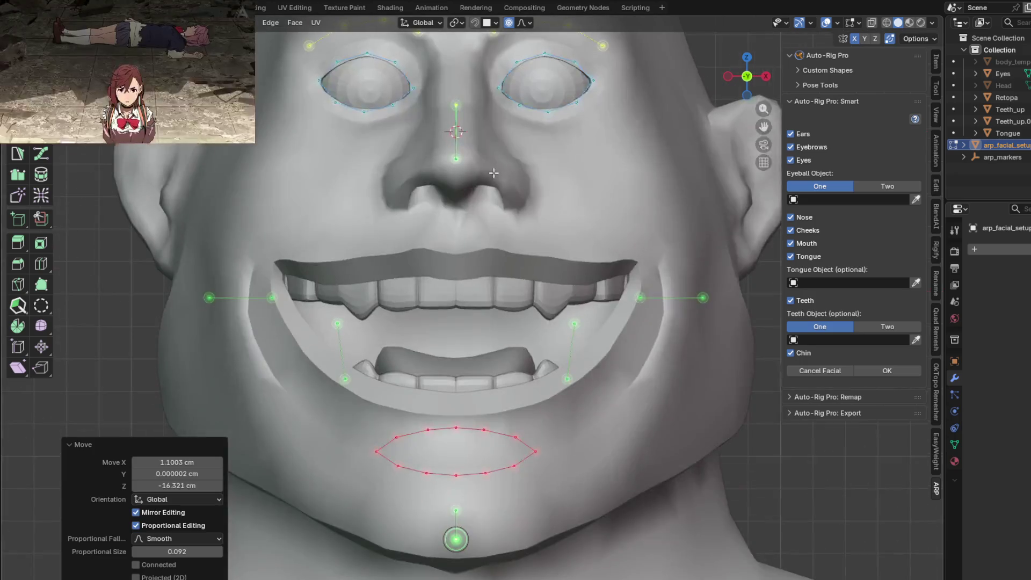
{"action": "scroll", "coordinate": [241, 272], "scroll_direction": "down", "scroll_amount": 1}
{"action": "key", "text": "g"}
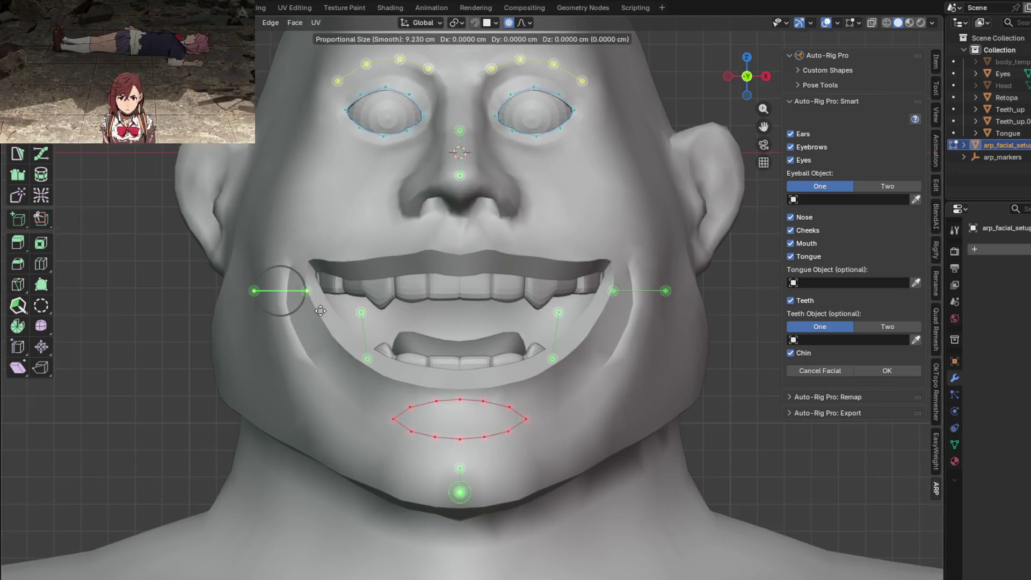
{"action": "left_click", "coordinate": [234, 228]}
{"action": "key", "text": "g"}
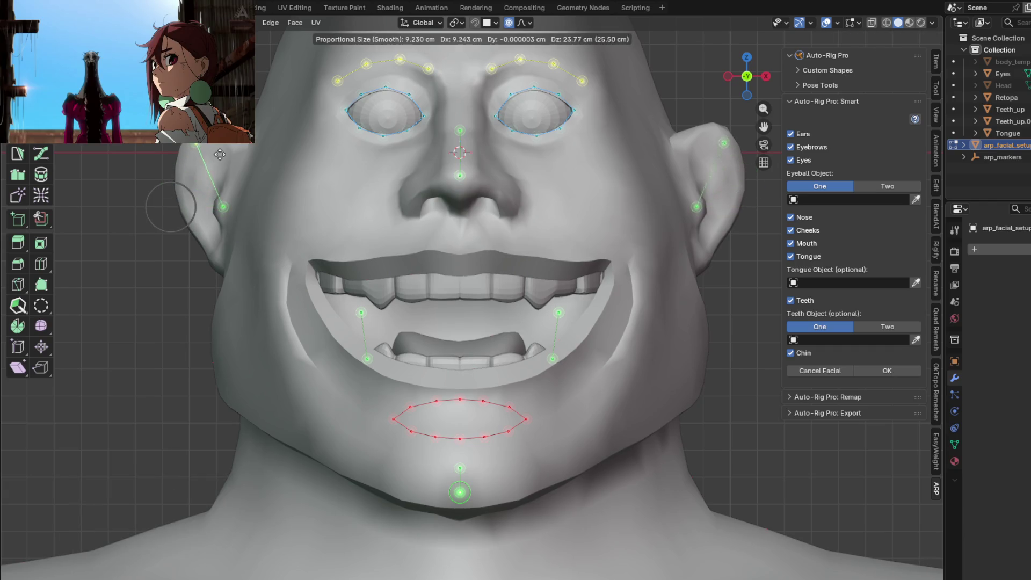
{"action": "left_click", "coordinate": [219, 148]}
Step: Place the inner cheek markers on the cheeks and move the lip loop into the mouth
{"action": "middle_click_drag", "start_coordinate": [413, 360], "coordinate": [395, 297], "text": "shift"}
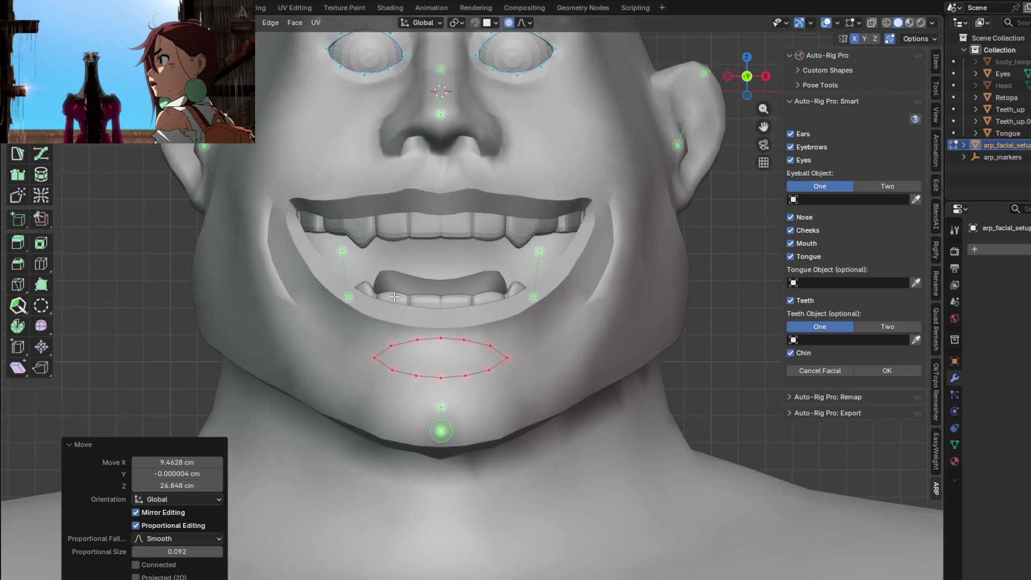
{"action": "left_click_drag", "start_coordinate": [309, 229], "coordinate": [360, 308]}
{"action": "key", "text": "g"}
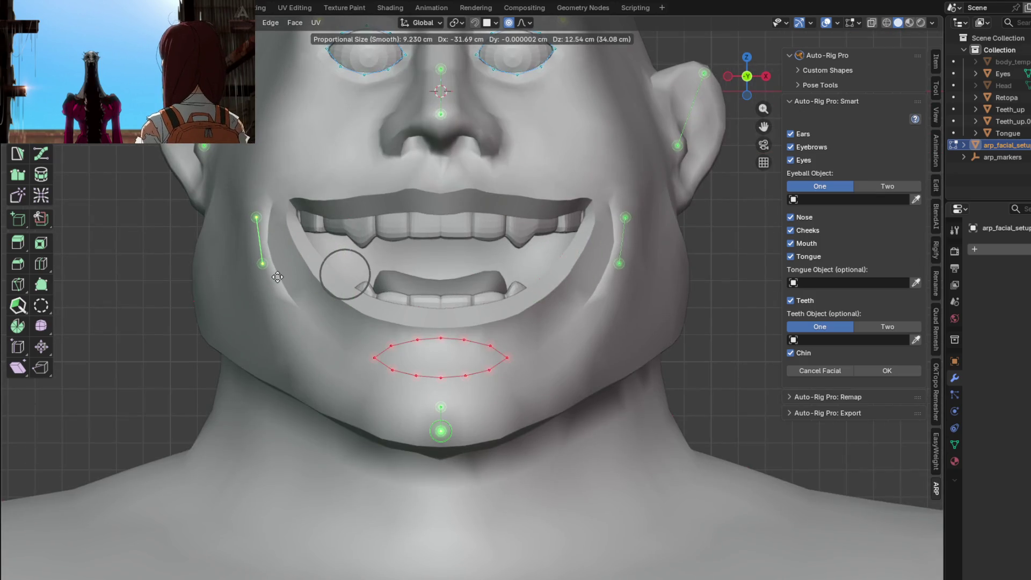
{"action": "left_click", "coordinate": [278, 277]}
{"action": "middle_click_drag", "start_coordinate": [277, 277], "coordinate": [254, 275], "text": "shift"}
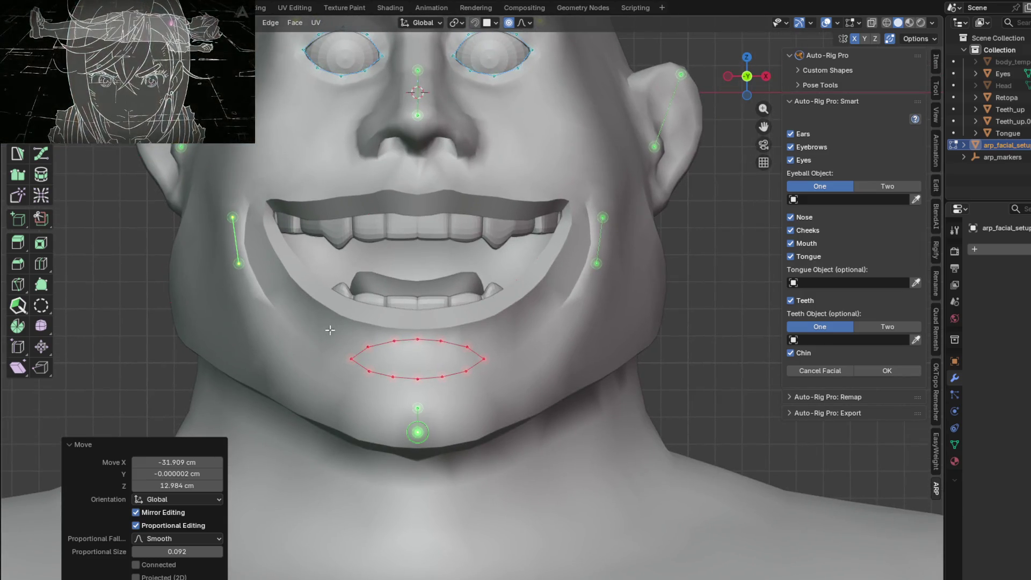
{"action": "key", "text": "g"}
{"action": "left_click", "coordinate": [489, 295]}
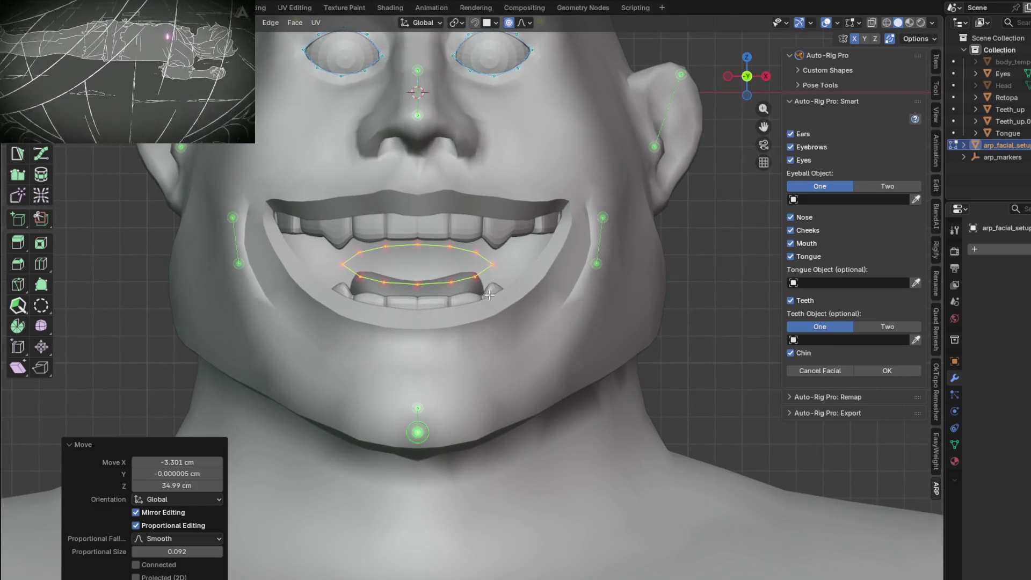
{"action": "scroll", "coordinate": [444, 298], "scroll_direction": "up", "scroll_amount": 1}
{"action": "scroll", "coordinate": [401, 302], "scroll_direction": "up", "scroll_amount": 2}
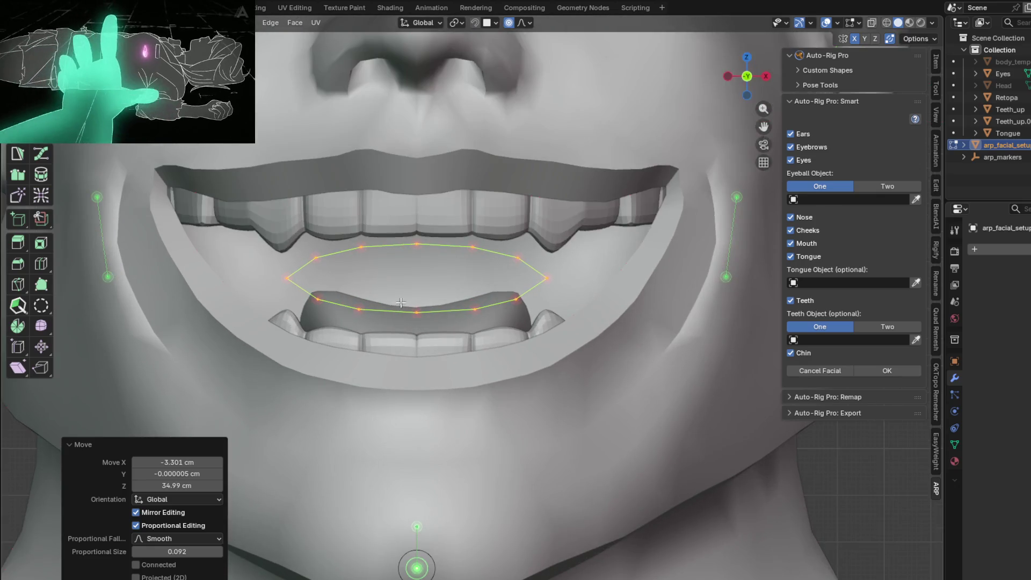
Step: Place the middle lower-lip, middle upper-lip and right lip-corner markers on the mouth
{"action": "left_click", "coordinate": [413, 310]}
{"action": "key", "text": "g"}
{"action": "left_click", "coordinate": [401, 259]}
{"action": "left_click", "coordinate": [416, 245]}
{"action": "key", "text": "g"}
{"action": "left_click", "coordinate": [426, 186]}
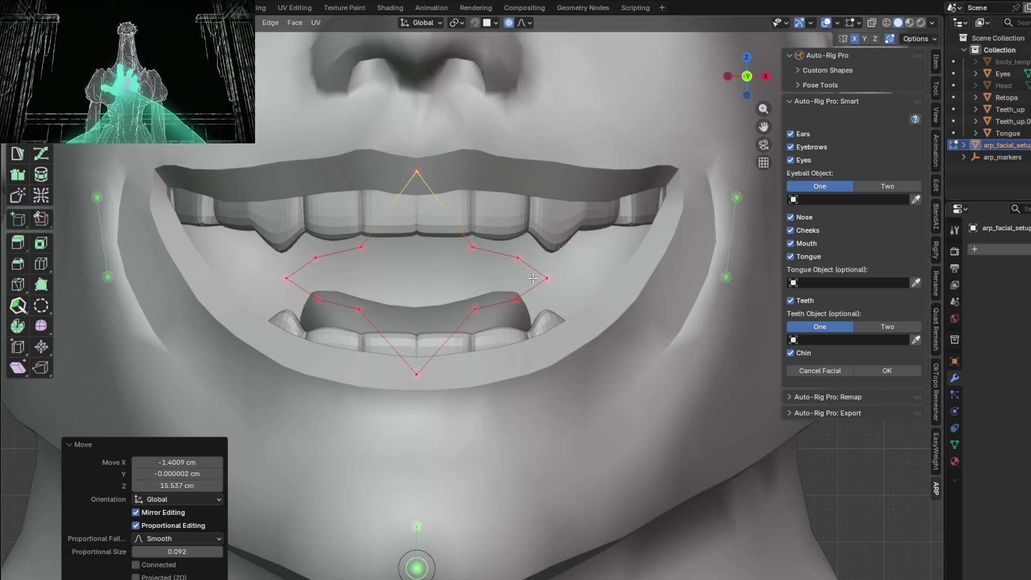
{"action": "left_click", "coordinate": [546, 279]}
{"action": "key", "text": "g"}
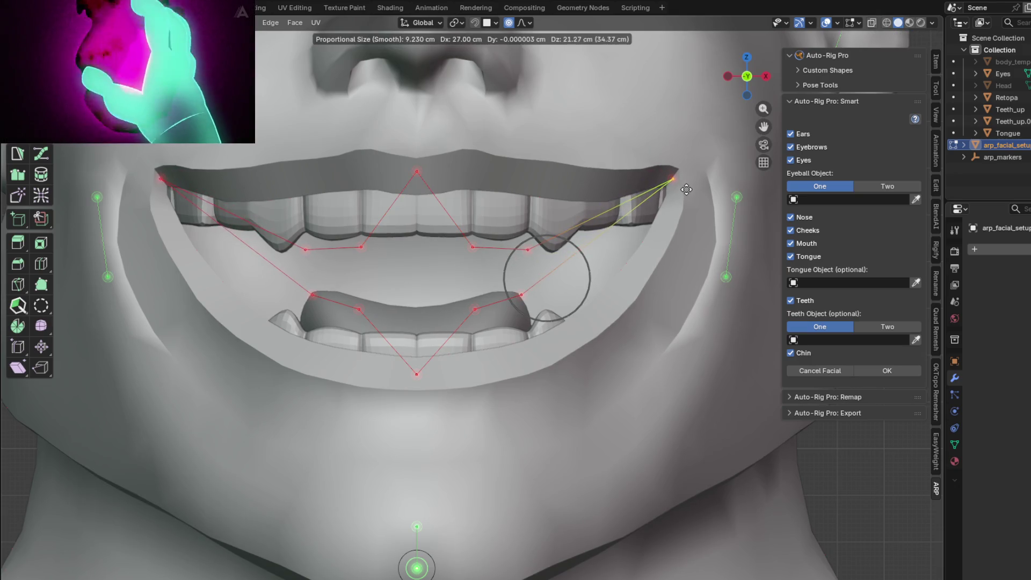
{"action": "left_click", "coordinate": [684, 190]}
Step: Move the remaining right-side markers onto the lower and upper lip edges
{"action": "left_click", "coordinate": [520, 293]}
{"action": "key", "text": "g"}
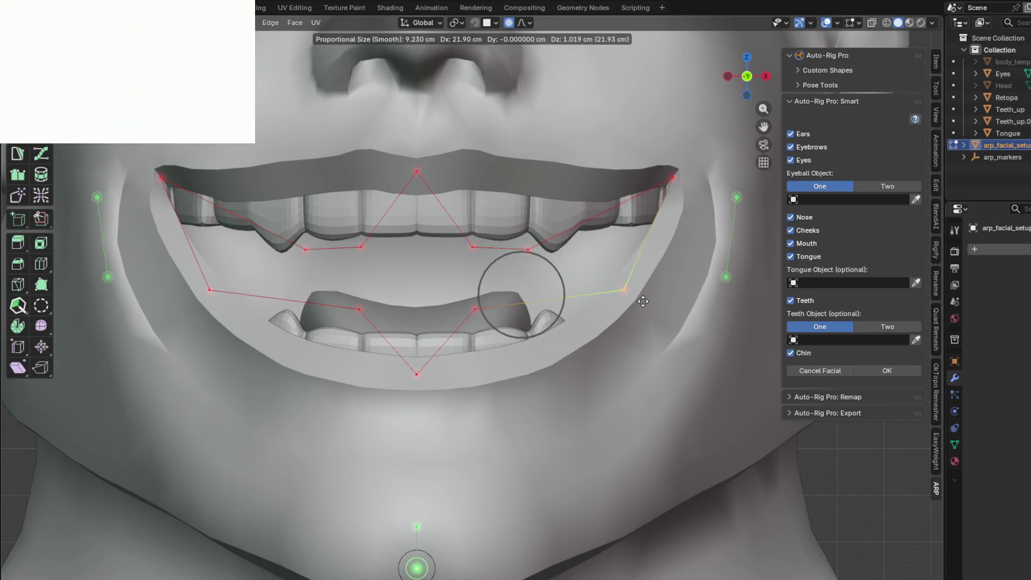
{"action": "left_click", "coordinate": [647, 299]}
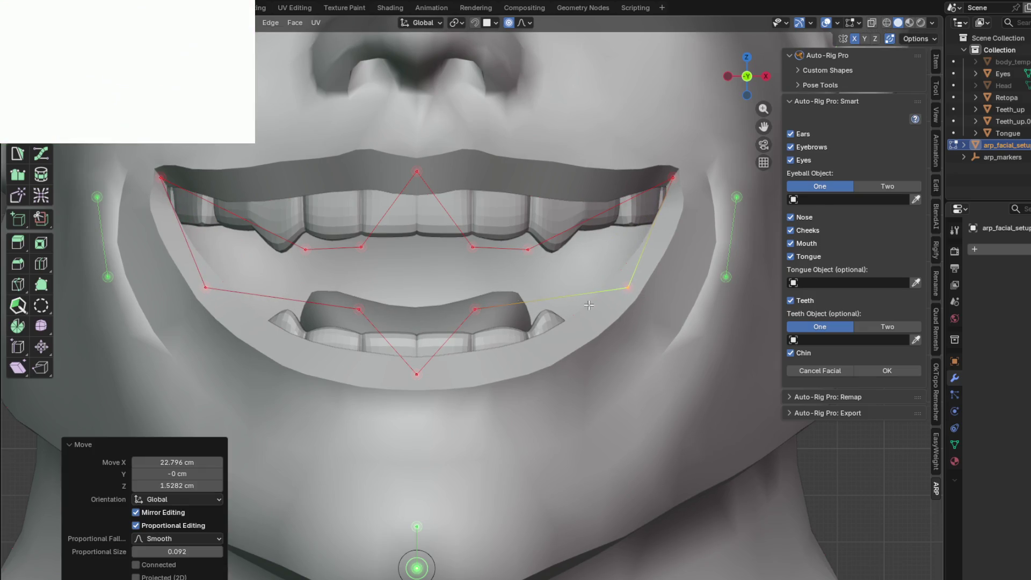
{"action": "left_click", "coordinate": [475, 307]}
{"action": "key", "text": "g"}
{"action": "left_click", "coordinate": [546, 363]}
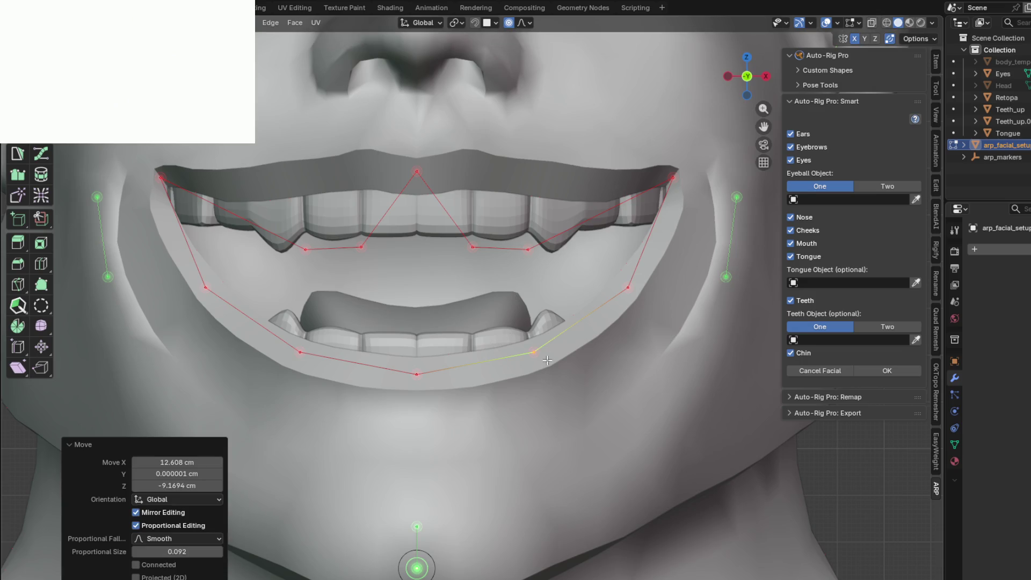
{"action": "left_click", "coordinate": [528, 250]}
{"action": "key", "text": "g"}
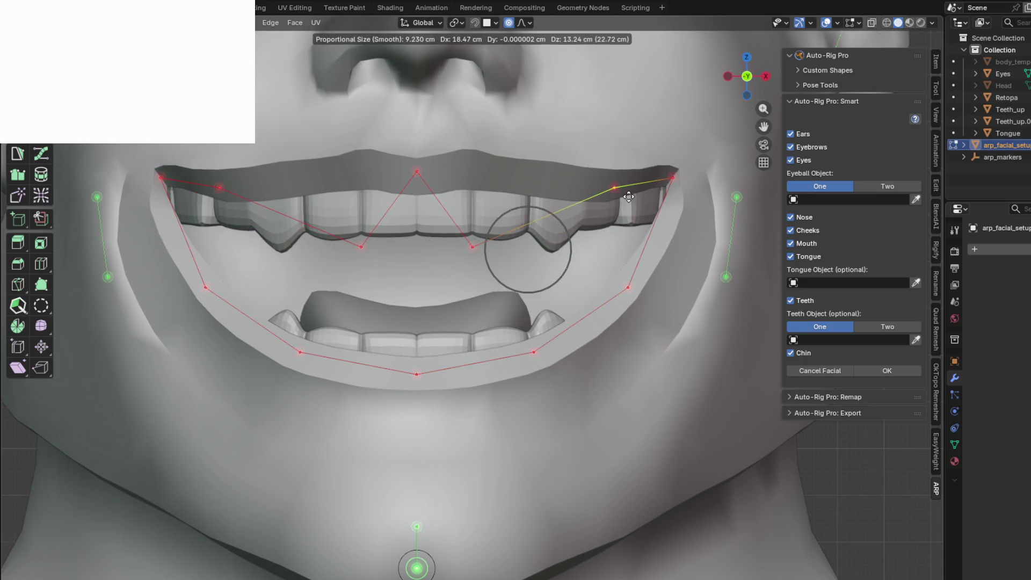
{"action": "left_click", "coordinate": [629, 196]}
{"action": "left_click", "coordinate": [473, 245]}
{"action": "key", "text": "g"}
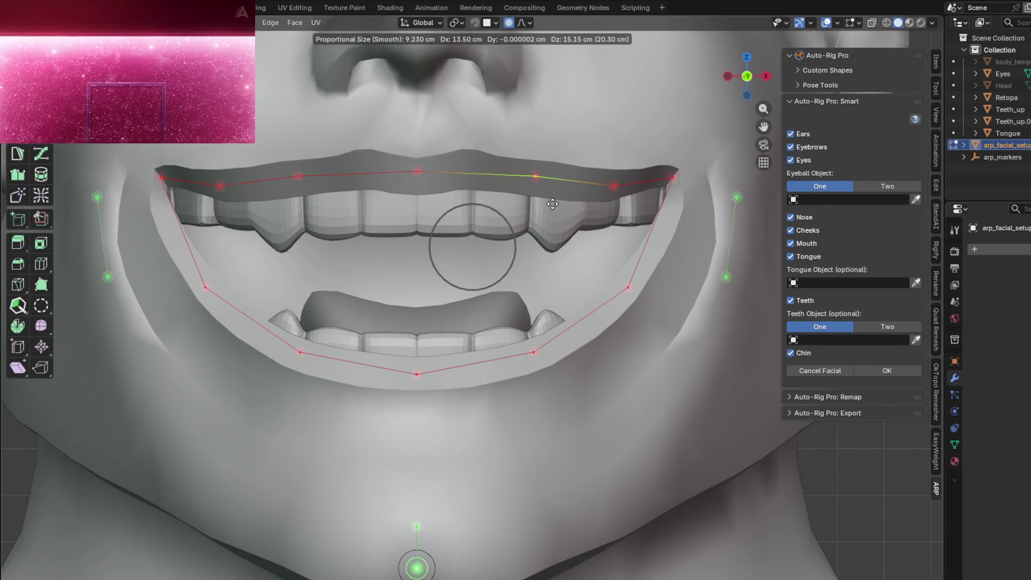
{"action": "left_click", "coordinate": [553, 204]}
{"action": "scroll", "coordinate": [459, 326], "scroll_direction": "down", "scroll_amount": 2}
{"action": "scroll", "coordinate": [459, 327], "scroll_direction": "down", "scroll_amount": 1}
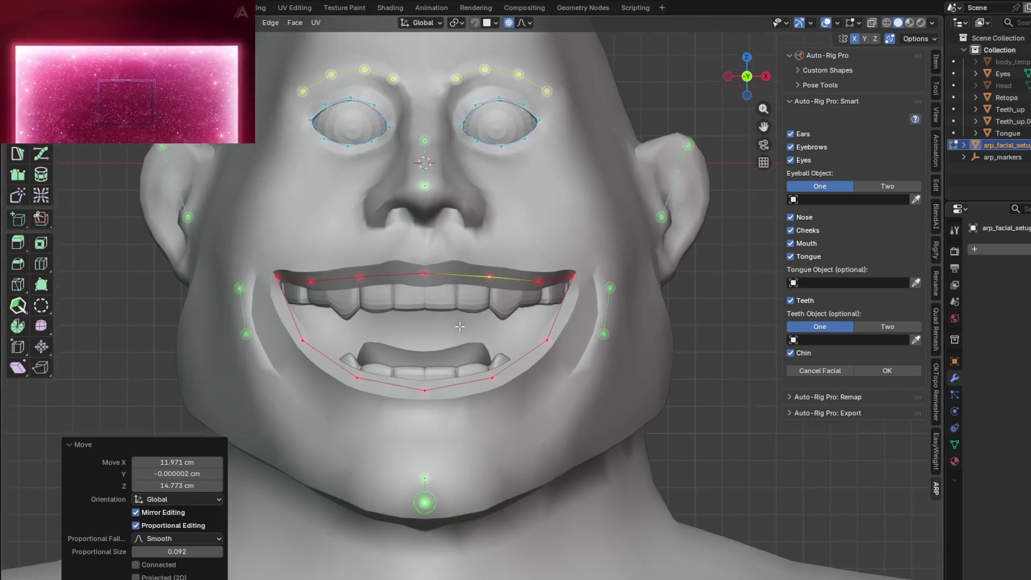
{"action": "scroll", "coordinate": [460, 326], "scroll_direction": "down", "scroll_amount": 1}
{"action": "scroll", "coordinate": [475, 328], "scroll_direction": "down", "scroll_amount": 1}
{"action": "scroll", "coordinate": [491, 330], "scroll_direction": "down", "scroll_amount": 1}
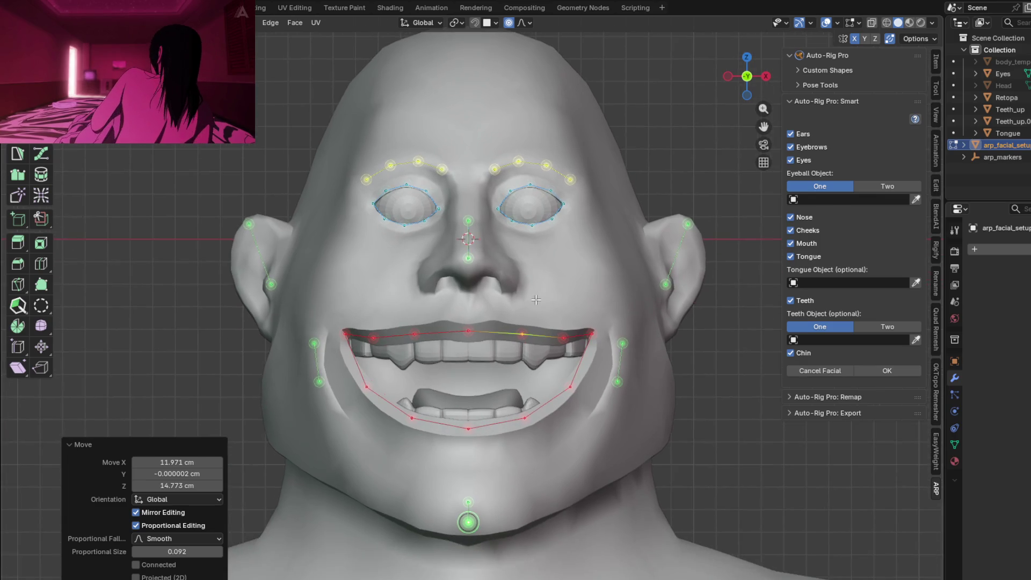
{"action": "middle_click_drag", "start_coordinate": [508, 316], "coordinate": [502, 238], "text": "shift"}
{"action": "scroll", "coordinate": [502, 238], "scroll_direction": "up", "scroll_amount": 1}
{"action": "scroll", "coordinate": [484, 250], "scroll_direction": "up", "scroll_amount": 2}
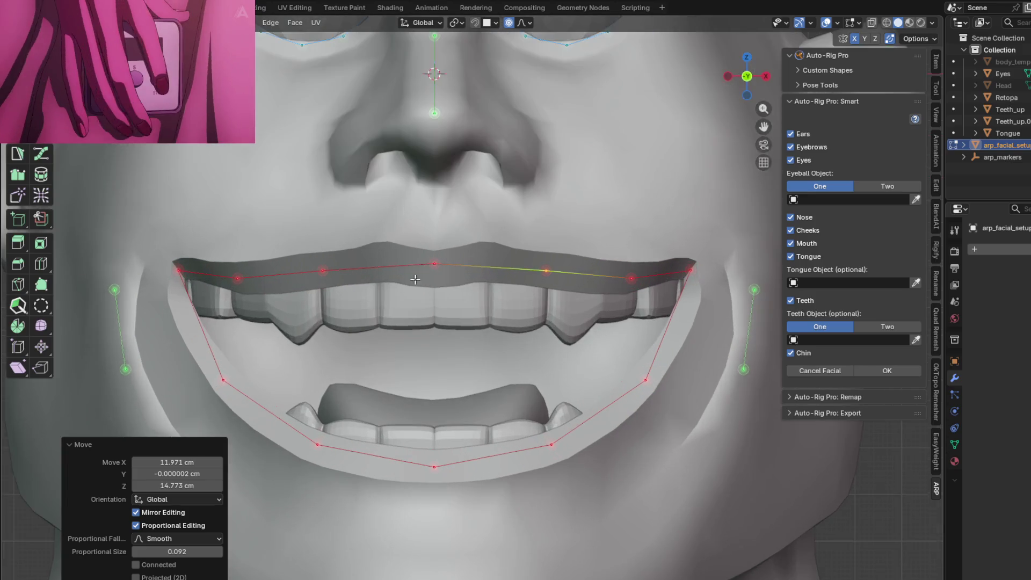
{"action": "scroll", "coordinate": [460, 266], "scroll_direction": "up", "scroll_amount": 1}
{"action": "scroll", "coordinate": [445, 275], "scroll_direction": "down", "scroll_amount": 1}
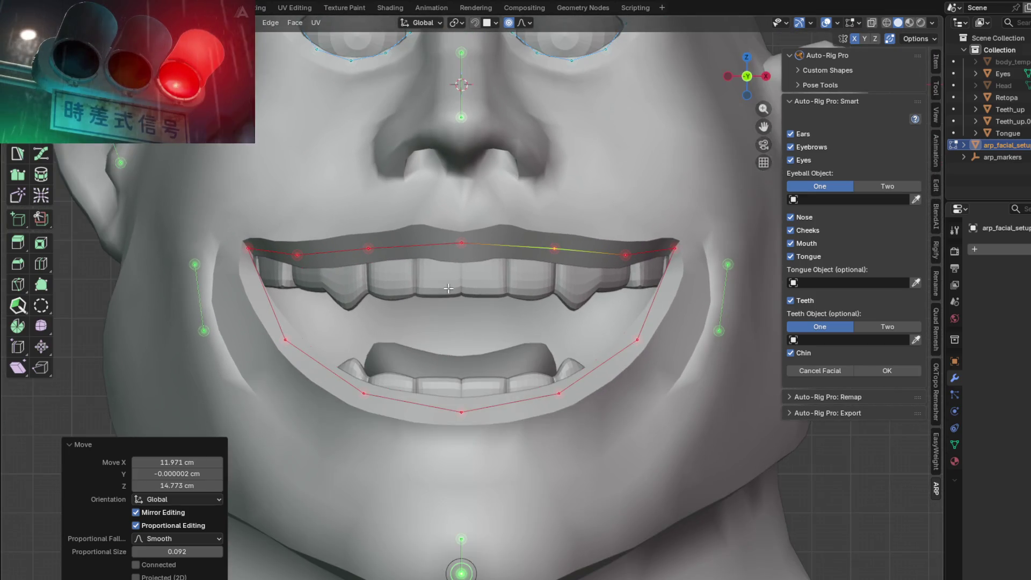
{"action": "scroll", "coordinate": [448, 288], "scroll_direction": "down", "scroll_amount": 1}
{"action": "scroll", "coordinate": [453, 297], "scroll_direction": "up", "scroll_amount": 1}
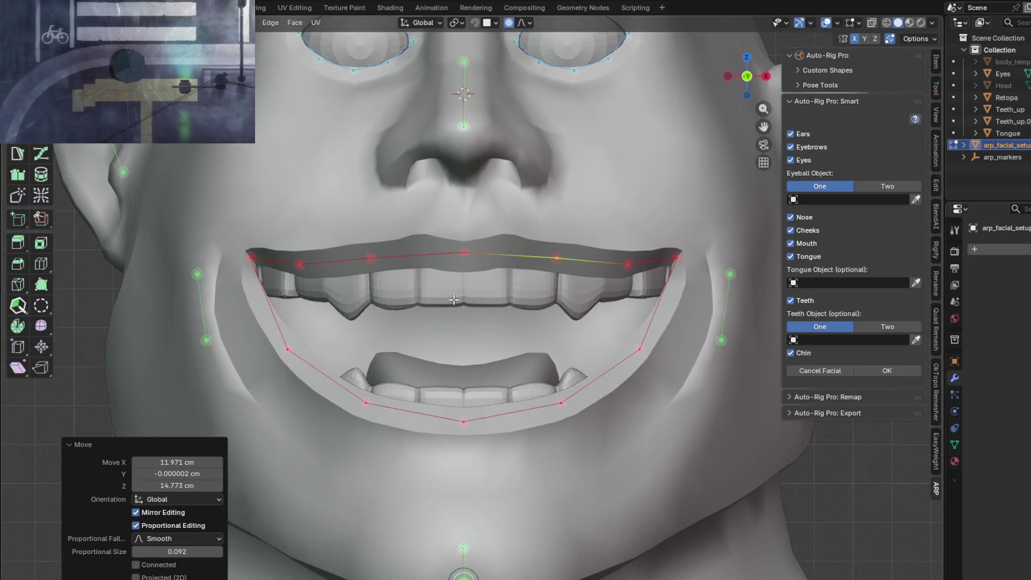
{"action": "scroll", "coordinate": [454, 300], "scroll_direction": "down", "scroll_amount": 1}
{"action": "scroll", "coordinate": [516, 306], "scroll_direction": "down", "scroll_amount": 1}
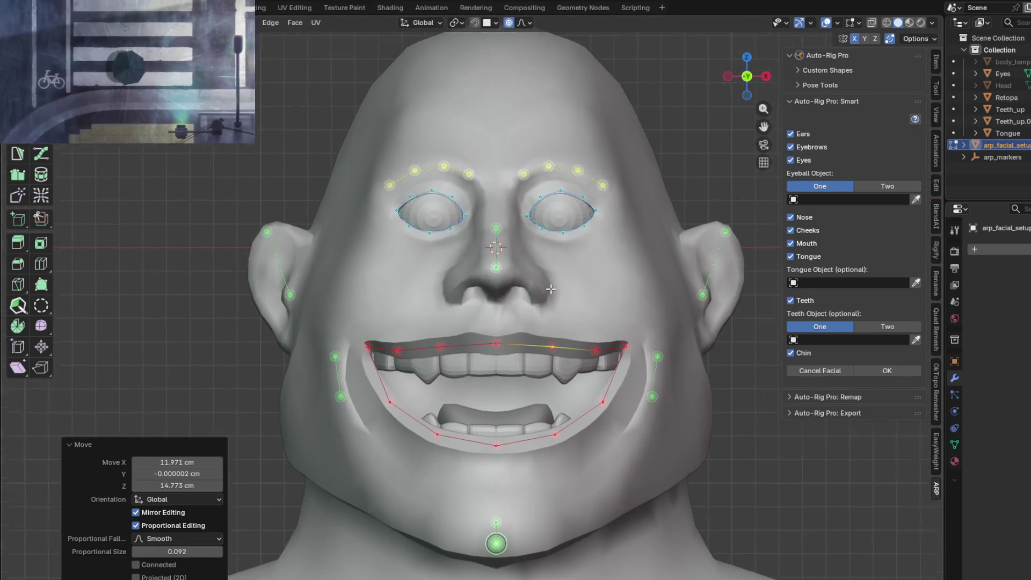
{"action": "middle_click_drag", "start_coordinate": [550, 288], "coordinate": [541, 310], "text": "shift"}
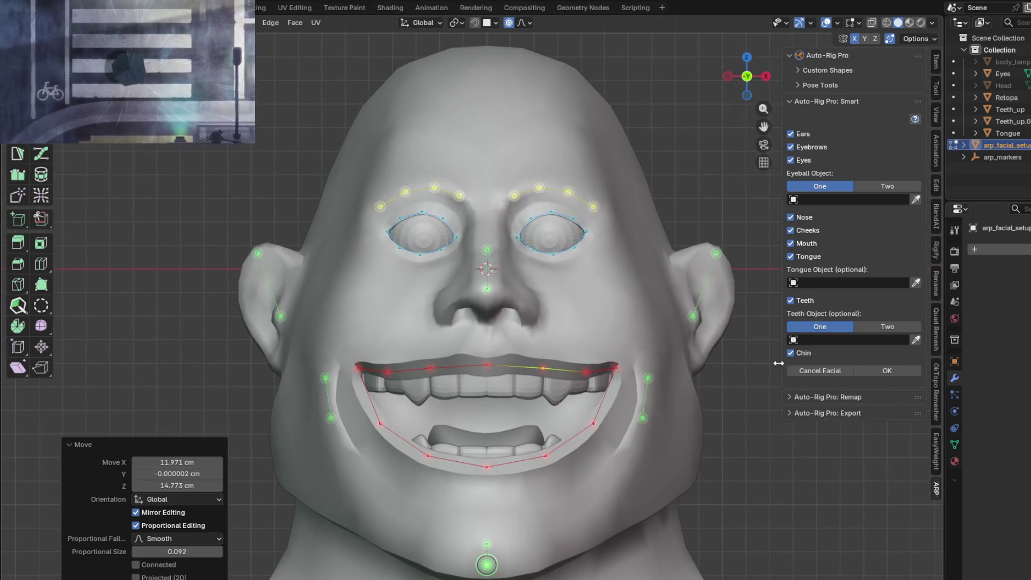
Step: Assign Eyes, Tongue, two teeth with Teeth_up upper and Teeth_up.001 lower in the facial setup
{"action": "left_click", "coordinate": [858, 200]}
{"action": "left_click", "coordinate": [802, 268]}
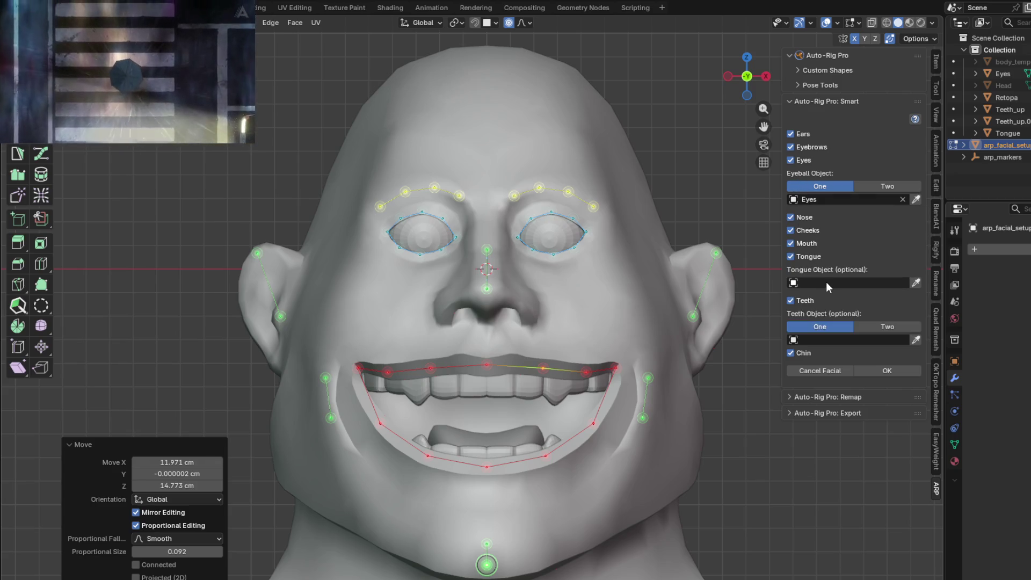
{"action": "left_click", "coordinate": [825, 282]}
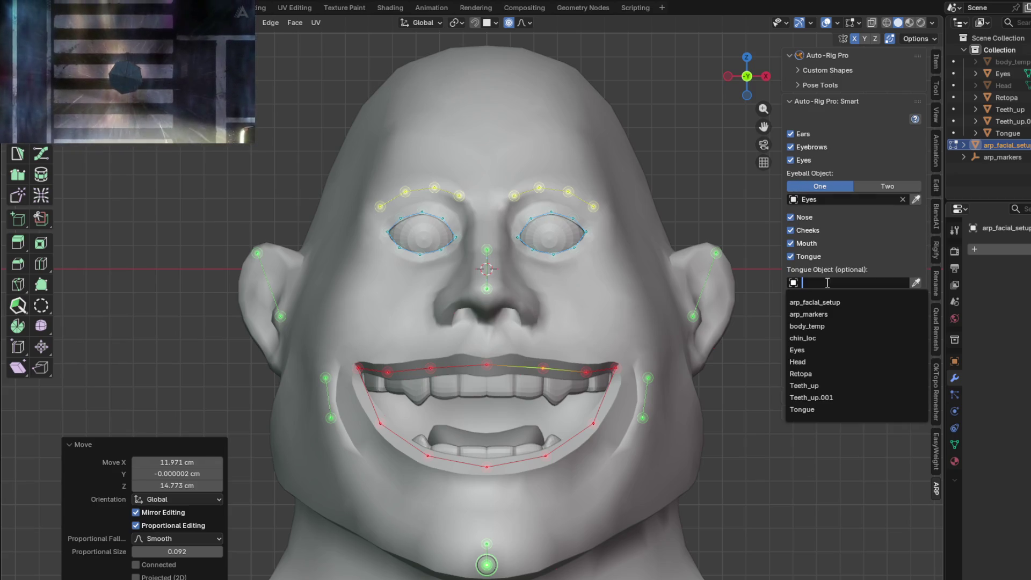
{"action": "left_click", "coordinate": [813, 410]}
{"action": "left_click", "coordinate": [877, 324]}
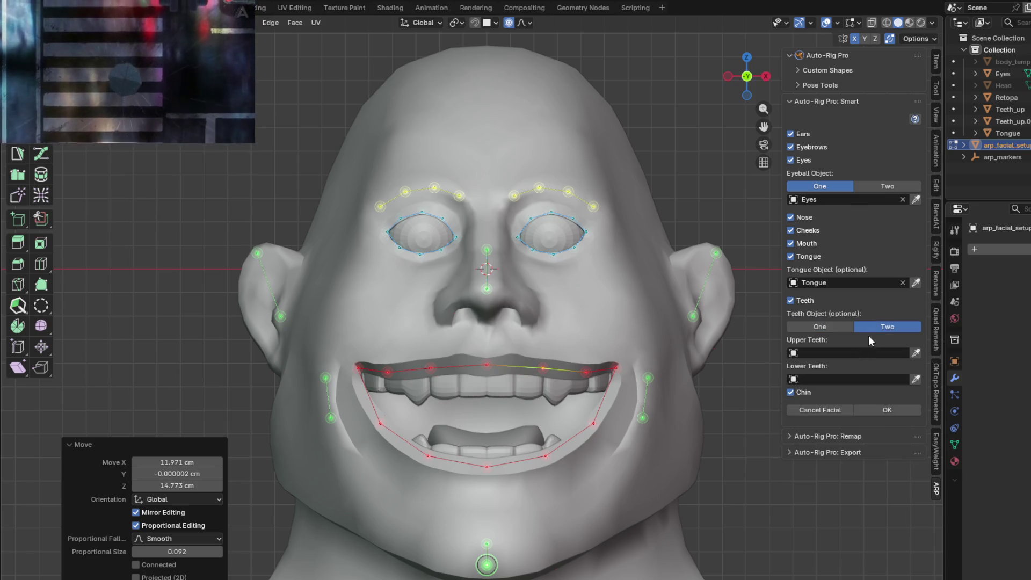
{"action": "left_click", "coordinate": [836, 355]}
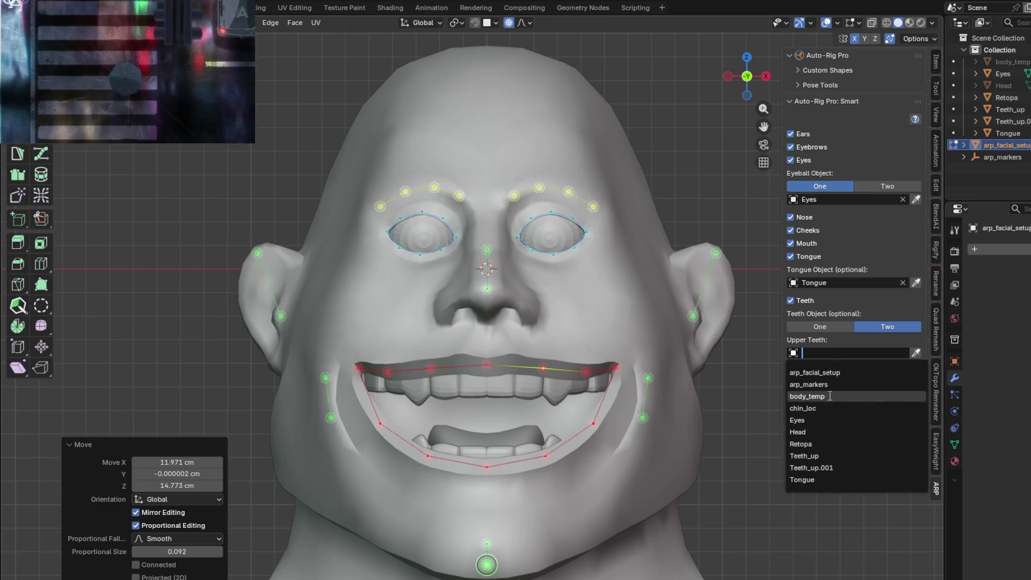
{"action": "left_click", "coordinate": [829, 457]}
{"action": "left_click", "coordinate": [832, 380]}
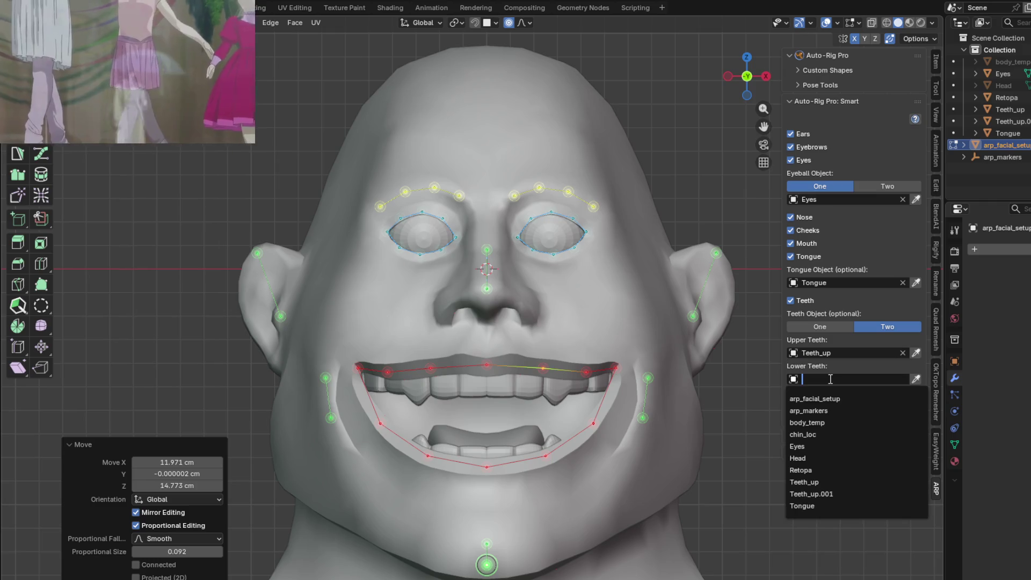
{"action": "left_click", "coordinate": [837, 494]}
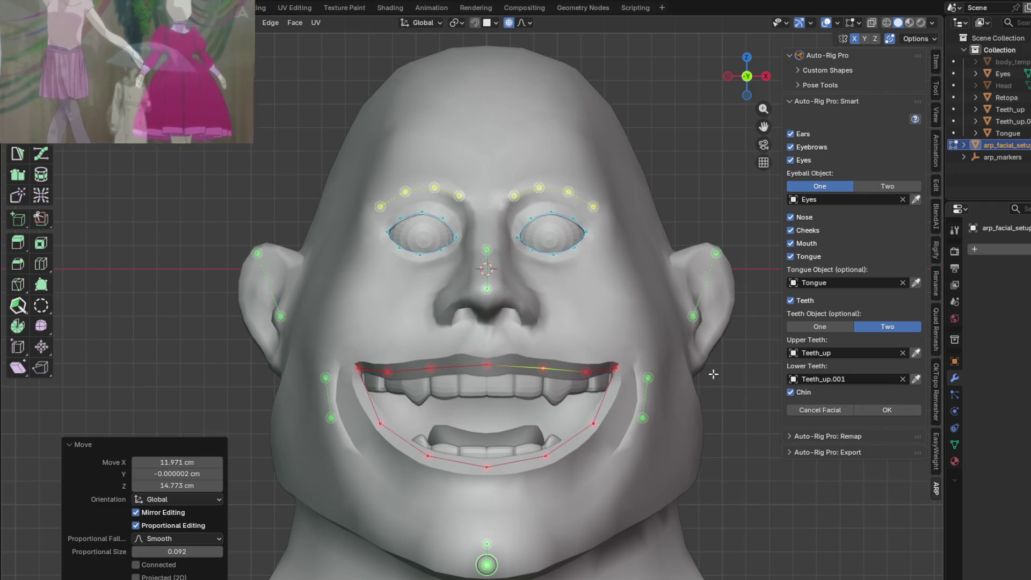
Step: Rename the Teeth_up.001 object to Teeth_lower in the outliner
{"action": "left_click", "coordinate": [1010, 121]}
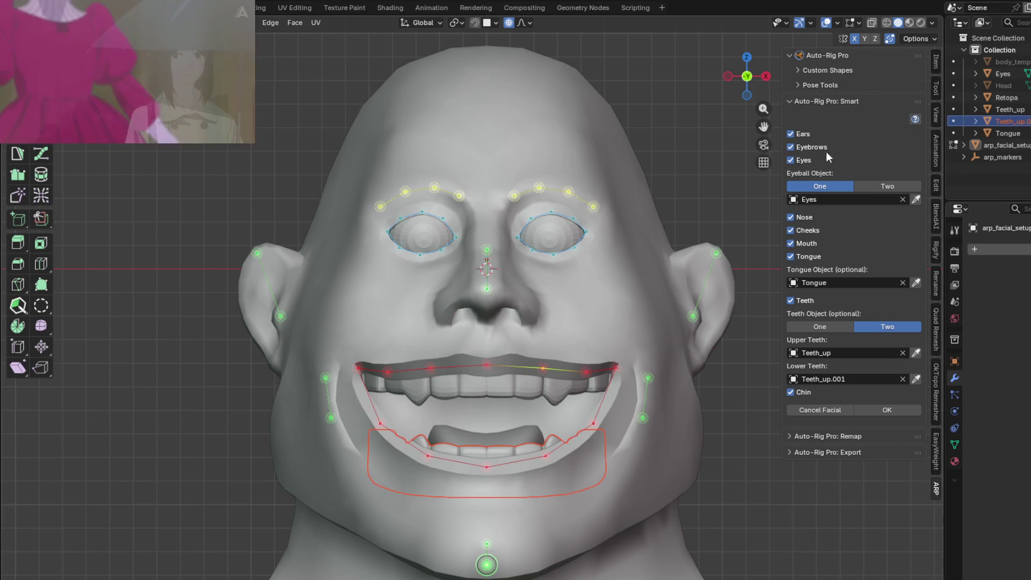
{"action": "key", "text": "F2"}
{"action": "key", "text": "Escape"}
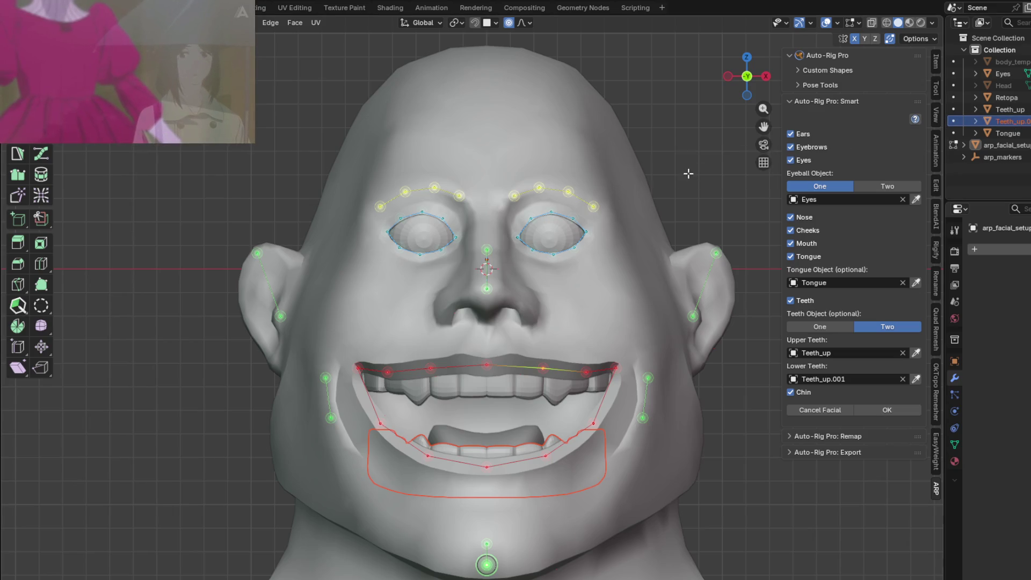
{"action": "double_click", "coordinate": [1018, 123]}
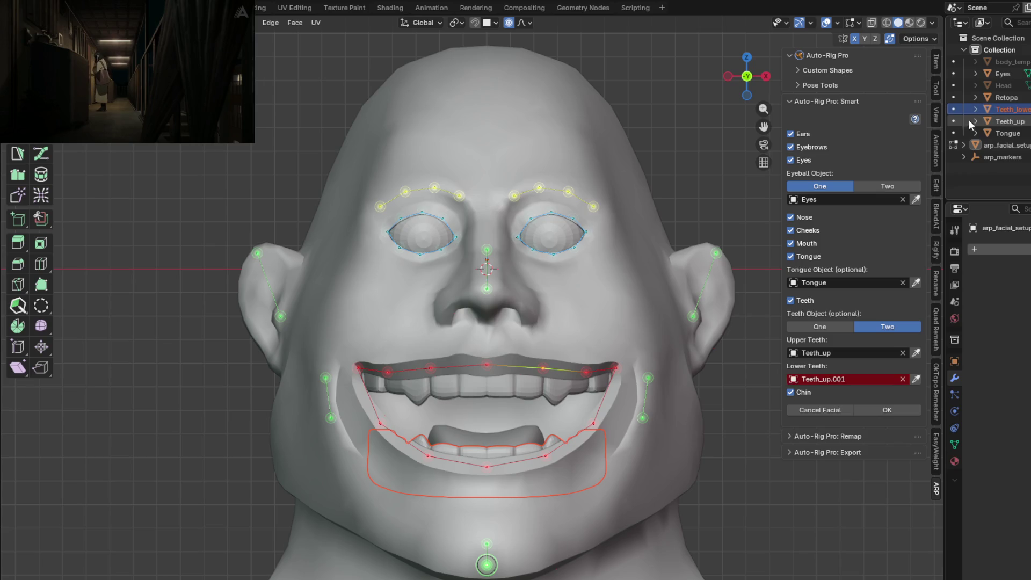
{"action": "left_click", "coordinate": [835, 380]}
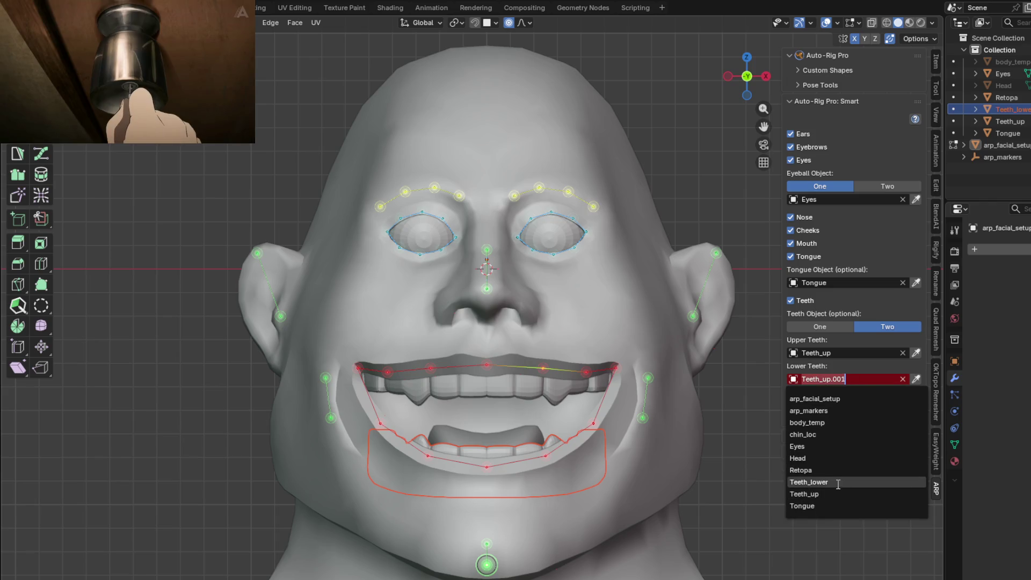
Step: Set Teeth_lower as the lower teeth, then reselect and frame the Retopa head
{"action": "left_click", "coordinate": [837, 482]}
{"action": "middle_click_drag", "start_coordinate": [558, 277], "coordinate": [544, 374]}
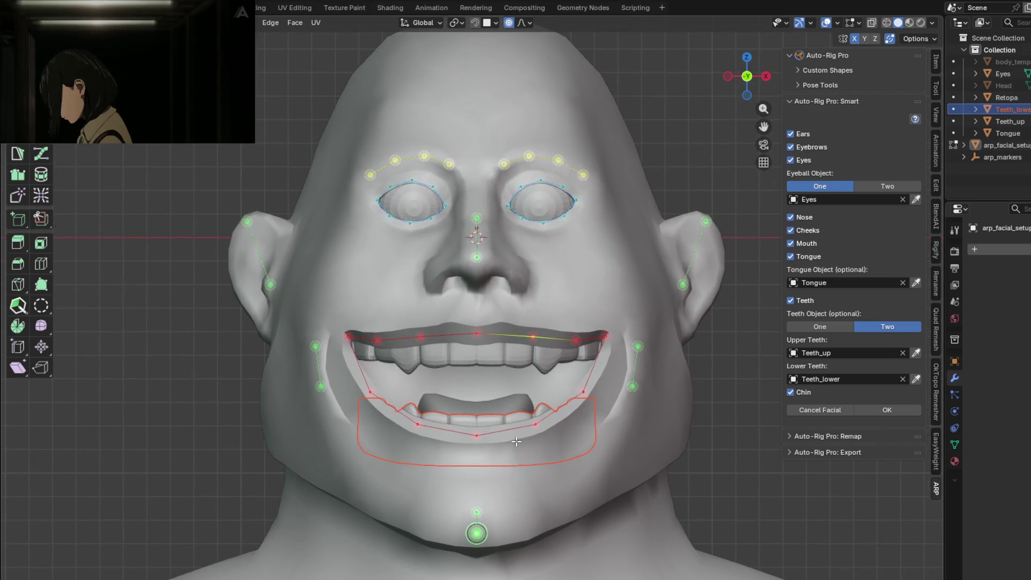
{"action": "left_click", "coordinate": [852, 355]}
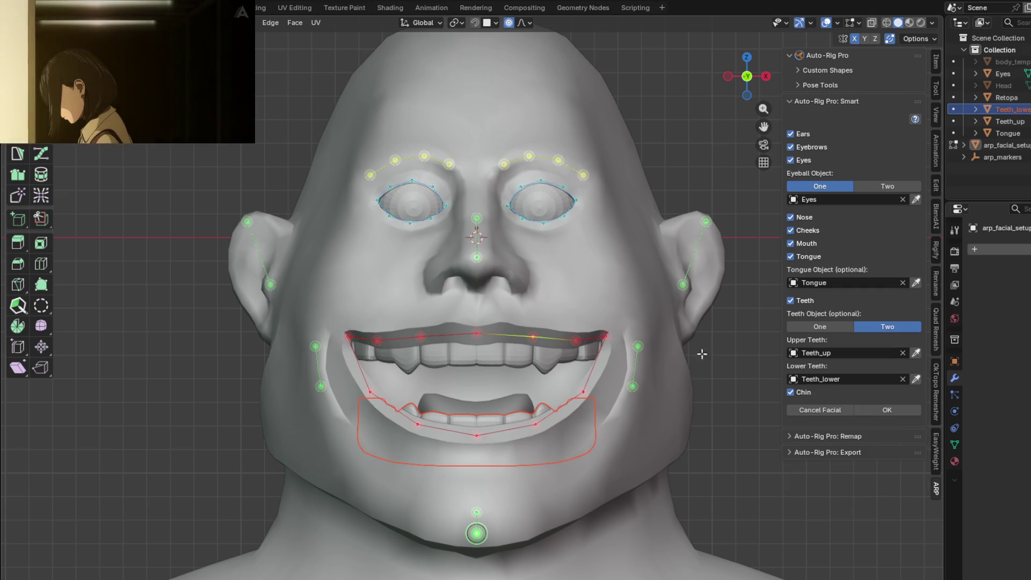
{"action": "left_click", "coordinate": [999, 96]}
{"action": "key", "text": "KP_Decimal"}
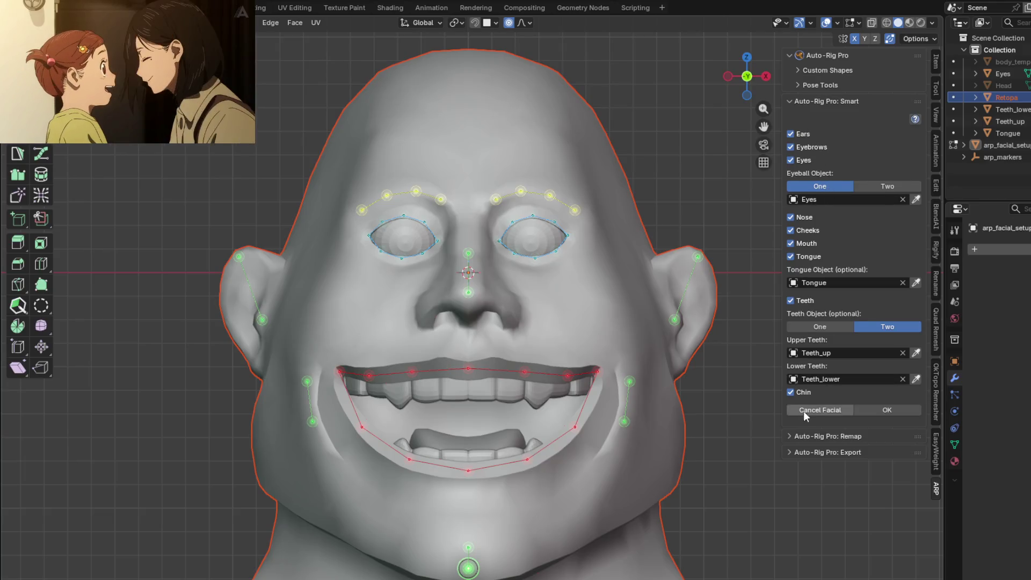
Step: Finish facial marker editing and run Go for automatic facial rig detection
{"action": "left_click", "coordinate": [887, 410]}
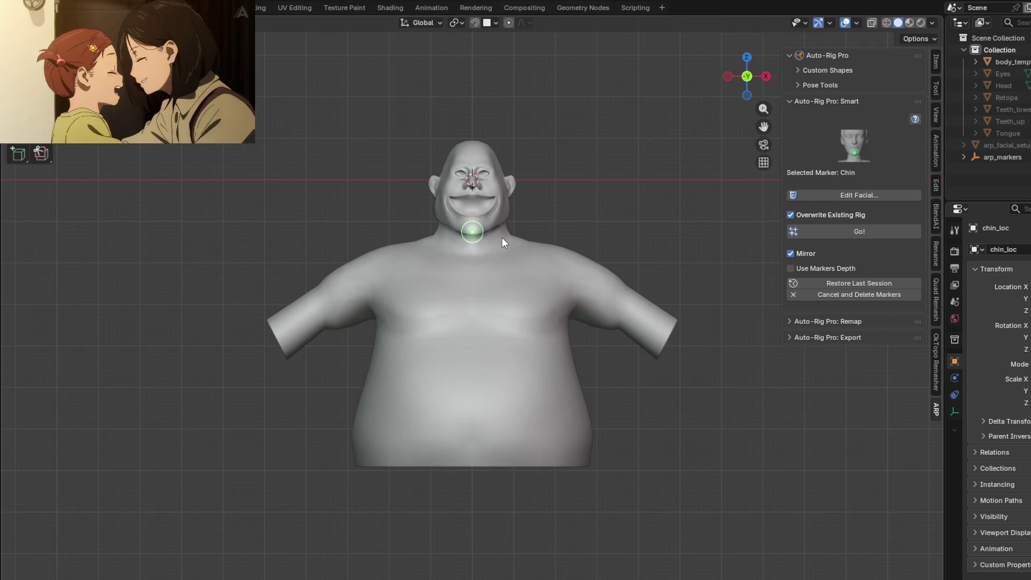
{"action": "scroll", "coordinate": [476, 186], "scroll_direction": "up", "scroll_amount": 4}
{"action": "middle_click_drag", "start_coordinate": [478, 141], "coordinate": [465, 283], "text": "shift"}
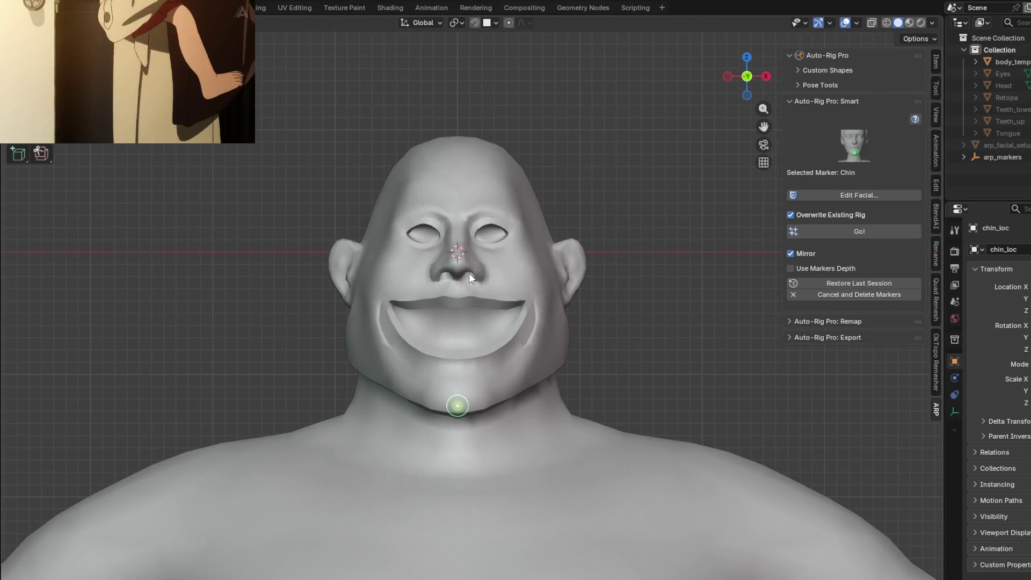
{"action": "left_click", "coordinate": [860, 232]}
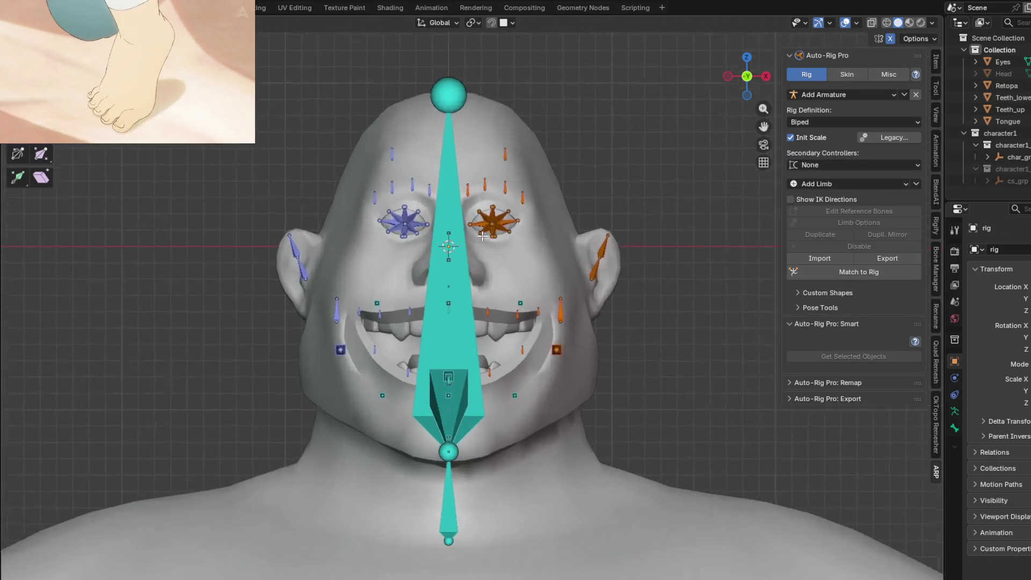
{"action": "scroll", "coordinate": [492, 256], "scroll_direction": "up", "scroll_amount": 2}
{"action": "scroll", "coordinate": [484, 235], "scroll_direction": "up", "scroll_amount": 1}
{"action": "scroll", "coordinate": [479, 209], "scroll_direction": "up", "scroll_amount": 1}
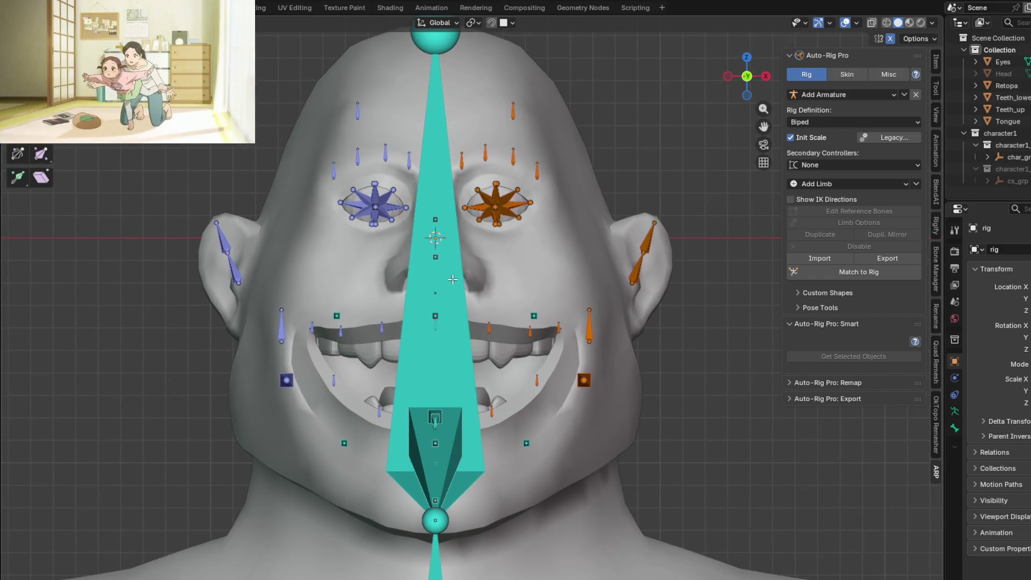
{"action": "scroll", "coordinate": [453, 278], "scroll_direction": "down", "scroll_amount": 2}
Step: Orbit around the detected reference bones and review the Skin and Rig panels
{"action": "mouse_move", "coordinate": [453, 279]}
{"action": "middle_mouse_down"}
{"action": "mouse_move", "coordinate": [471, 312]}
{"action": "mouse_move", "coordinate": [540, 307]}
{"action": "mouse_move", "coordinate": [367, 272]}
{"action": "middle_mouse_up"}
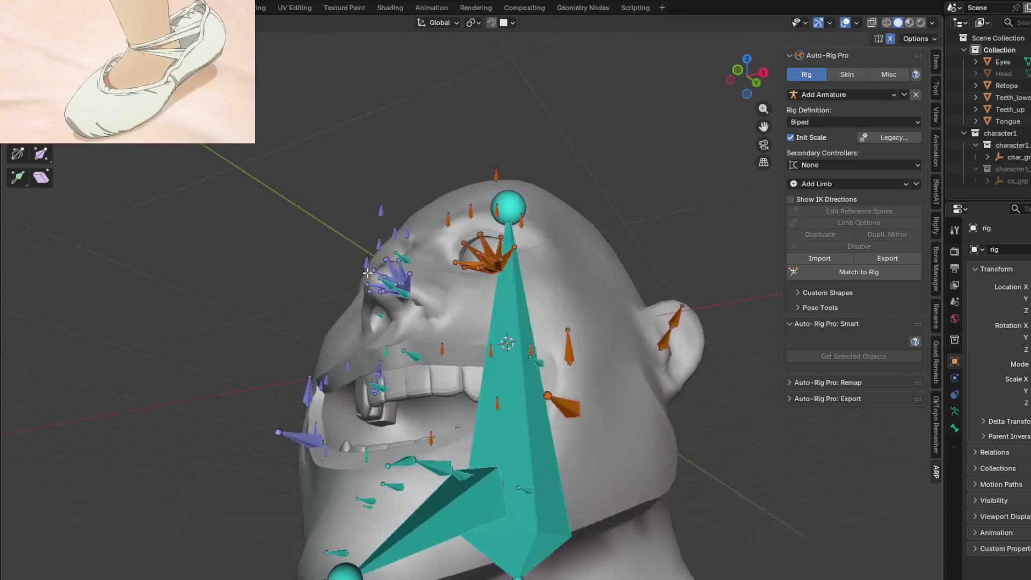
{"action": "mouse_move", "coordinate": [368, 273]}
{"action": "middle_mouse_down"}
{"action": "mouse_move", "coordinate": [338, 317]}
{"action": "mouse_move", "coordinate": [535, 270]}
{"action": "mouse_move", "coordinate": [499, 322]}
{"action": "mouse_move", "coordinate": [510, 277]}
{"action": "middle_mouse_up"}
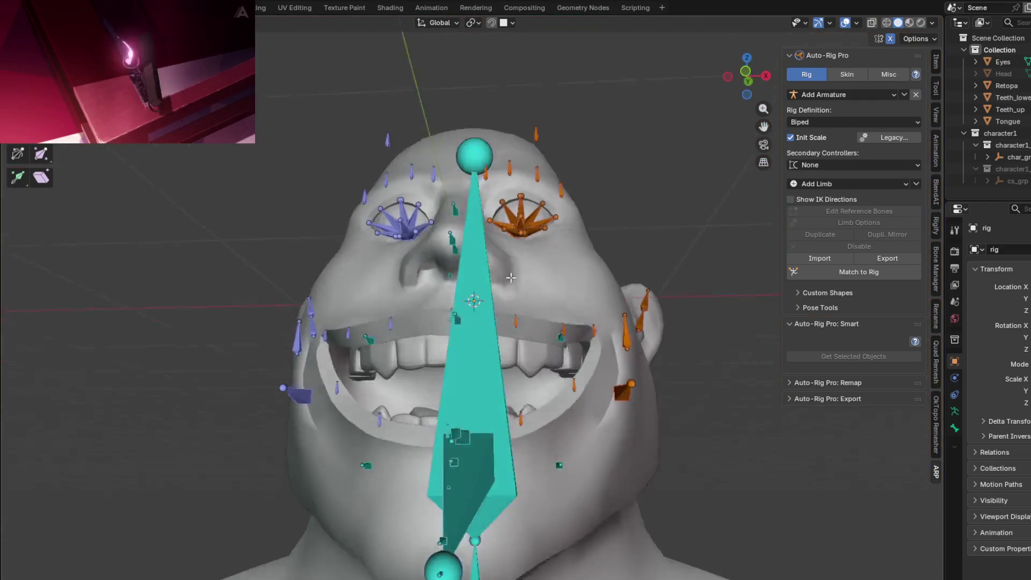
{"action": "mouse_move", "coordinate": [510, 278]}
{"action": "middle_mouse_down"}
{"action": "mouse_move", "coordinate": [509, 306]}
{"action": "mouse_move", "coordinate": [518, 307]}
{"action": "middle_mouse_up"}
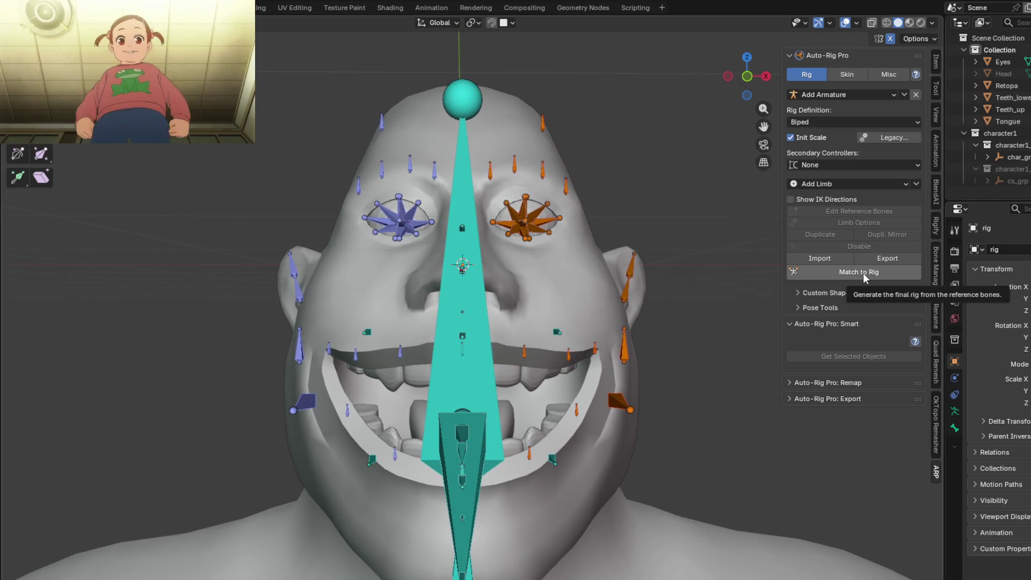
{"action": "middle_click_drag", "start_coordinate": [612, 266], "coordinate": [581, 245]}
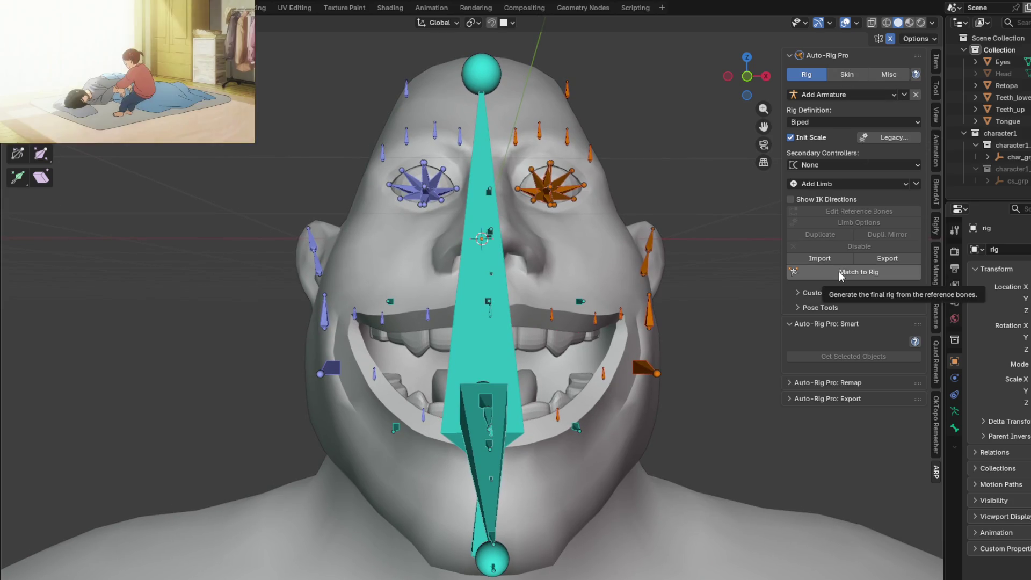
{"action": "mouse_move", "coordinate": [640, 254]}
{"action": "middle_mouse_down"}
{"action": "mouse_move", "coordinate": [602, 243]}
{"action": "mouse_move", "coordinate": [637, 218]}
{"action": "middle_mouse_up"}
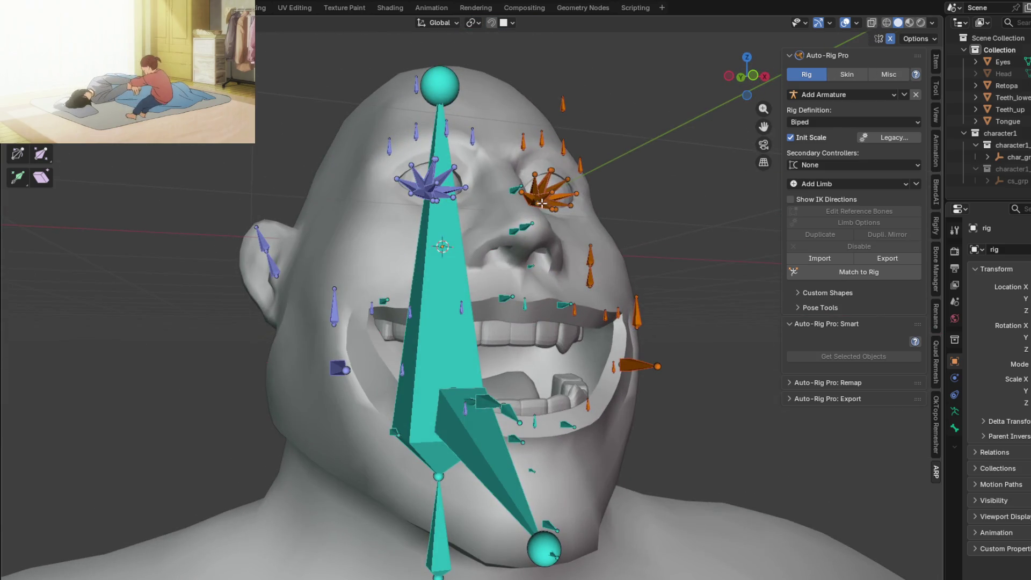
{"action": "left_click", "coordinate": [850, 77]}
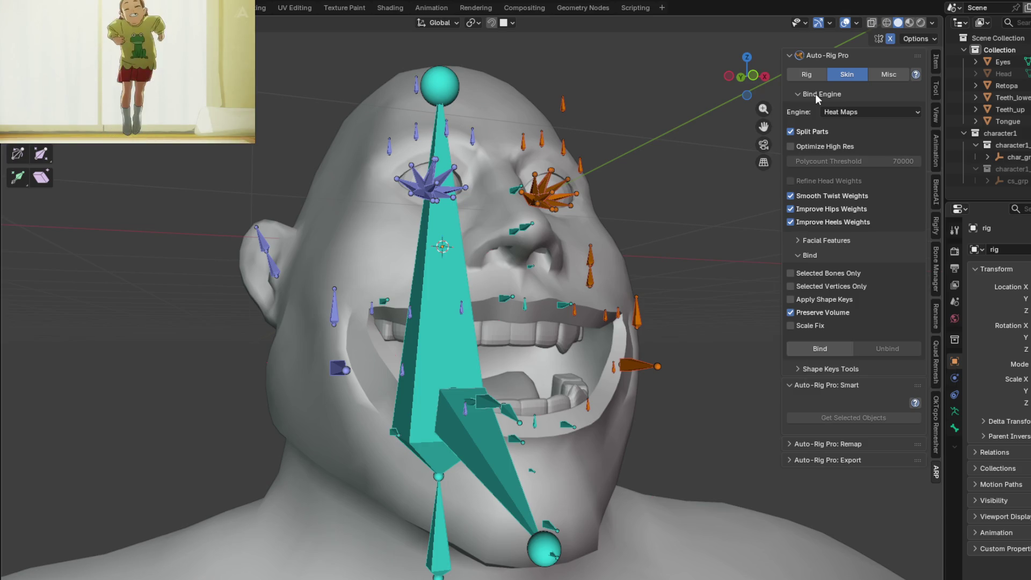
{"action": "left_click", "coordinate": [807, 74]}
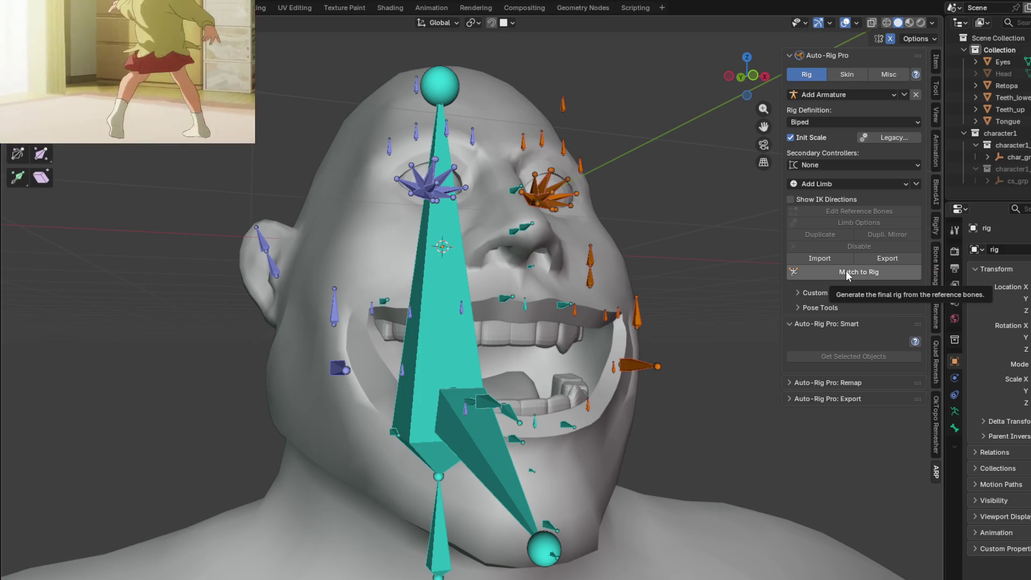
{"action": "mouse_move", "coordinate": [725, 267]}
{"action": "middle_mouse_down"}
{"action": "mouse_move", "coordinate": [538, 157]}
{"action": "mouse_move", "coordinate": [516, 191]}
{"action": "mouse_move", "coordinate": [333, 246]}
{"action": "middle_mouse_up"}
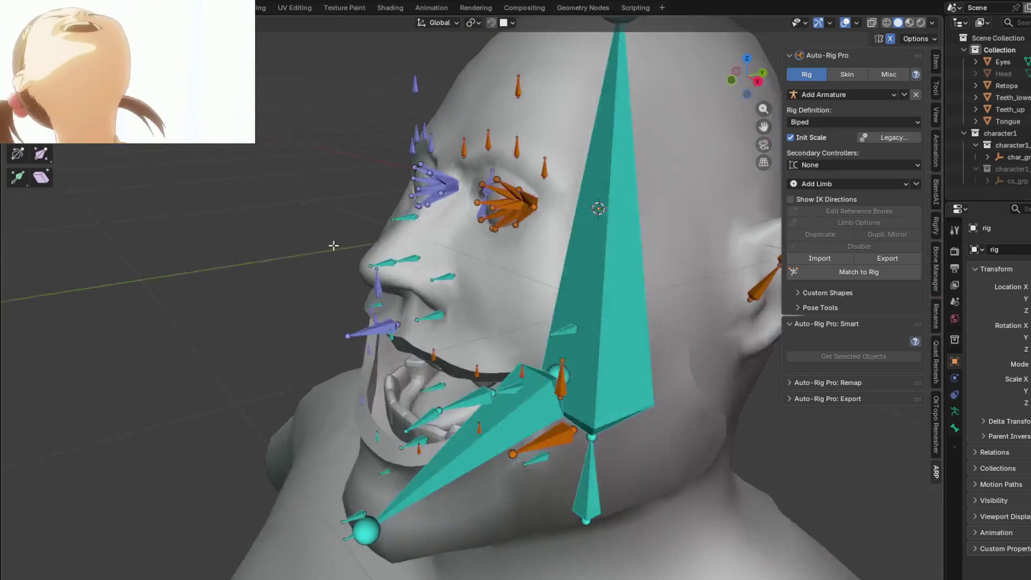
Step: Run Match to Rig to generate the facial controllers and show the Skin options
{"action": "mouse_move", "coordinate": [333, 245]}
{"action": "middle_mouse_down"}
{"action": "mouse_move", "coordinate": [362, 223]}
{"action": "mouse_move", "coordinate": [859, 315]}
{"action": "middle_mouse_up"}
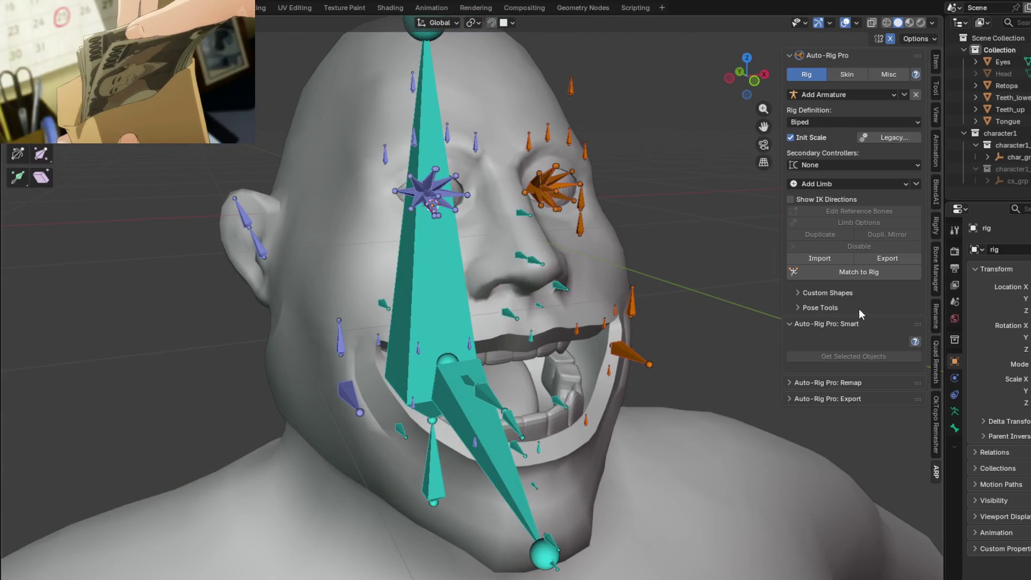
{"action": "left_click", "coordinate": [844, 275]}
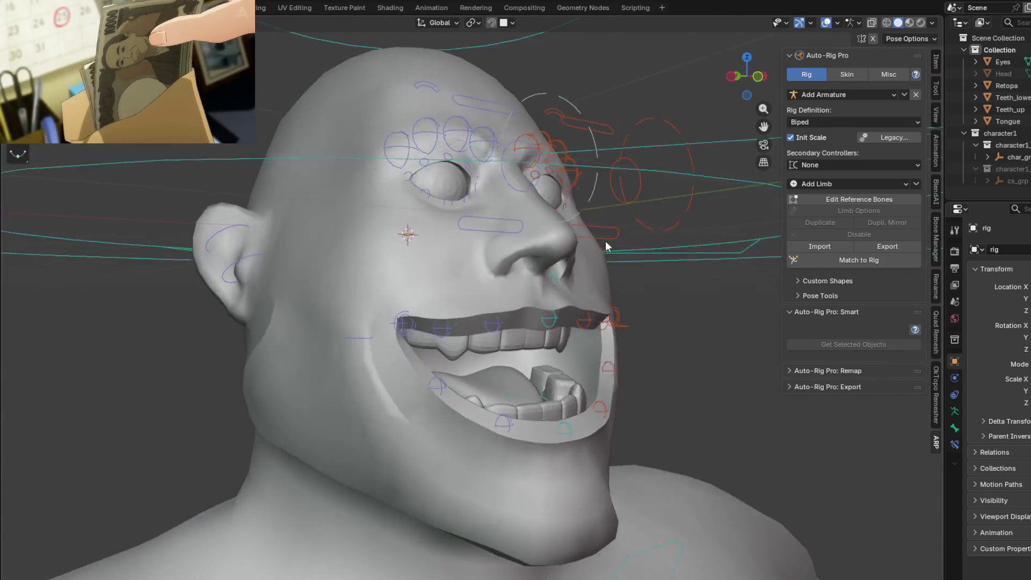
{"action": "middle_click_drag", "start_coordinate": [606, 245], "coordinate": [593, 253]}
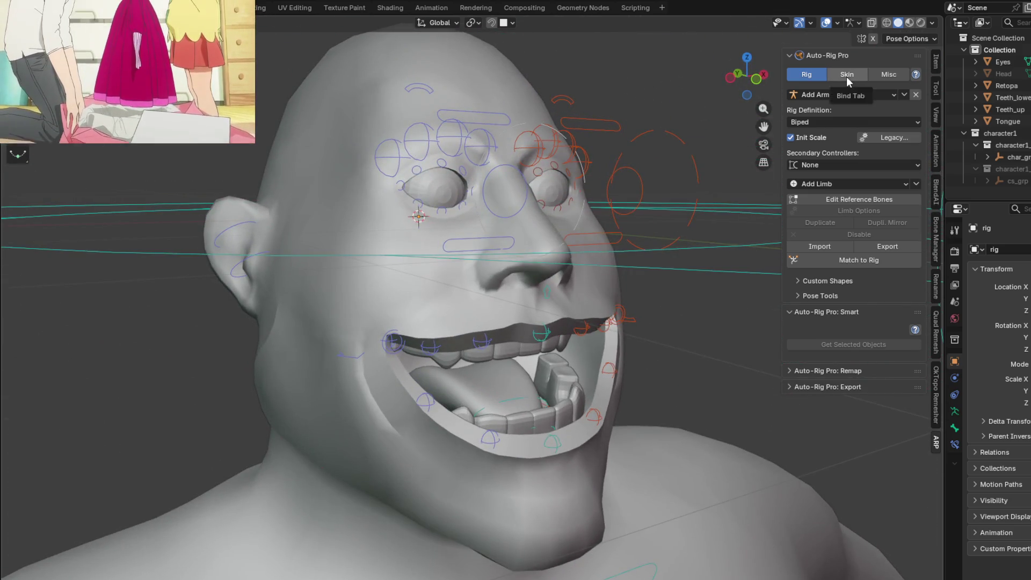
{"action": "left_click", "coordinate": [847, 77]}
{"action": "mouse_move", "coordinate": [320, 135]}
{"action": "middle_mouse_down"}
{"action": "mouse_move", "coordinate": [534, 185]}
{"action": "mouse_move", "coordinate": [561, 228]}
{"action": "middle_mouse_up"}
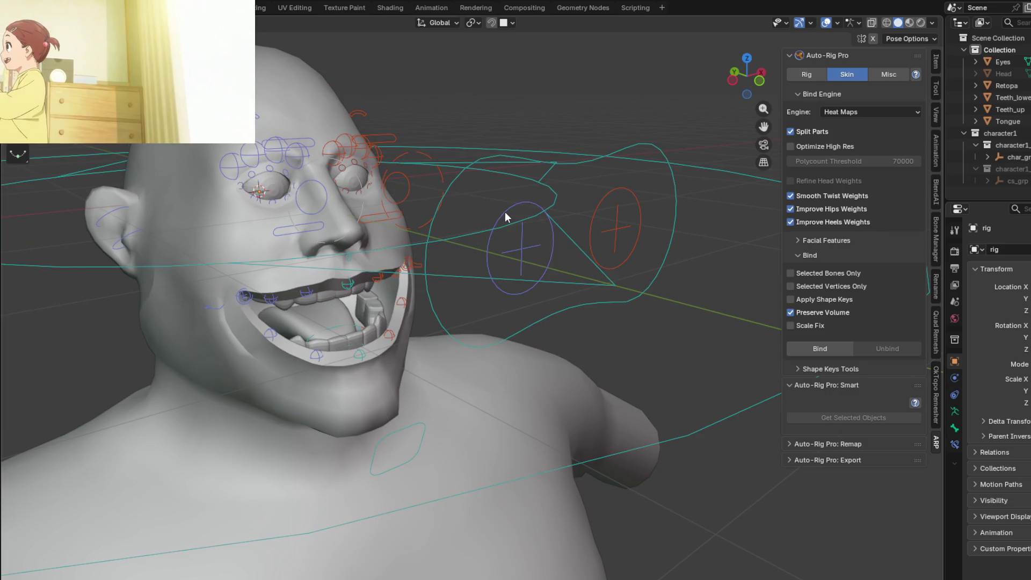
Step: Test-grab eye, nose and brow controllers in Pose Mode, then return the rig to Object Mode
{"action": "left_click", "coordinate": [505, 211]}
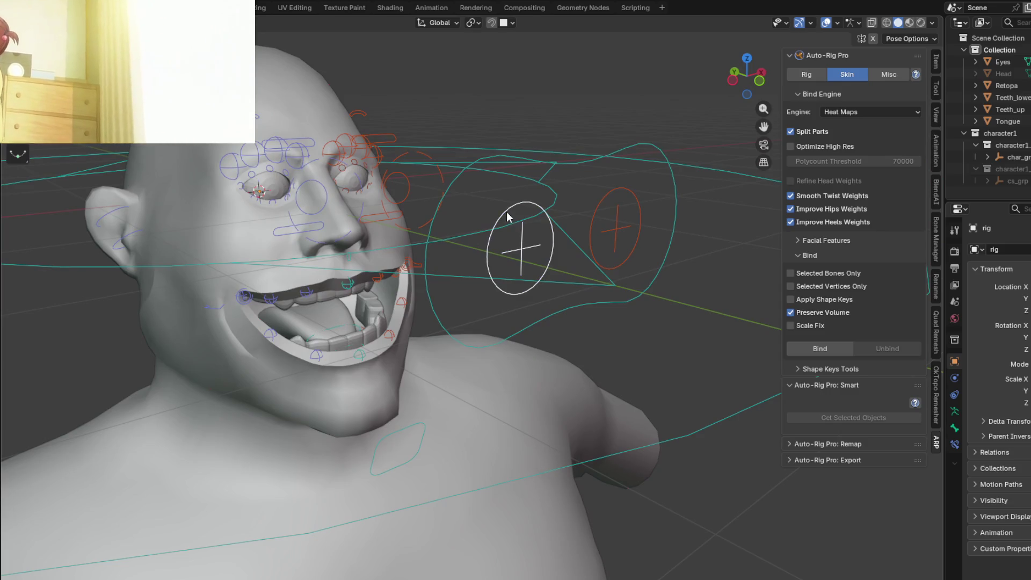
{"action": "key", "text": "g"}
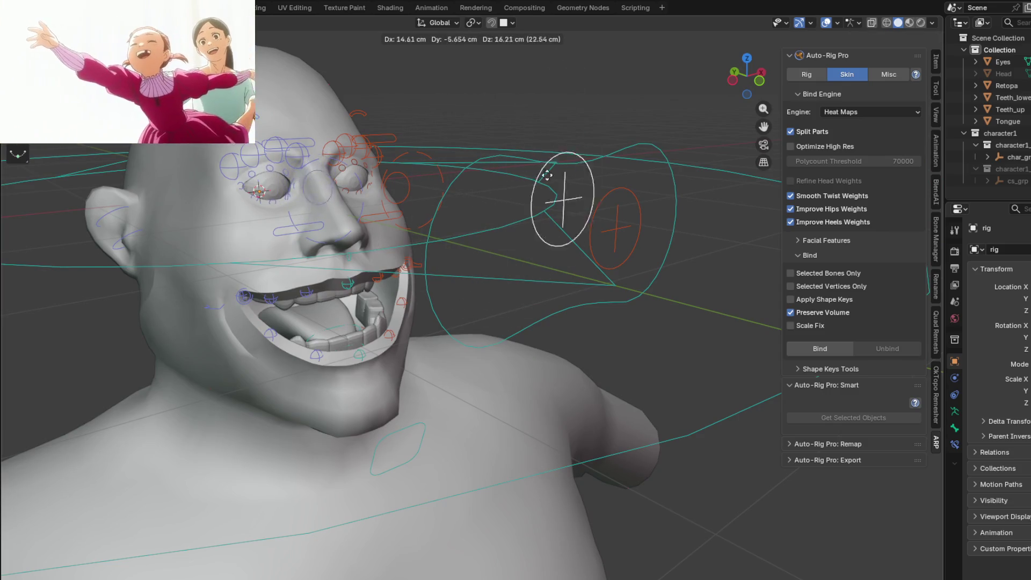
{"action": "left_click", "coordinate": [510, 205]}
{"action": "mouse_move", "coordinate": [326, 261]}
{"action": "middle_mouse_down"}
{"action": "mouse_move", "coordinate": [401, 293]}
{"action": "mouse_move", "coordinate": [432, 285]}
{"action": "middle_mouse_up"}
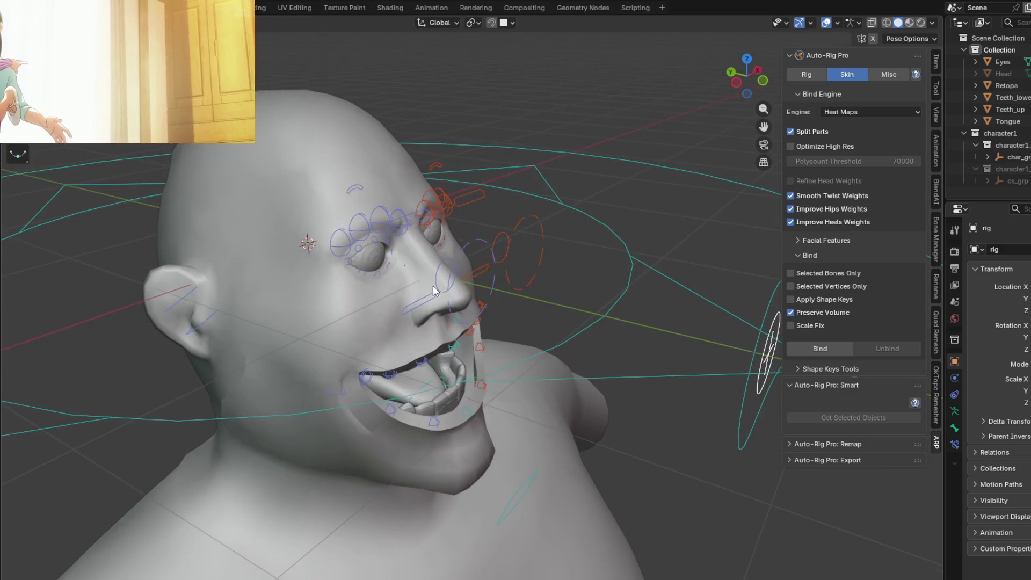
{"action": "left_click", "coordinate": [474, 241]}
{"action": "key", "text": "g"}
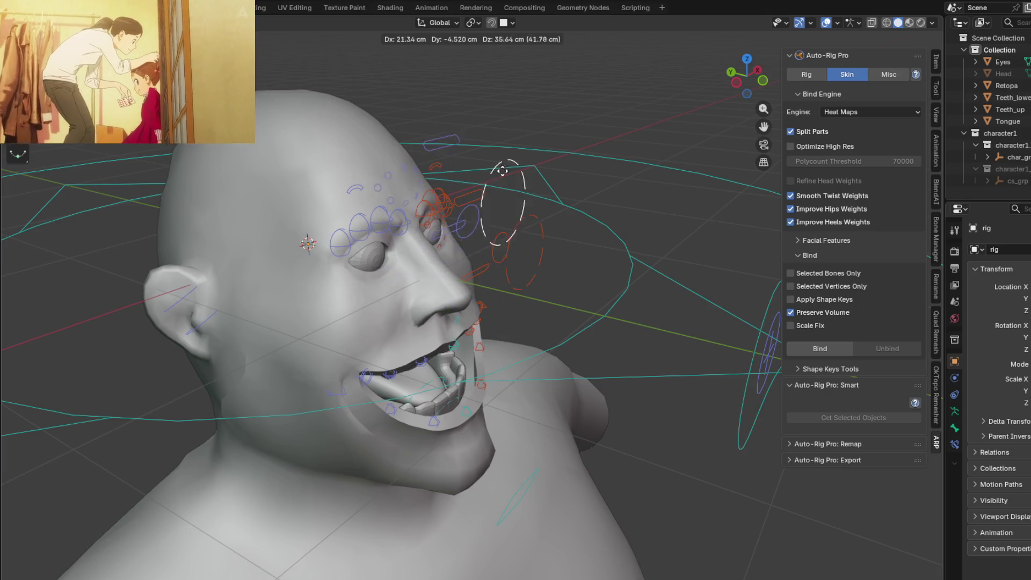
{"action": "right_click", "coordinate": [523, 140]}
{"action": "scroll", "coordinate": [419, 226], "scroll_direction": "up", "scroll_amount": 5}
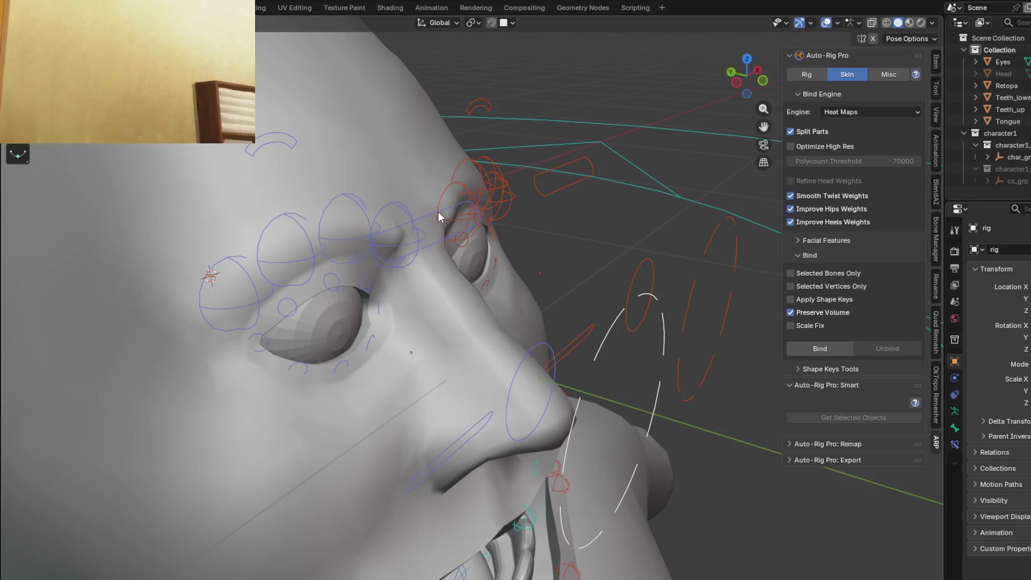
{"action": "middle_click_drag", "start_coordinate": [439, 212], "coordinate": [377, 207]}
{"action": "left_click", "coordinate": [322, 173]}
{"action": "key", "text": "g"}
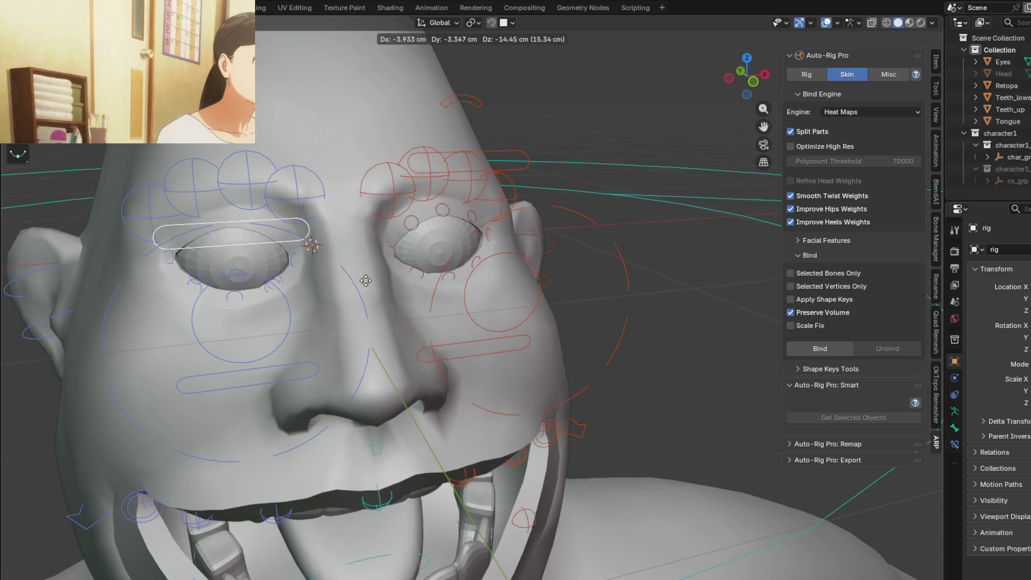
{"action": "right_click", "coordinate": [361, 186]}
{"action": "scroll", "coordinate": [375, 225], "scroll_direction": "down", "scroll_amount": 2}
{"action": "scroll", "coordinate": [384, 232], "scroll_direction": "down", "scroll_amount": 2}
{"action": "mouse_move", "coordinate": [384, 232]}
{"action": "middle_mouse_down"}
{"action": "mouse_move", "coordinate": [460, 190]}
{"action": "mouse_move", "coordinate": [258, 172]}
{"action": "mouse_move", "coordinate": [316, 265]}
{"action": "mouse_move", "coordinate": [406, 247]}
{"action": "mouse_move", "coordinate": [382, 231]}
{"action": "middle_mouse_up"}
{"action": "key", "text": "ctrl+Tab"}
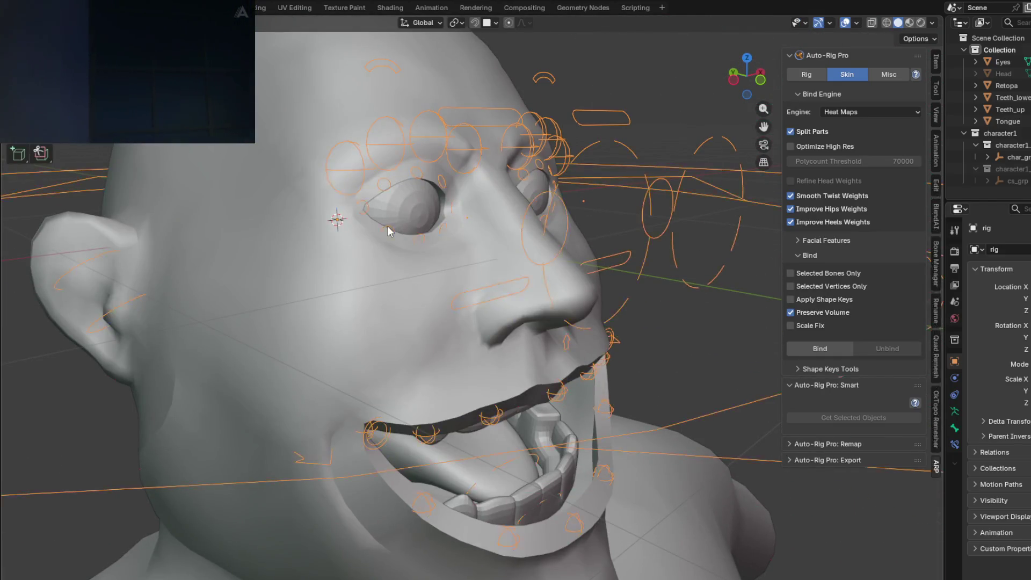
{"action": "scroll", "coordinate": [294, 161], "scroll_direction": "down", "scroll_amount": 3}
Step: Select the head mesh and make the rig the active object for binding
{"action": "left_click", "coordinate": [283, 106]}
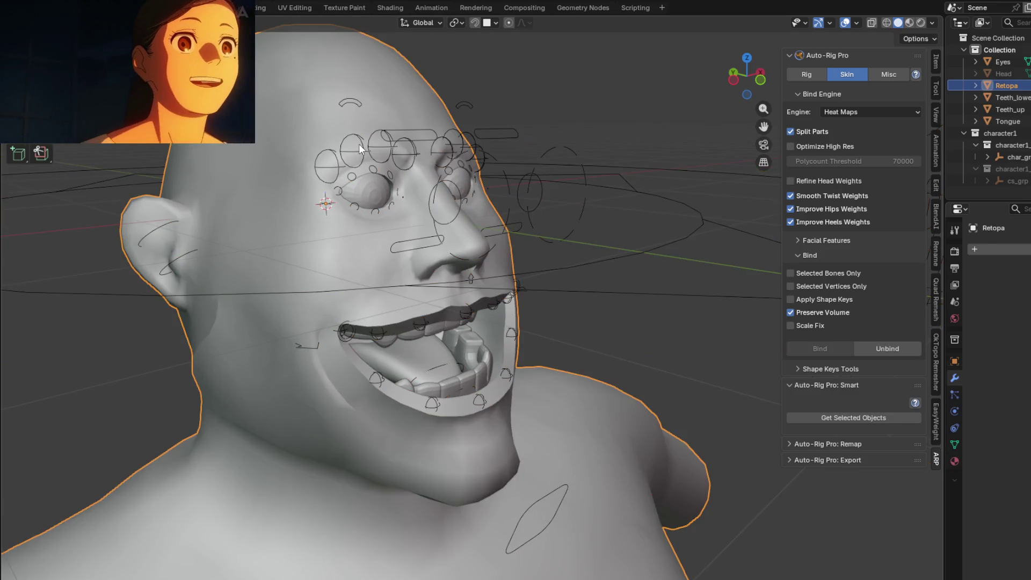
{"action": "left_click", "coordinate": [376, 145], "text": "shift"}
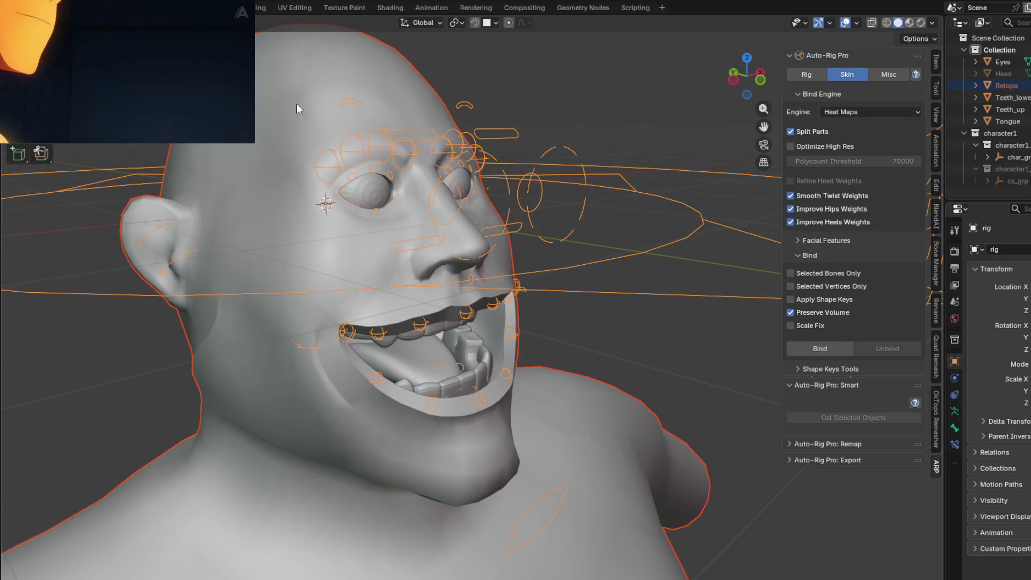
{"action": "left_click", "coordinate": [282, 88]}
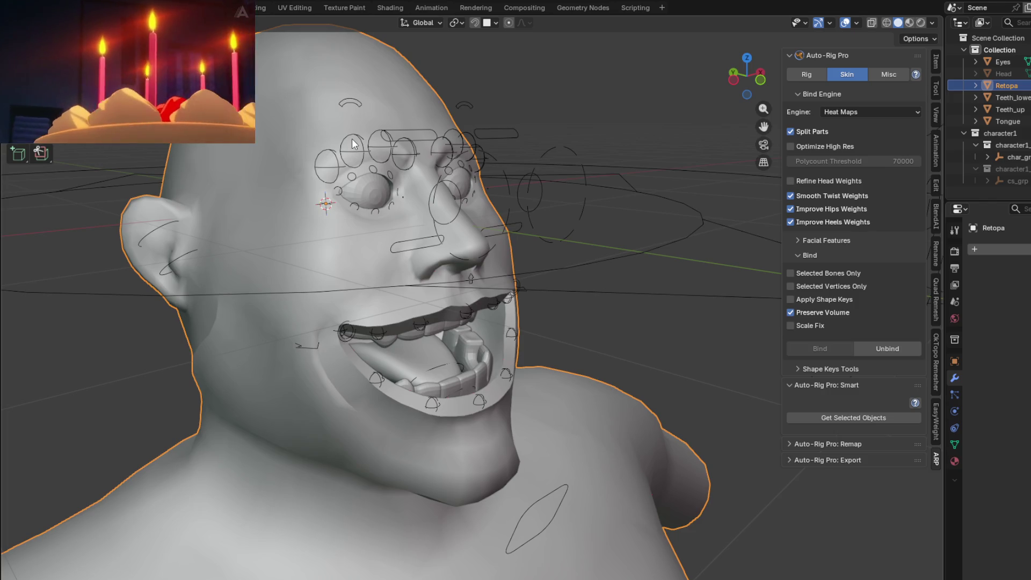
{"action": "left_click", "coordinate": [355, 142]}
{"action": "middle_click_drag", "start_coordinate": [443, 160], "coordinate": [390, 192]}
Step: Reselect the head mesh with the rig active and attempt the Auto-Rig Pro Bind, which fails with a 'Bone' attribute error
{"action": "left_click", "coordinate": [331, 186]}
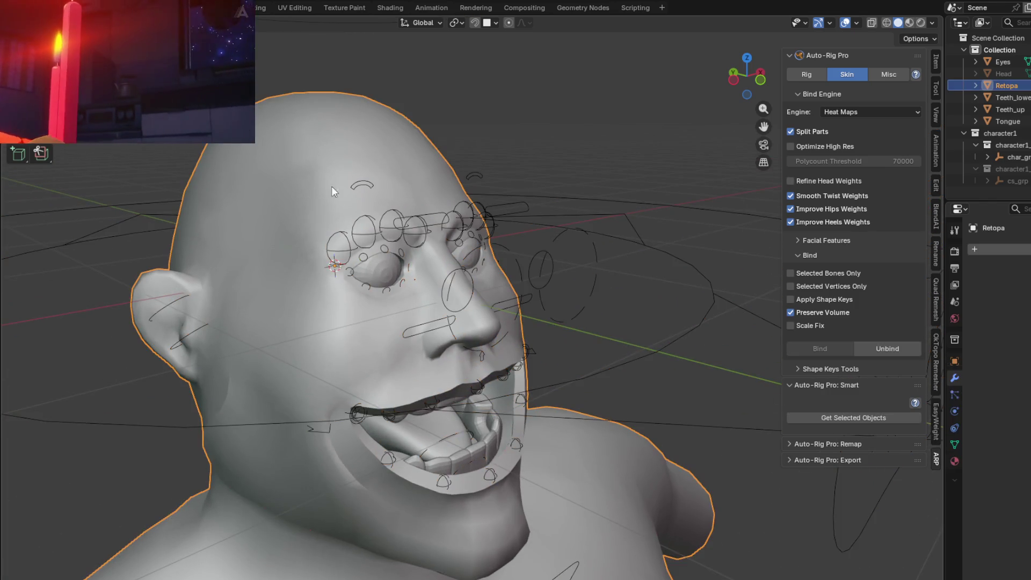
{"action": "left_click", "coordinate": [365, 217]}
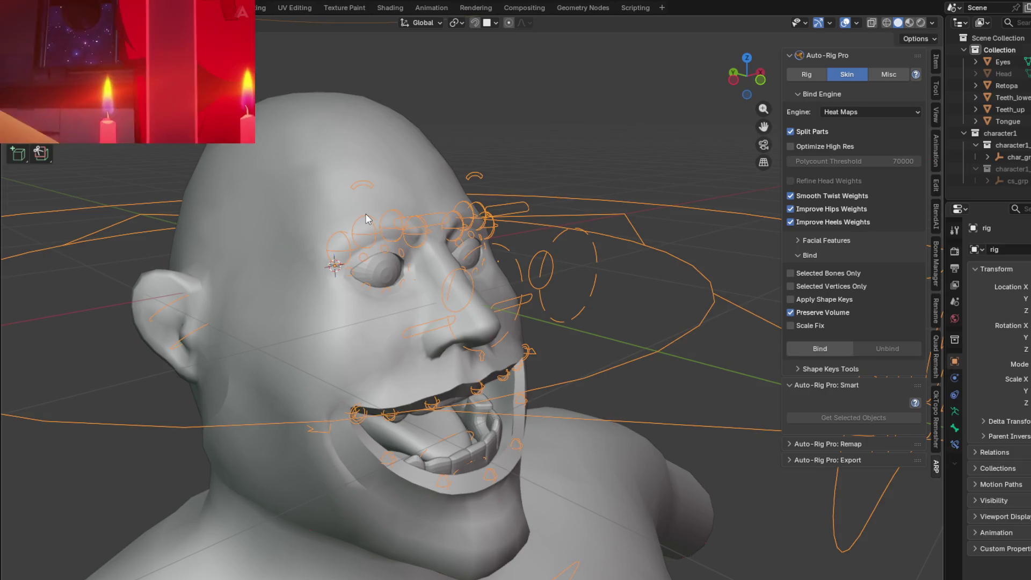
{"action": "left_click", "coordinate": [339, 206]}
{"action": "left_click", "coordinate": [367, 223], "text": "shift"}
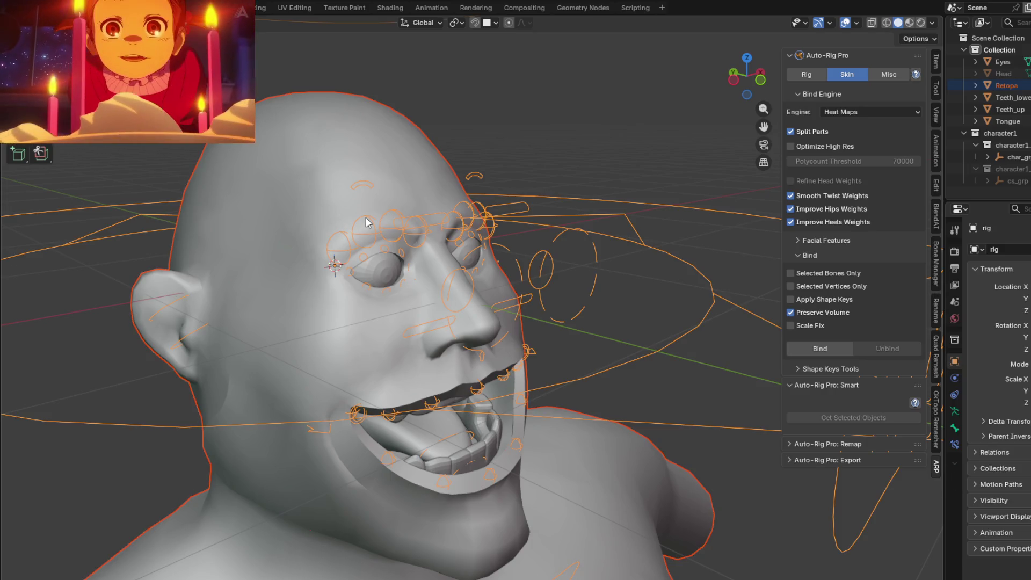
{"action": "left_click", "coordinate": [824, 350]}
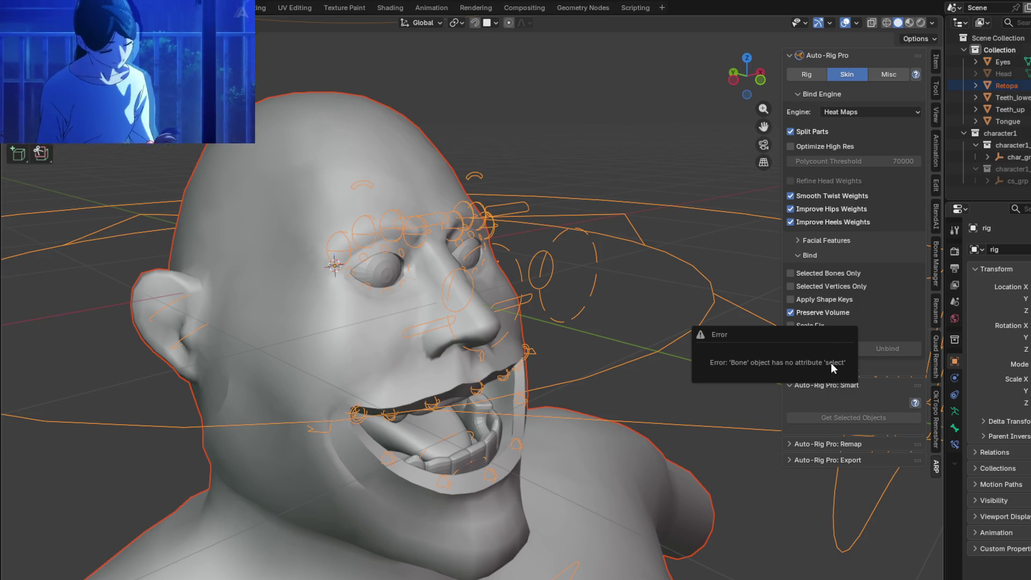
{"action": "middle_click_drag", "start_coordinate": [650, 216], "coordinate": [620, 200]}
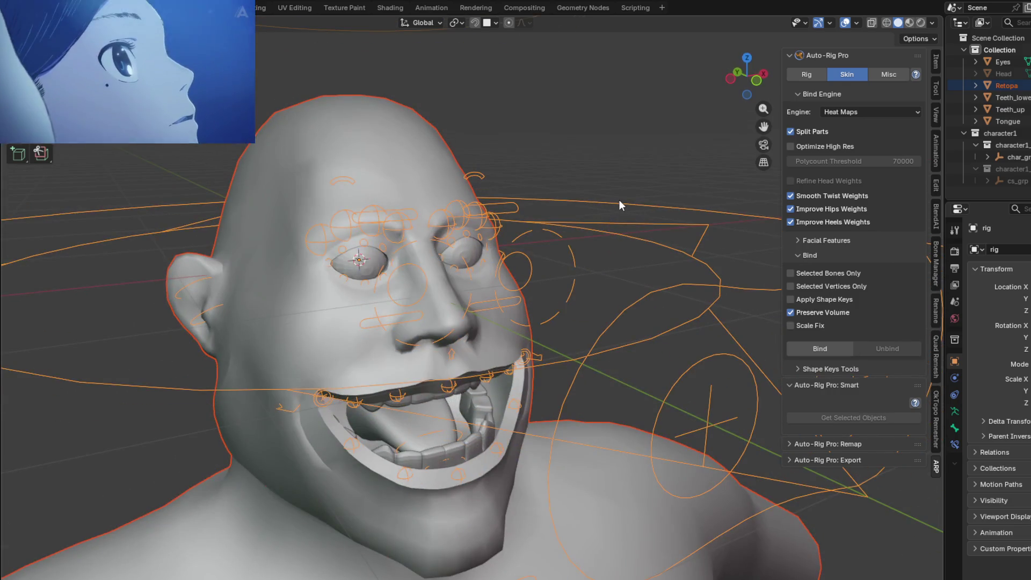
Step: Parent the head mesh to the rig with Armature Deform using automatic weights
{"action": "key", "text": "ctrl+p"}
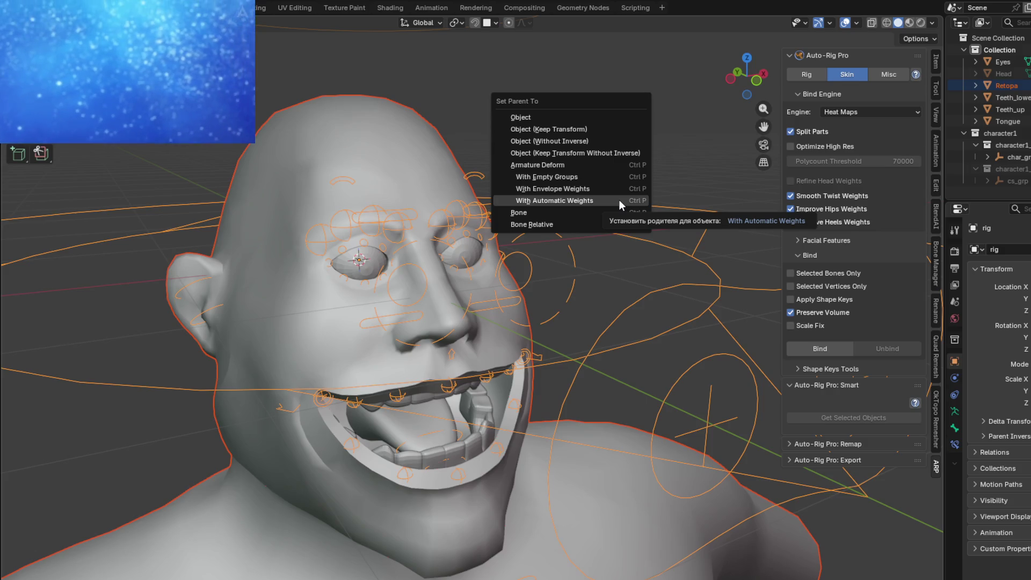
{"action": "left_click", "coordinate": [619, 200]}
{"action": "mouse_move", "coordinate": [499, 315]}
{"action": "middle_mouse_down"}
{"action": "mouse_move", "coordinate": [454, 288]}
{"action": "mouse_move", "coordinate": [500, 224]}
{"action": "mouse_move", "coordinate": [501, 170]}
{"action": "mouse_move", "coordinate": [500, 234]}
{"action": "mouse_move", "coordinate": [482, 228]}
{"action": "mouse_move", "coordinate": [561, 266]}
{"action": "mouse_move", "coordinate": [478, 294]}
{"action": "mouse_move", "coordinate": [477, 229]}
{"action": "middle_mouse_up"}
Step: Enter Pose Mode and test-rotate the head controller, then cancel and pick the brow controller
{"action": "key", "text": "ctrl+Tab"}
{"action": "left_click", "coordinate": [612, 250]}
{"action": "key", "text": "r"}
{"action": "key", "text": "Escape"}
{"action": "scroll", "coordinate": [478, 295], "scroll_direction": "up", "scroll_amount": 5}
{"action": "left_click", "coordinate": [494, 284]}
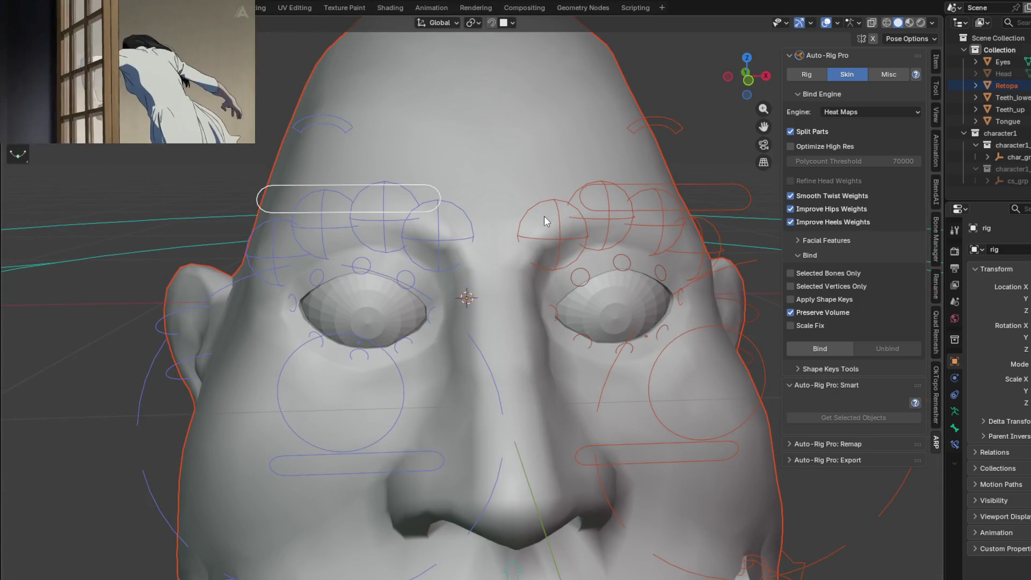
Step: Lower the brow control above the eye and test-rotate the nose ellipse controller
{"action": "key", "text": "g"}
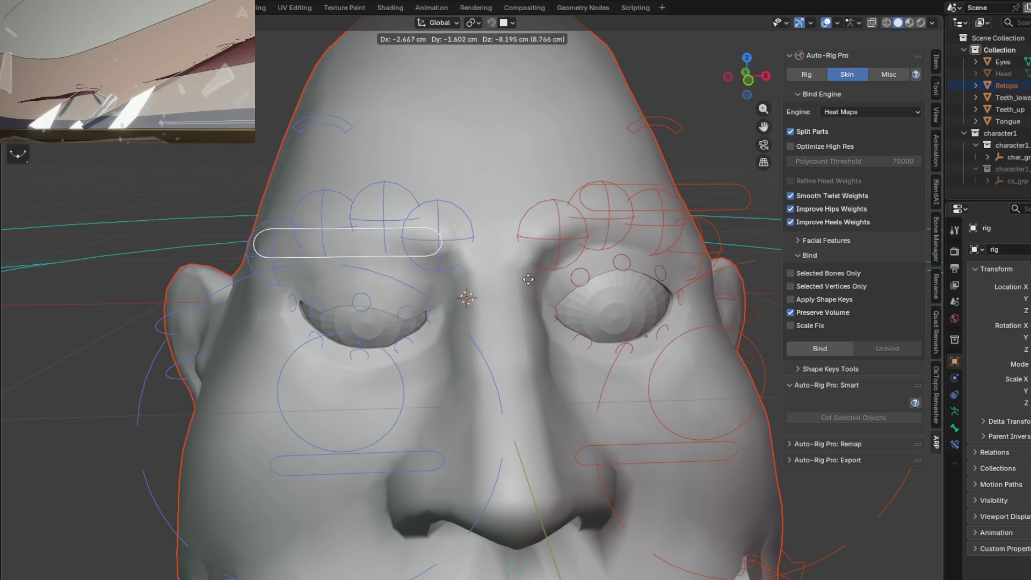
{"action": "left_click", "coordinate": [511, 237]}
{"action": "middle_click_drag", "start_coordinate": [511, 238], "coordinate": [592, 296]}
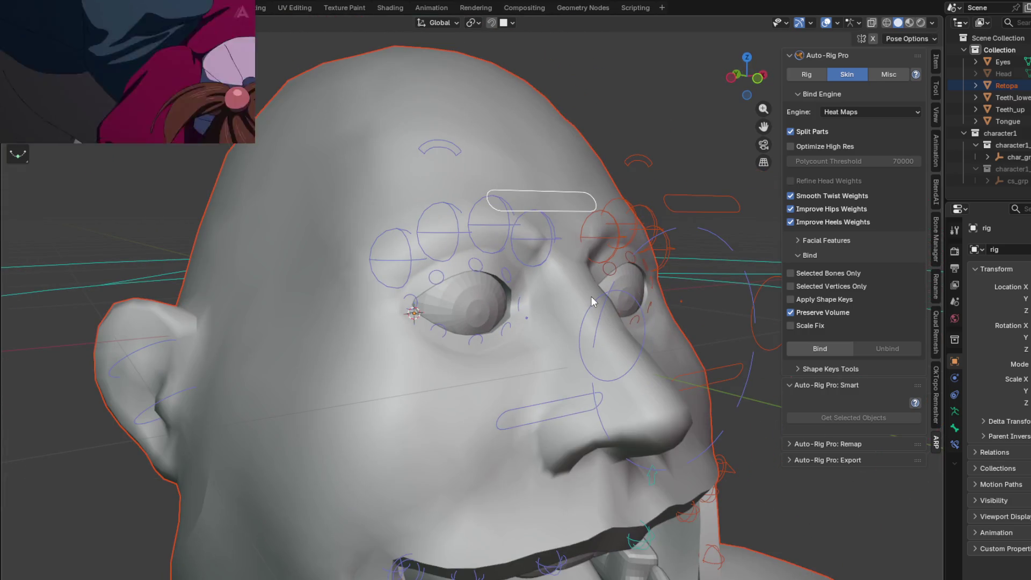
{"action": "left_click", "coordinate": [591, 300]}
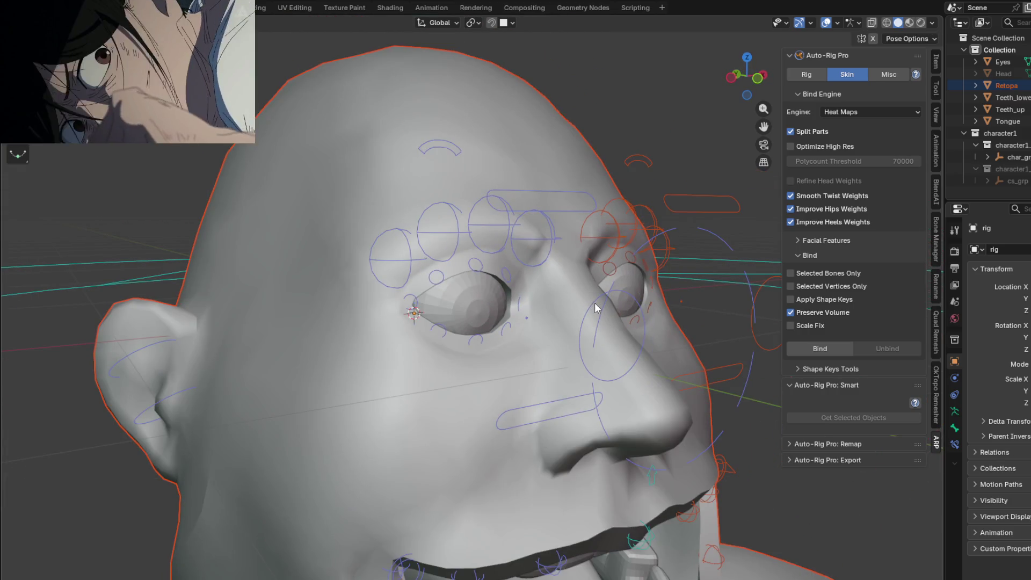
{"action": "key", "text": "r"}
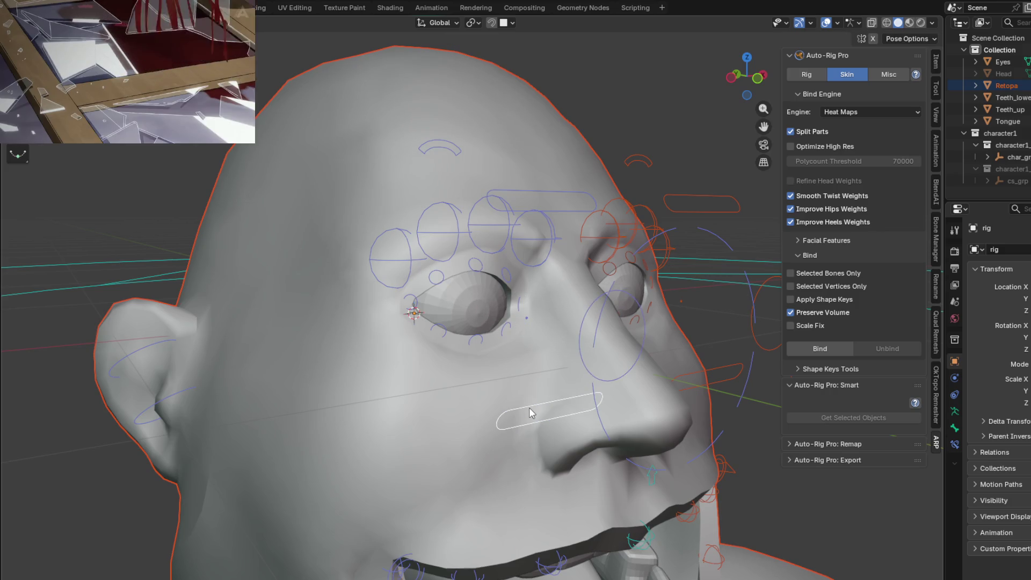
Step: Test-move the upper and lower eyelid controllers to close the eye, cancelling each move
{"action": "key", "text": "g"}
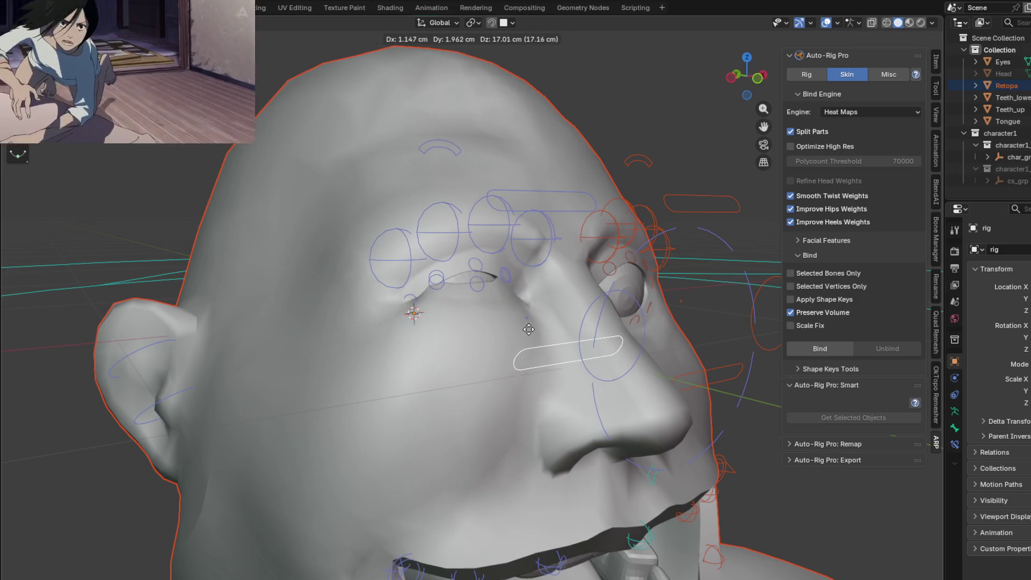
{"action": "key", "text": "Escape"}
{"action": "scroll", "coordinate": [444, 319], "scroll_direction": "up", "scroll_amount": 2}
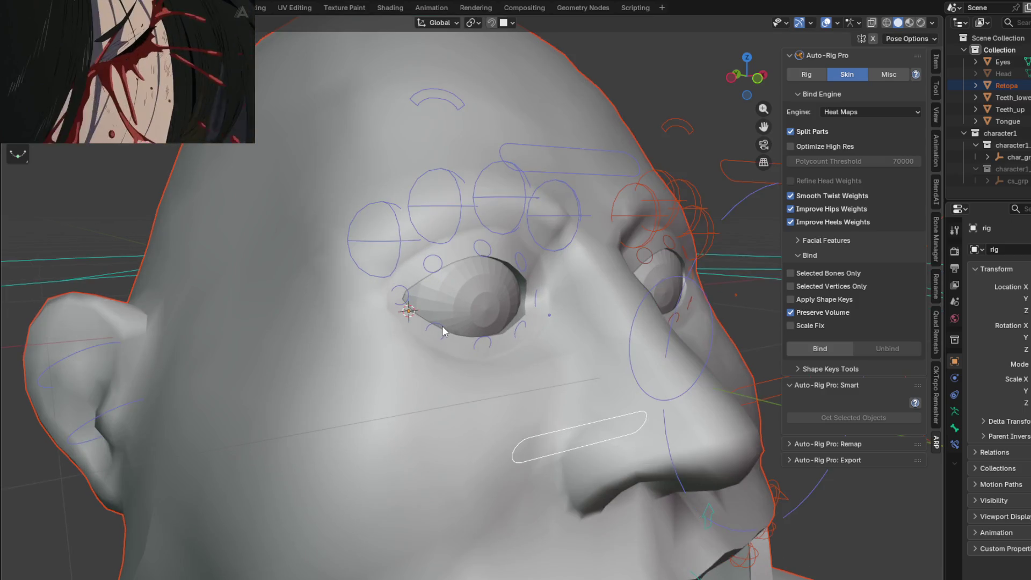
{"action": "left_click", "coordinate": [443, 327]}
{"action": "key", "text": "g"}
{"action": "key", "text": "Escape"}
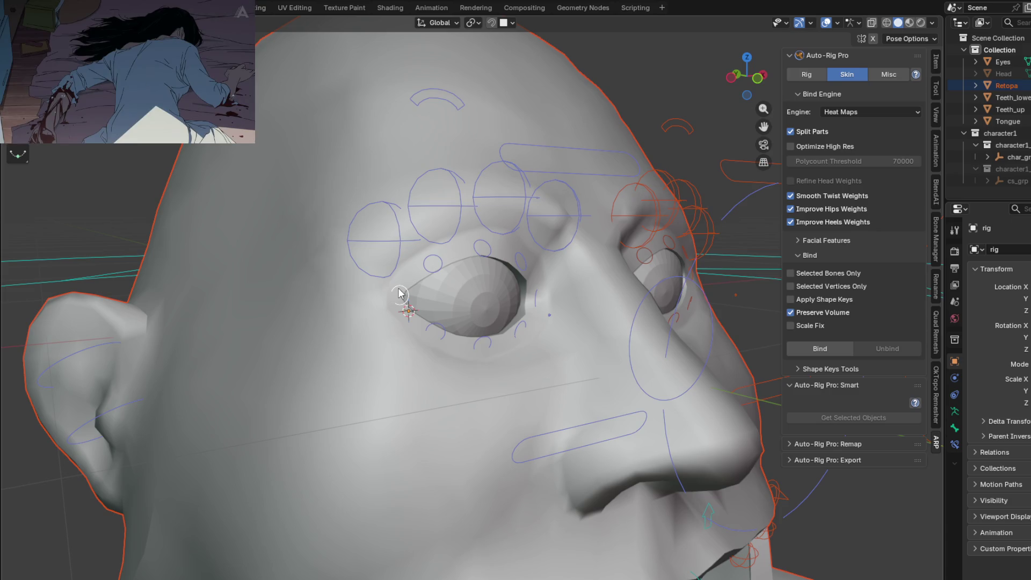
Step: Test-move the eye-corner and brow circle controllers upward, cancelling so they stay at rest
{"action": "middle_click_drag", "start_coordinate": [404, 290], "coordinate": [411, 325]}
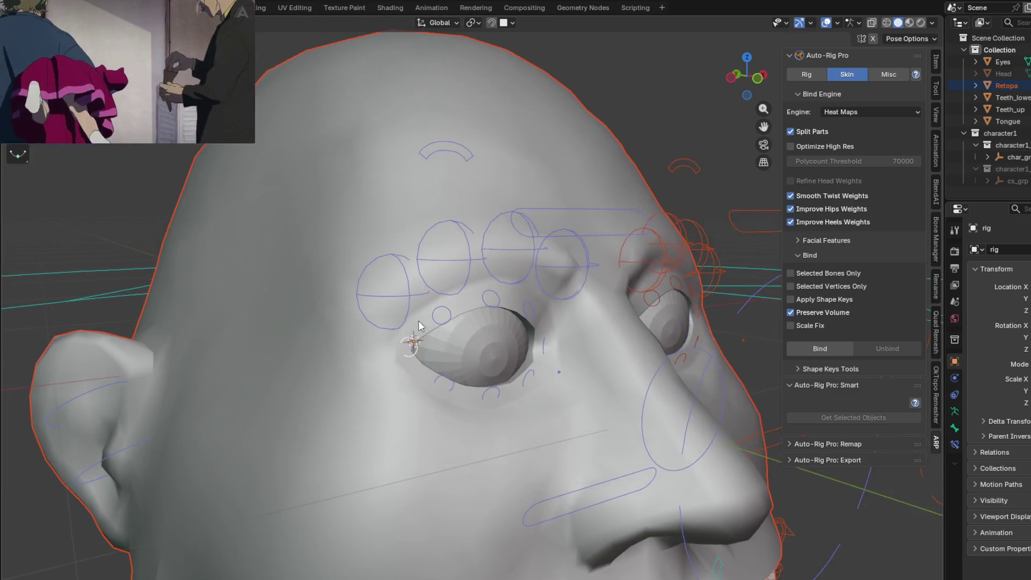
{"action": "key", "text": "g"}
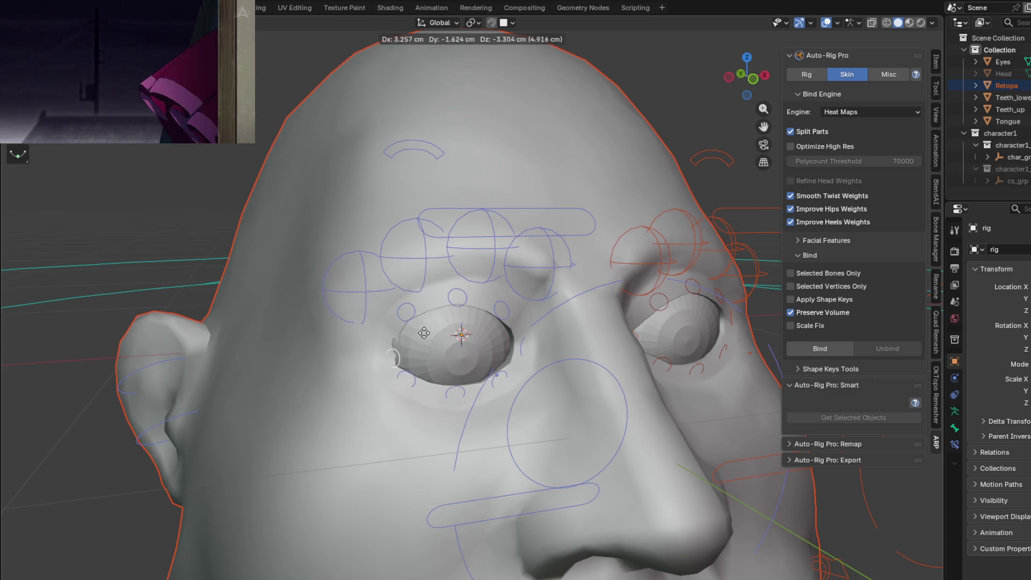
{"action": "key", "text": "Escape"}
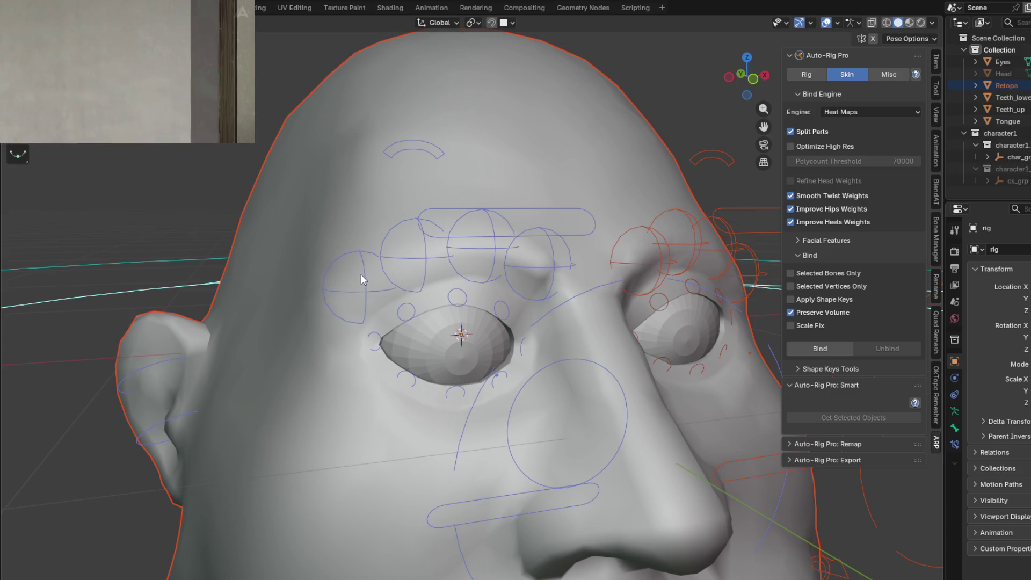
{"action": "left_click", "coordinate": [361, 288]}
{"action": "key", "text": "g"}
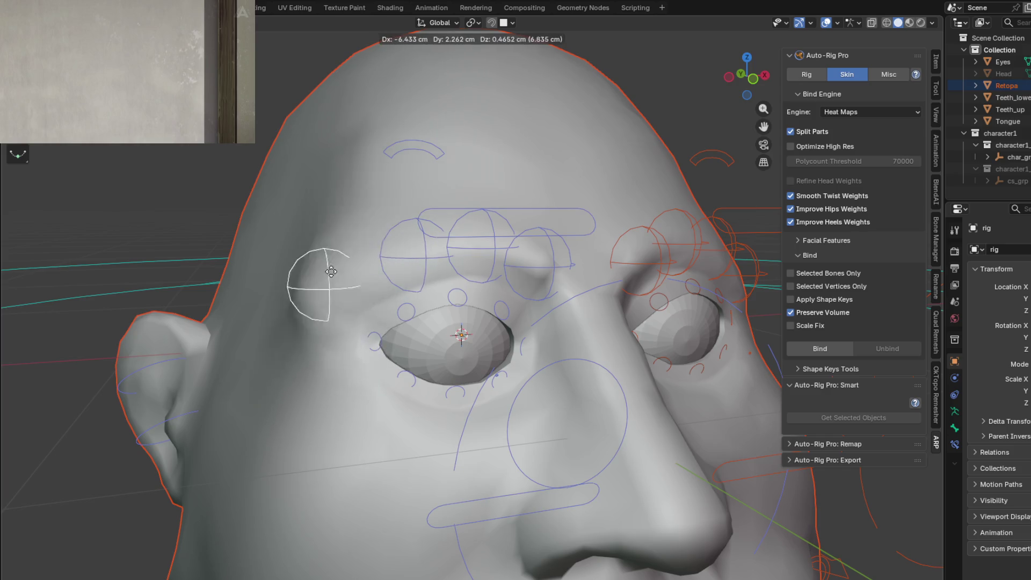
{"action": "key", "text": "Escape"}
{"action": "mouse_move", "coordinate": [400, 157]}
{"action": "middle_mouse_down"}
{"action": "mouse_move", "coordinate": [456, 187]}
{"action": "mouse_move", "coordinate": [435, 165]}
{"action": "middle_mouse_up"}
{"action": "left_click", "coordinate": [460, 167]}
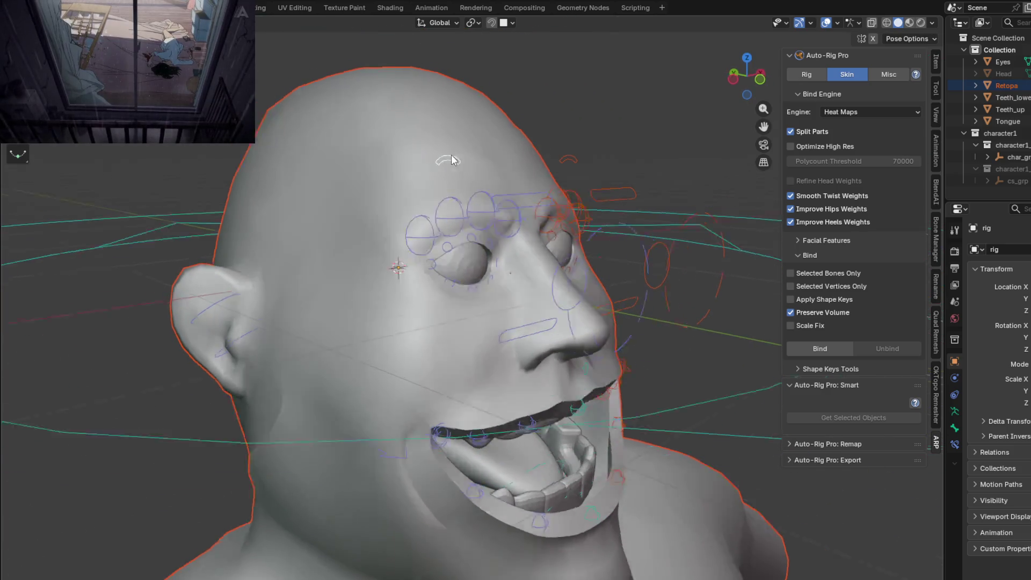
Step: Test-move the brow and another facial controller, cancelling to restore the forehead
{"action": "key", "text": "g"}
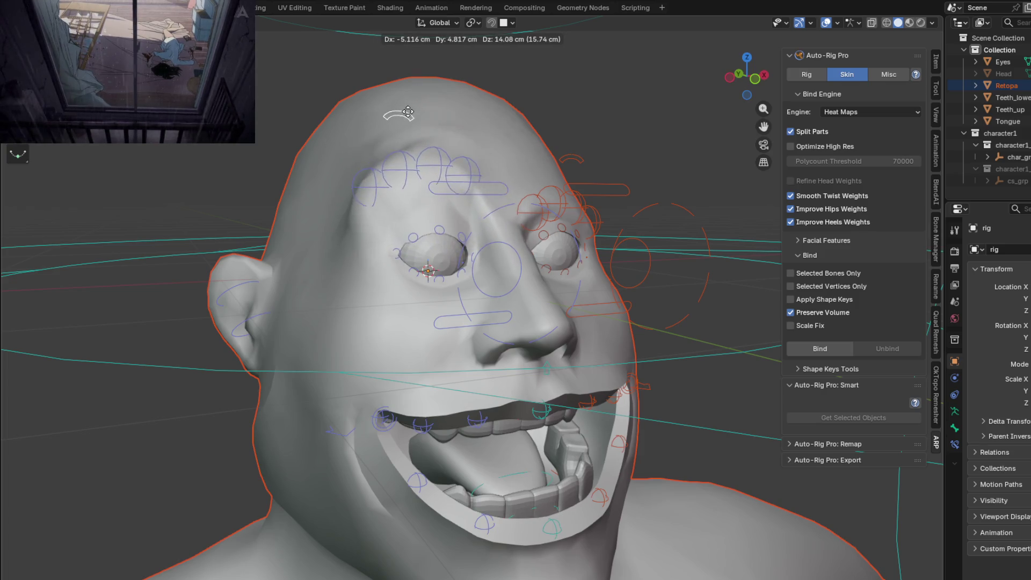
{"action": "key", "text": "Escape"}
{"action": "mouse_move", "coordinate": [538, 266]}
{"action": "middle_mouse_down"}
{"action": "mouse_move", "coordinate": [491, 263]}
{"action": "mouse_move", "coordinate": [349, 318]}
{"action": "mouse_move", "coordinate": [434, 338]}
{"action": "middle_mouse_up"}
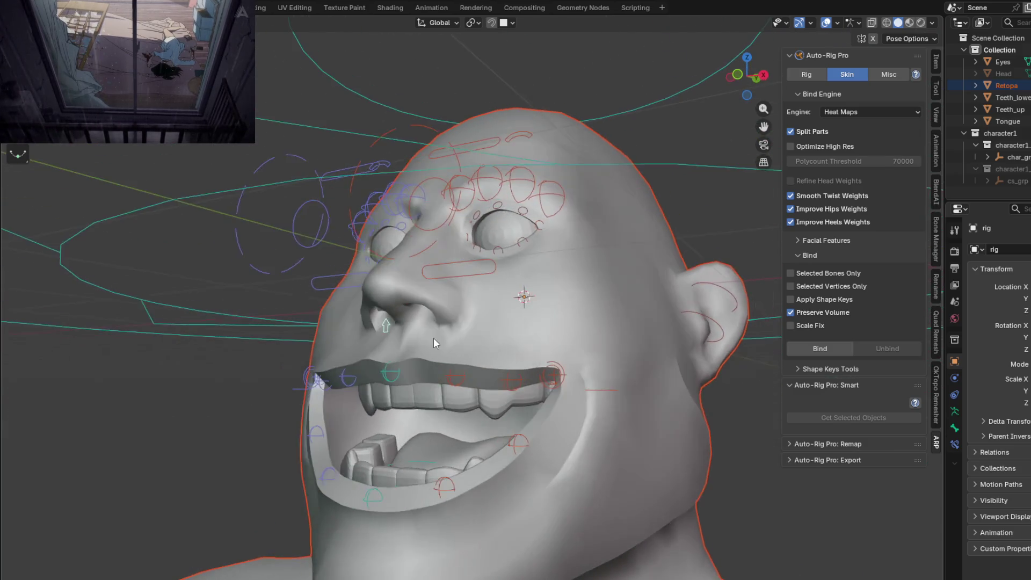
{"action": "key", "text": "g"}
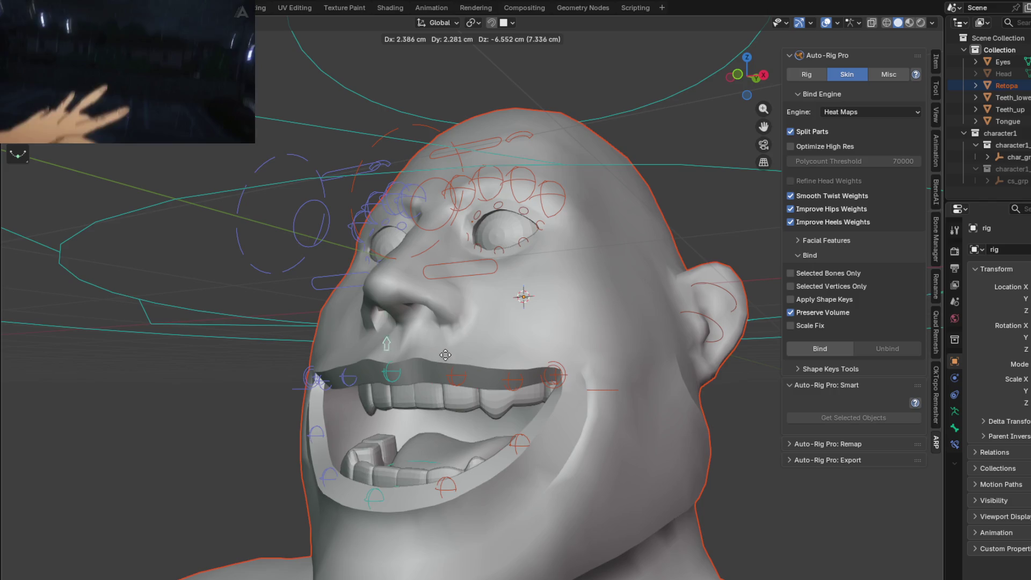
{"action": "key", "text": "Escape"}
{"action": "mouse_move", "coordinate": [500, 345]}
{"action": "middle_mouse_down"}
{"action": "mouse_move", "coordinate": [496, 310]}
{"action": "mouse_move", "coordinate": [599, 295]}
{"action": "mouse_move", "coordinate": [571, 306]}
{"action": "middle_mouse_up"}
{"action": "mouse_move", "coordinate": [594, 422]}
{"action": "middle_mouse_down"}
{"action": "mouse_move", "coordinate": [599, 461]}
{"action": "mouse_move", "coordinate": [563, 414]}
{"action": "mouse_move", "coordinate": [618, 411]}
{"action": "middle_mouse_up"}
Step: Test-move the mouth and jaw controllers and cancel each move
{"action": "key", "text": "g"}
{"action": "key", "text": "g"}
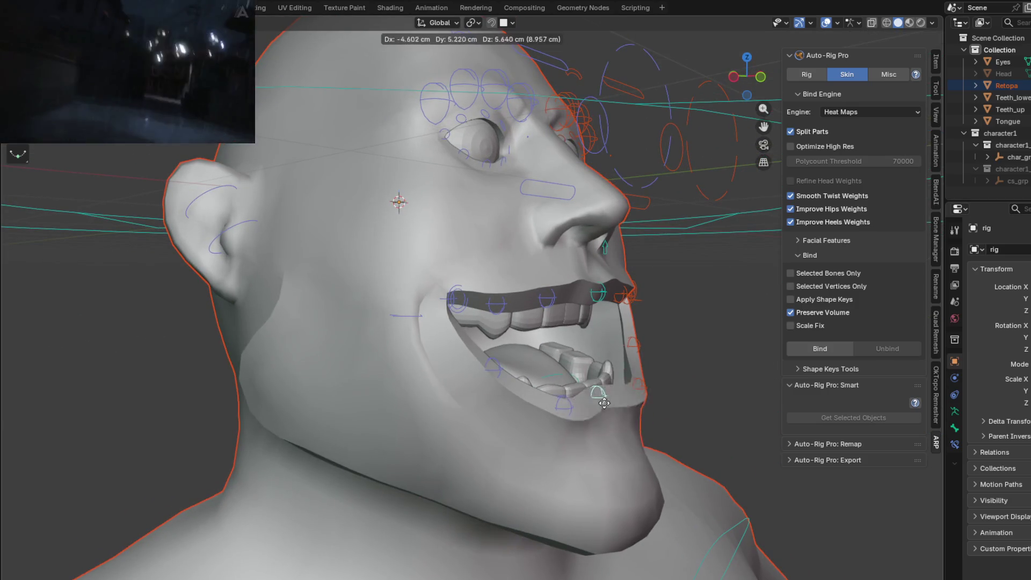
{"action": "key", "text": "Escape"}
{"action": "key", "text": "g"}
{"action": "key", "text": "Escape"}
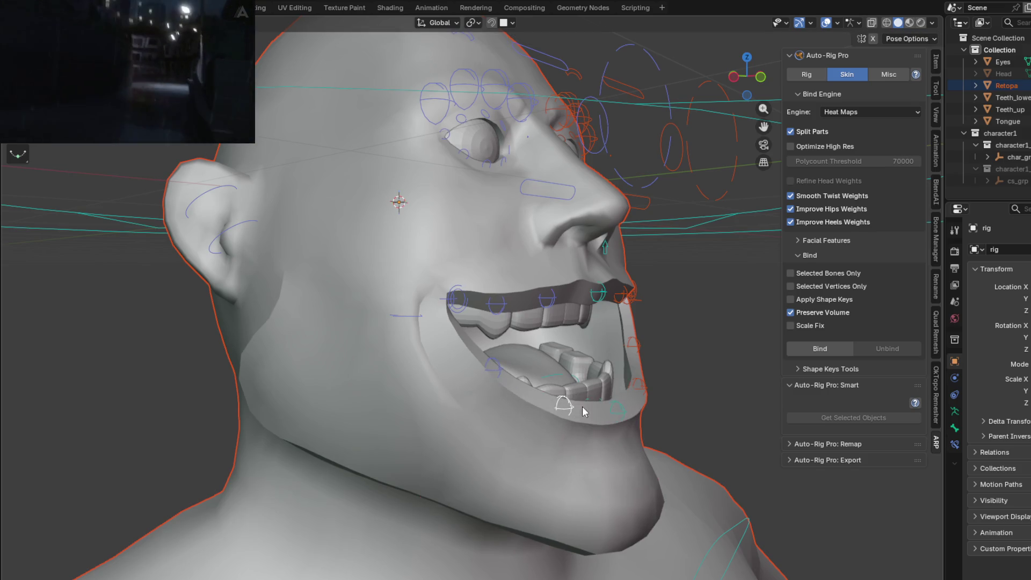
{"action": "middle_click_drag", "start_coordinate": [482, 344], "coordinate": [513, 354]}
{"action": "key", "text": "g"}
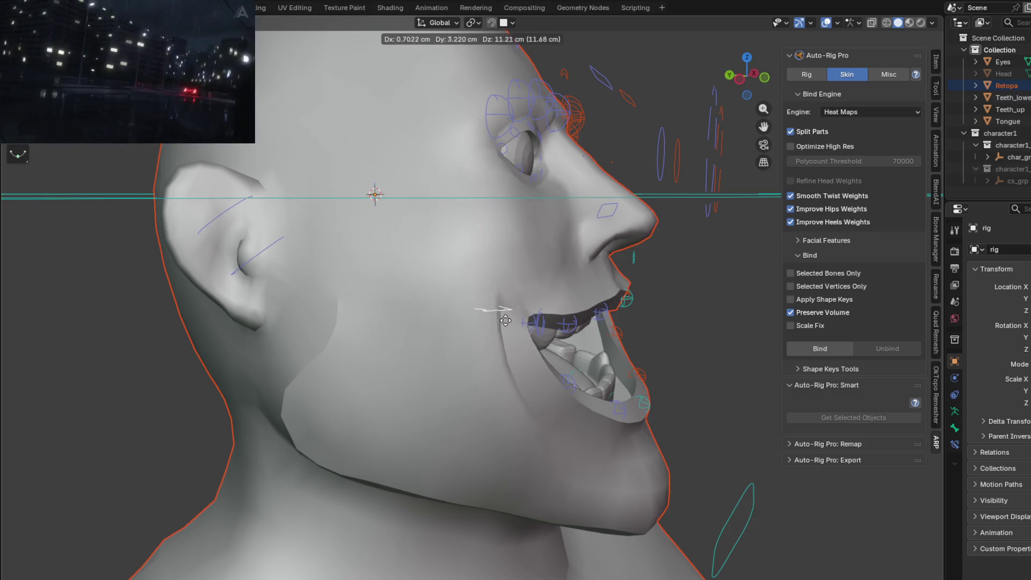
Step: Move the jaw controller and confirm so the mouth stays wide open in a toothy grin
{"action": "left_click", "coordinate": [459, 339]}
{"action": "mouse_move", "coordinate": [458, 340]}
{"action": "middle_mouse_down"}
{"action": "mouse_move", "coordinate": [367, 272]}
{"action": "mouse_move", "coordinate": [343, 300]}
{"action": "middle_mouse_up"}
{"action": "key", "text": "g"}
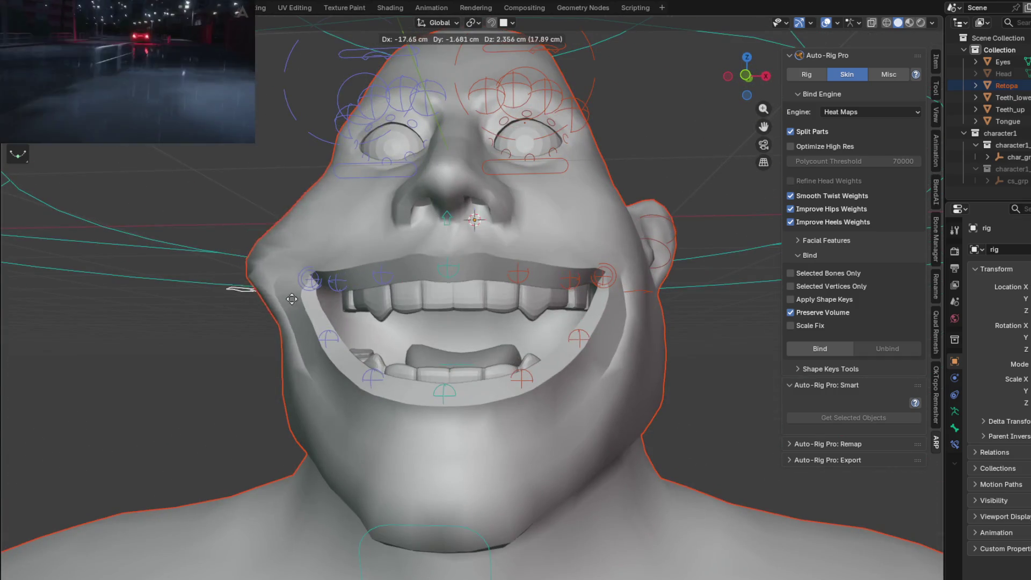
{"action": "left_click", "coordinate": [330, 306]}
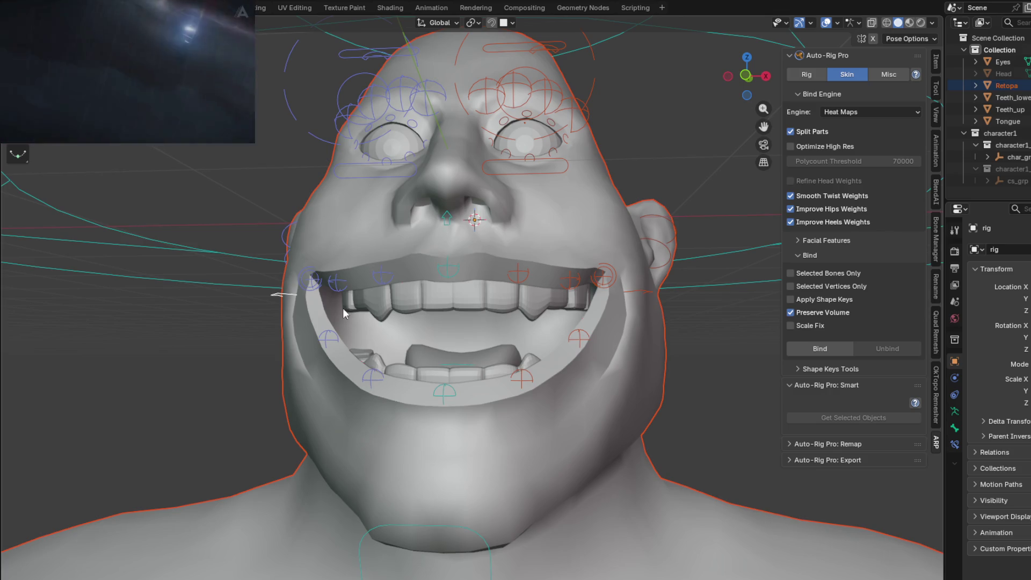
{"action": "mouse_move", "coordinate": [612, 323]}
{"action": "middle_mouse_down"}
{"action": "mouse_move", "coordinate": [568, 341]}
{"action": "mouse_move", "coordinate": [672, 250]}
{"action": "mouse_move", "coordinate": [549, 342]}
{"action": "middle_mouse_up"}
{"action": "key", "text": "r"}
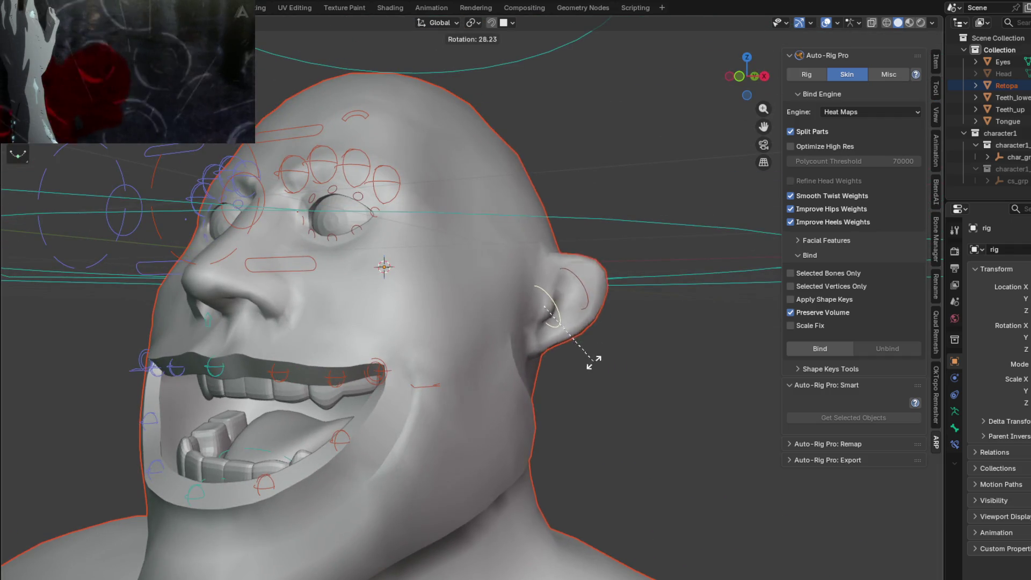
Step: Tilt the ear controller with two confirmed rotations
{"action": "left_click", "coordinate": [598, 307]}
{"action": "key", "text": "r"}
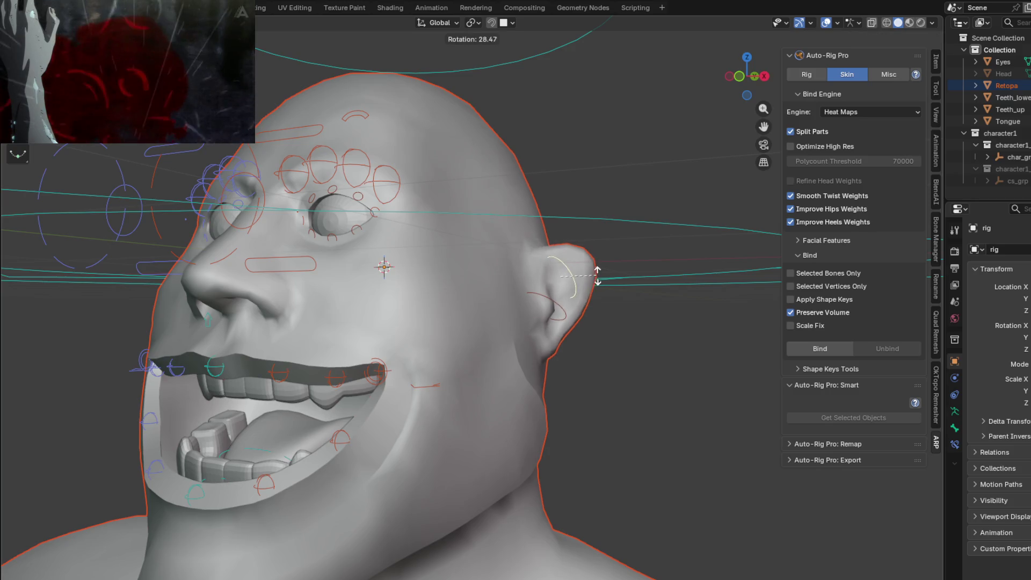
{"action": "left_click", "coordinate": [576, 278]}
{"action": "mouse_move", "coordinate": [453, 266]}
{"action": "middle_mouse_down"}
{"action": "mouse_move", "coordinate": [534, 181]}
{"action": "mouse_move", "coordinate": [492, 375]}
{"action": "mouse_move", "coordinate": [560, 340]}
{"action": "mouse_move", "coordinate": [496, 363]}
{"action": "mouse_move", "coordinate": [589, 372]}
{"action": "mouse_move", "coordinate": [655, 432]}
{"action": "mouse_move", "coordinate": [677, 431]}
{"action": "mouse_move", "coordinate": [532, 424]}
{"action": "mouse_move", "coordinate": [510, 410]}
{"action": "middle_mouse_up"}
Step: Rotate the jaw controller and confirm, then start dragging the jaw far out of place
{"action": "key", "text": "r"}
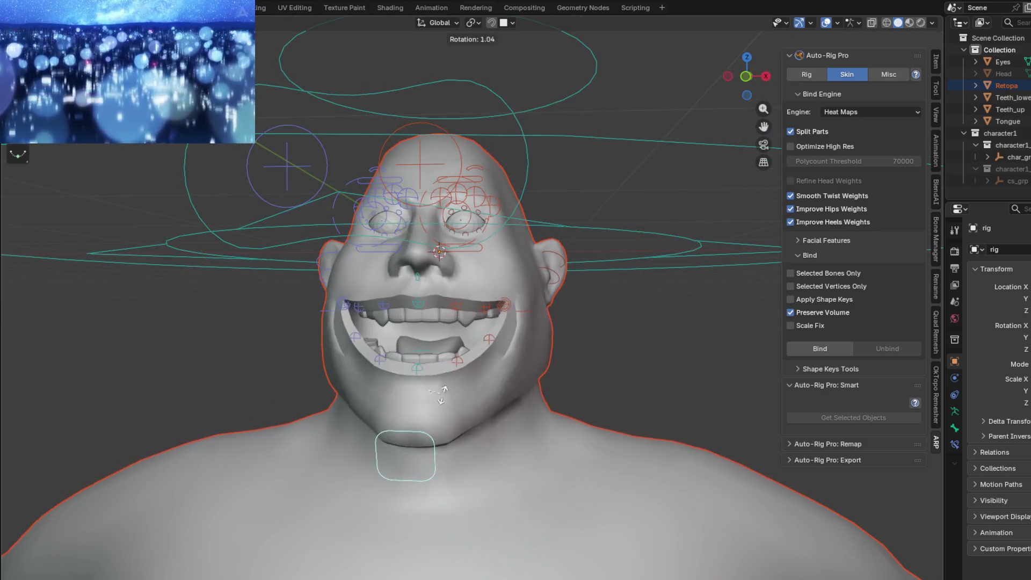
{"action": "key", "text": "Escape"}
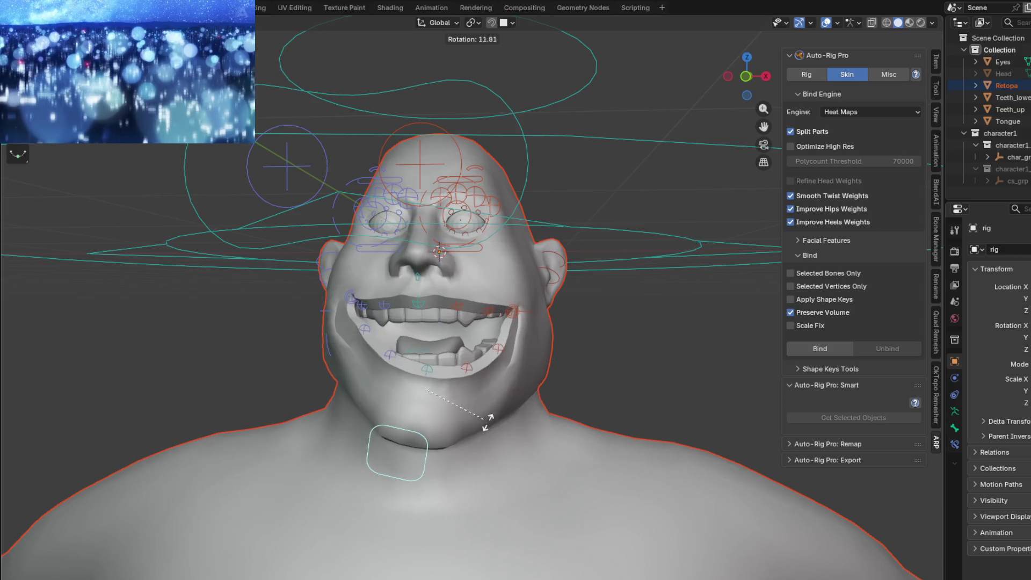
{"action": "key", "text": "r"}
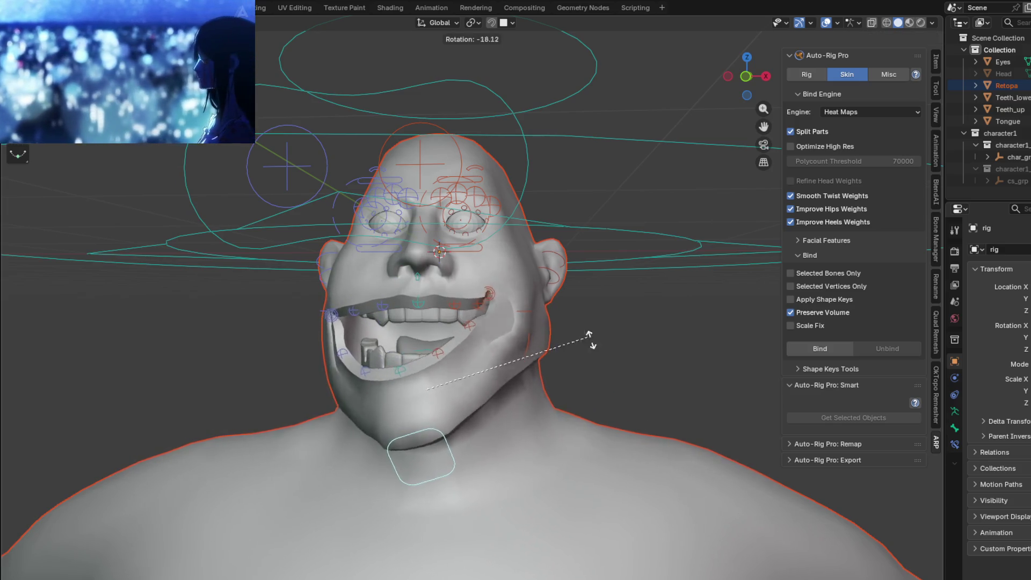
{"action": "left_click", "coordinate": [613, 406]}
{"action": "middle_click_drag", "start_coordinate": [612, 405], "coordinate": [735, 397]}
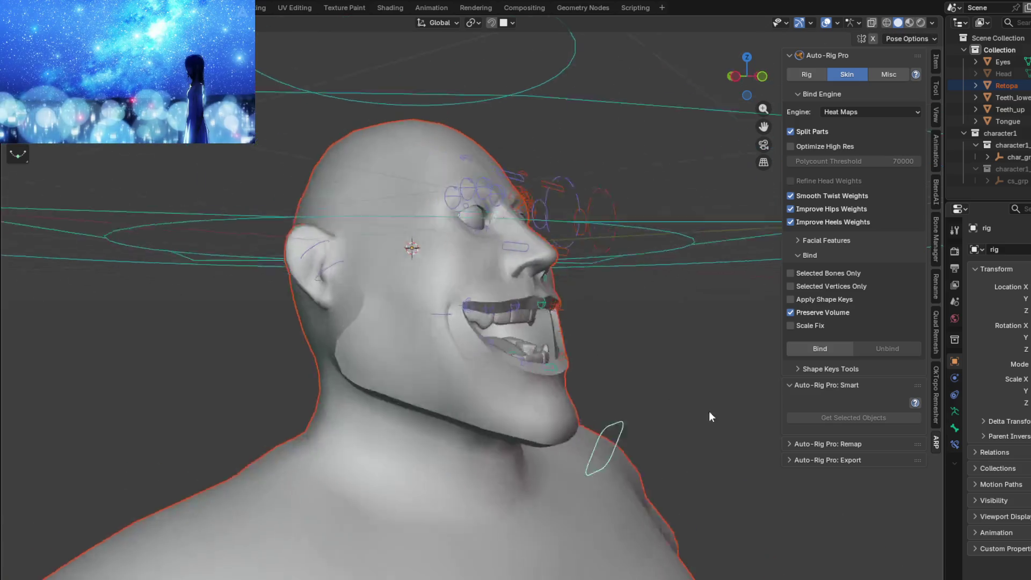
{"action": "key", "text": "g"}
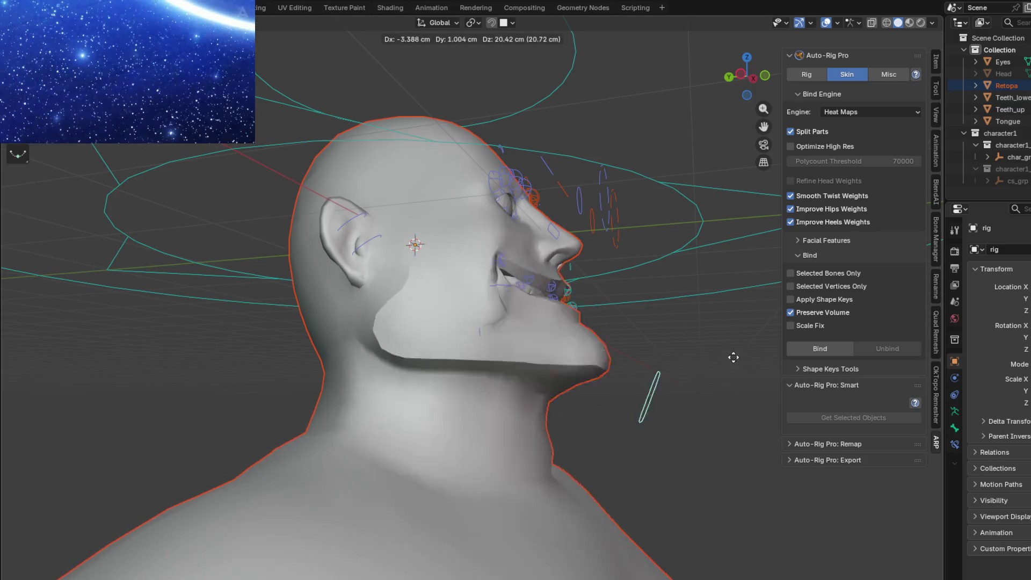
Step: Undo the torn jaw move and reposition the jaw into a normal open-mouth pose
{"action": "left_click", "coordinate": [716, 322]}
{"action": "mouse_move", "coordinate": [716, 322]}
{"action": "middle_mouse_down"}
{"action": "mouse_move", "coordinate": [616, 374]}
{"action": "mouse_move", "coordinate": [566, 363]}
{"action": "middle_mouse_up"}
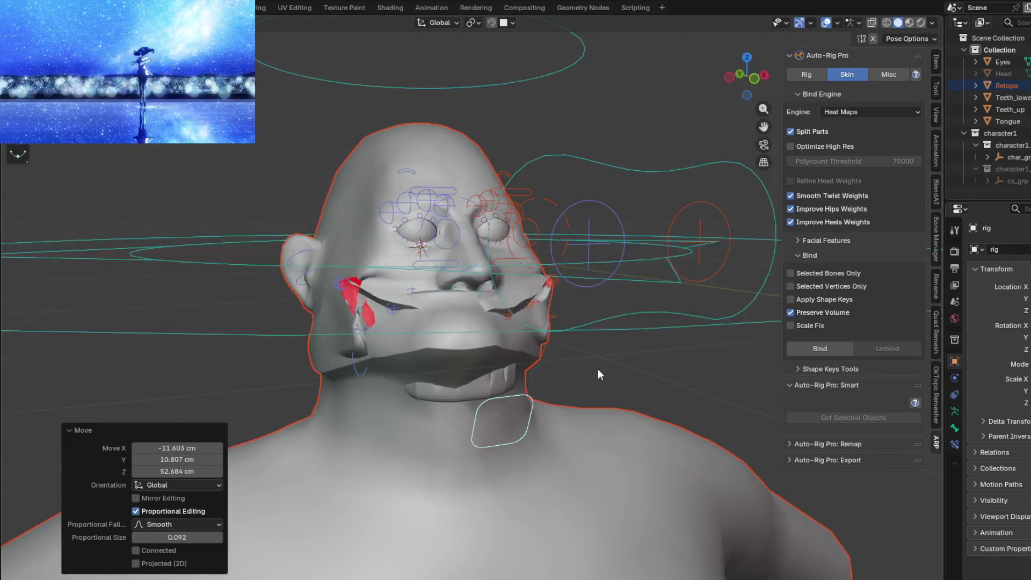
{"action": "key", "text": "ctrl+z"}
{"action": "key", "text": "g"}
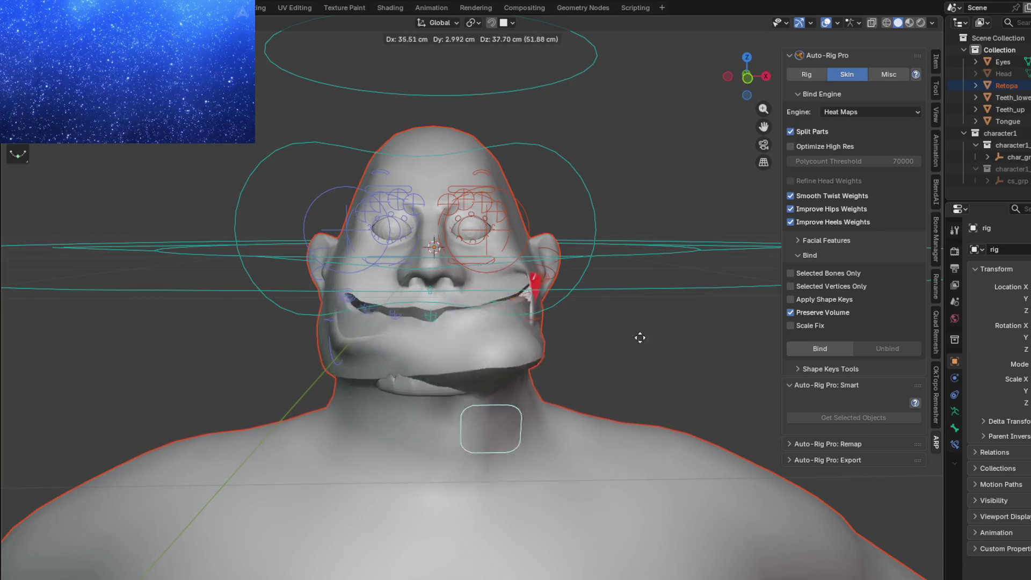
{"action": "left_click", "coordinate": [592, 398]}
Step: Take the rig out of Pose Mode with the intact grin showing
{"action": "middle_click_drag", "start_coordinate": [595, 399], "coordinate": [511, 372]}
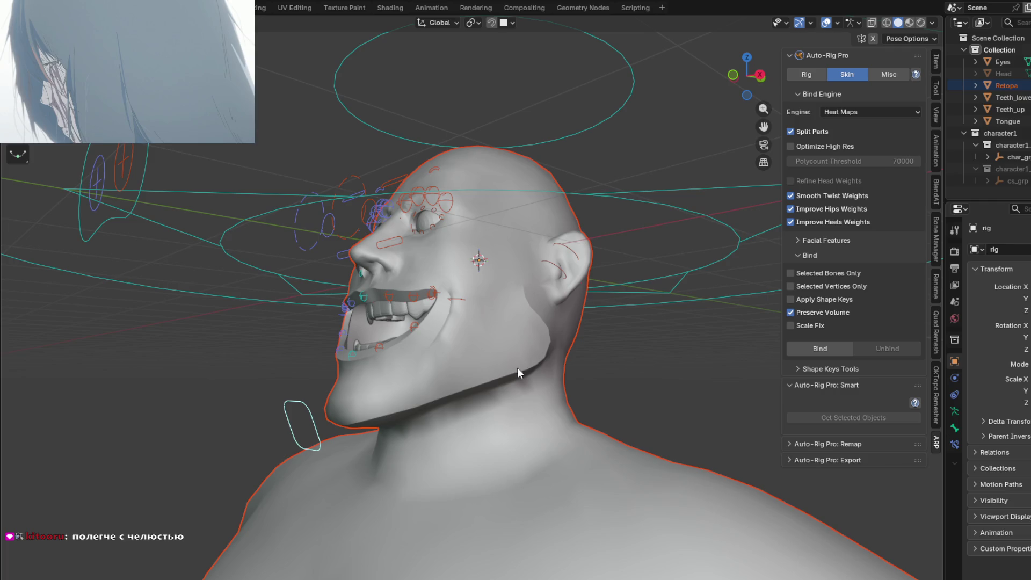
{"action": "mouse_move", "coordinate": [464, 346]}
{"action": "middle_mouse_down"}
{"action": "mouse_move", "coordinate": [503, 366]}
{"action": "mouse_move", "coordinate": [471, 358]}
{"action": "mouse_move", "coordinate": [601, 343]}
{"action": "mouse_move", "coordinate": [523, 349]}
{"action": "mouse_move", "coordinate": [576, 362]}
{"action": "mouse_move", "coordinate": [483, 363]}
{"action": "mouse_move", "coordinate": [587, 368]}
{"action": "mouse_move", "coordinate": [598, 288]}
{"action": "middle_mouse_up"}
{"action": "key", "text": "ctrl+Tab"}
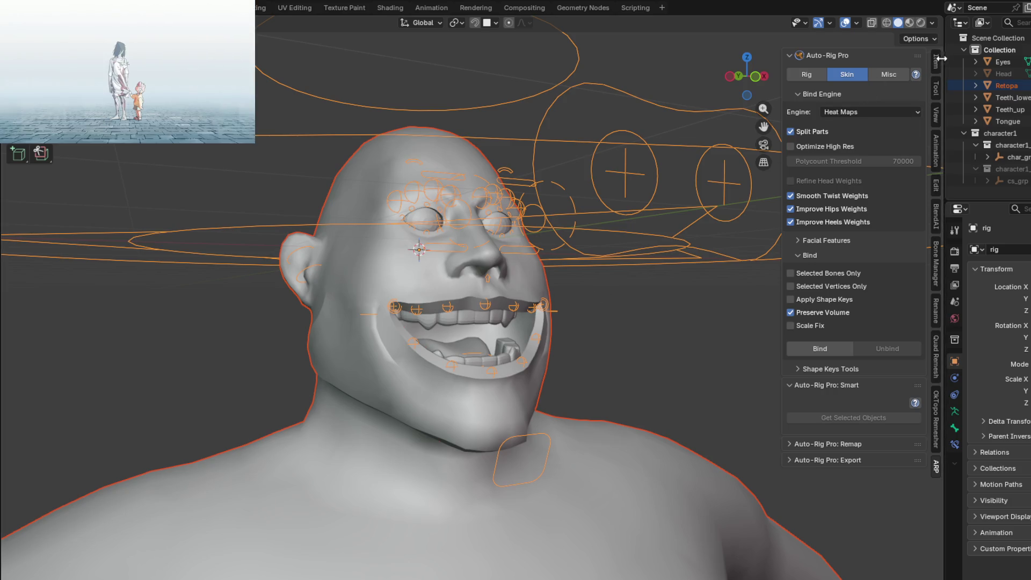
Step: Select Teeth_lower together with the rig and bring up the Set Parent To options
{"action": "left_click", "coordinate": [936, 63]}
{"action": "mouse_move", "coordinate": [467, 282]}
{"action": "middle_mouse_down"}
{"action": "mouse_move", "coordinate": [468, 214]}
{"action": "mouse_move", "coordinate": [466, 233]}
{"action": "mouse_move", "coordinate": [511, 278]}
{"action": "mouse_move", "coordinate": [462, 334]}
{"action": "mouse_move", "coordinate": [472, 315]}
{"action": "mouse_move", "coordinate": [455, 290]}
{"action": "middle_mouse_up"}
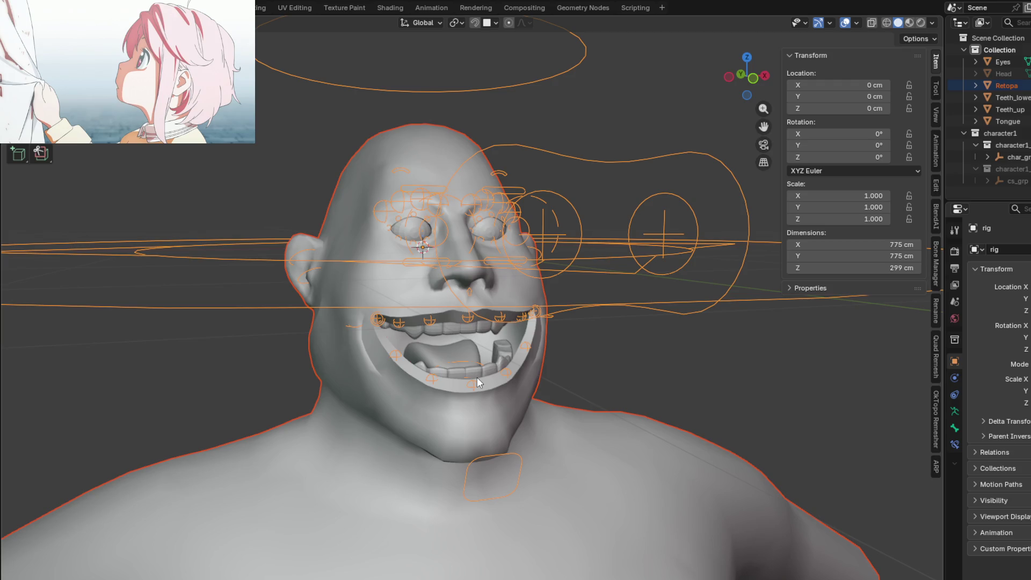
{"action": "scroll", "coordinate": [485, 374], "scroll_direction": "up", "scroll_amount": 3}
{"action": "left_click", "coordinate": [505, 328]}
{"action": "mouse_move", "coordinate": [505, 327]}
{"action": "middle_mouse_down"}
{"action": "mouse_move", "coordinate": [562, 341]}
{"action": "mouse_move", "coordinate": [576, 288]}
{"action": "middle_mouse_up"}
{"action": "left_click", "coordinate": [643, 198], "text": "shift"}
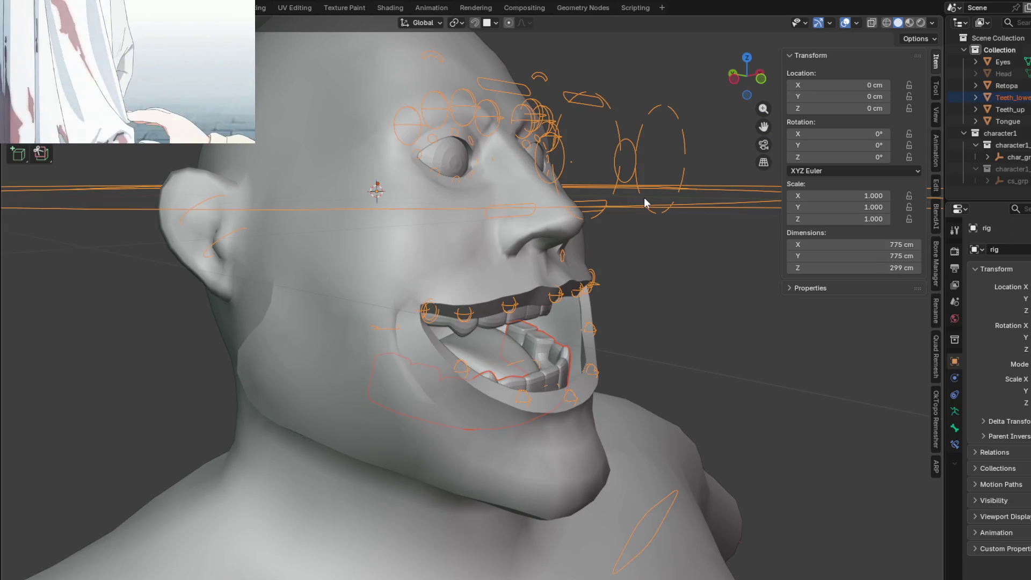
{"action": "middle_click_drag", "start_coordinate": [640, 216], "coordinate": [614, 298]}
{"action": "key", "text": "ctrl+p"}
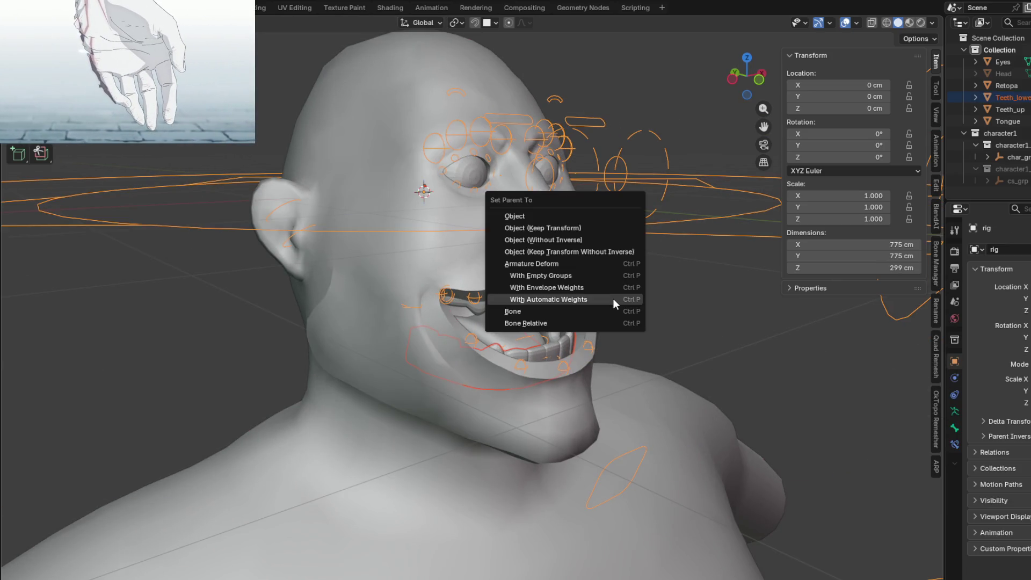
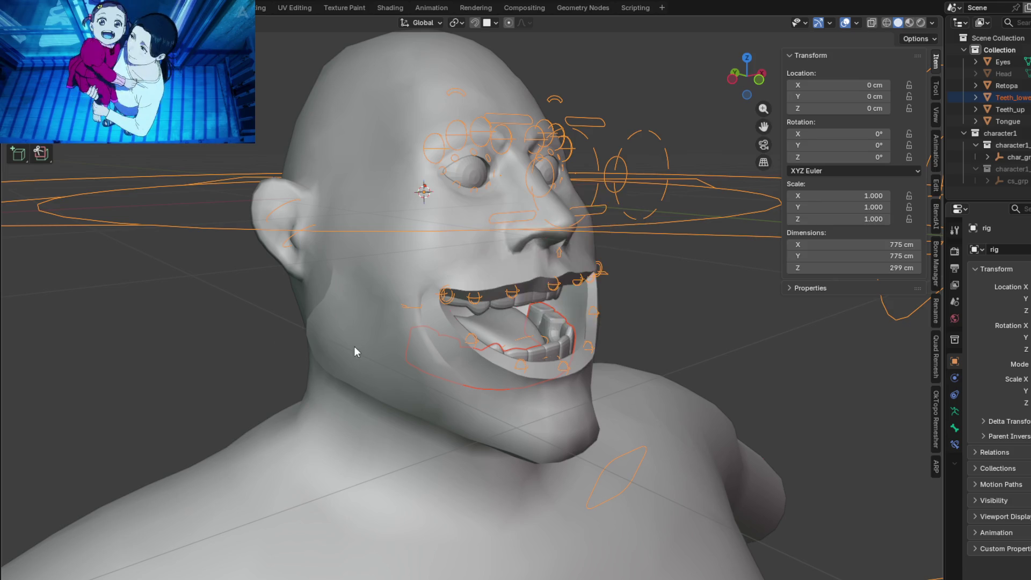
Step: Orbit to a frontal view of the head and switch the rig into Pose Mode
{"action": "middle_click_drag", "start_coordinate": [354, 346], "coordinate": [313, 338]}
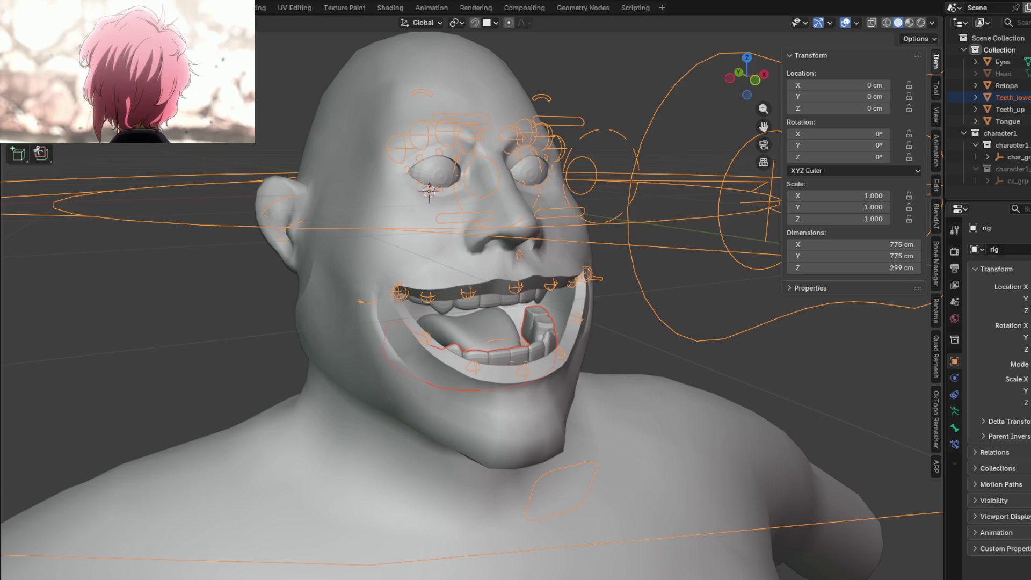
{"action": "mouse_move", "coordinate": [564, 322]}
{"action": "middle_mouse_down"}
{"action": "mouse_move", "coordinate": [610, 328]}
{"action": "mouse_move", "coordinate": [499, 343]}
{"action": "mouse_move", "coordinate": [502, 287]}
{"action": "mouse_move", "coordinate": [457, 320]}
{"action": "mouse_move", "coordinate": [462, 356]}
{"action": "mouse_move", "coordinate": [530, 367]}
{"action": "mouse_move", "coordinate": [546, 350]}
{"action": "mouse_move", "coordinate": [441, 293]}
{"action": "mouse_move", "coordinate": [436, 306]}
{"action": "middle_mouse_up"}
{"action": "key", "text": "ctrl+Tab"}
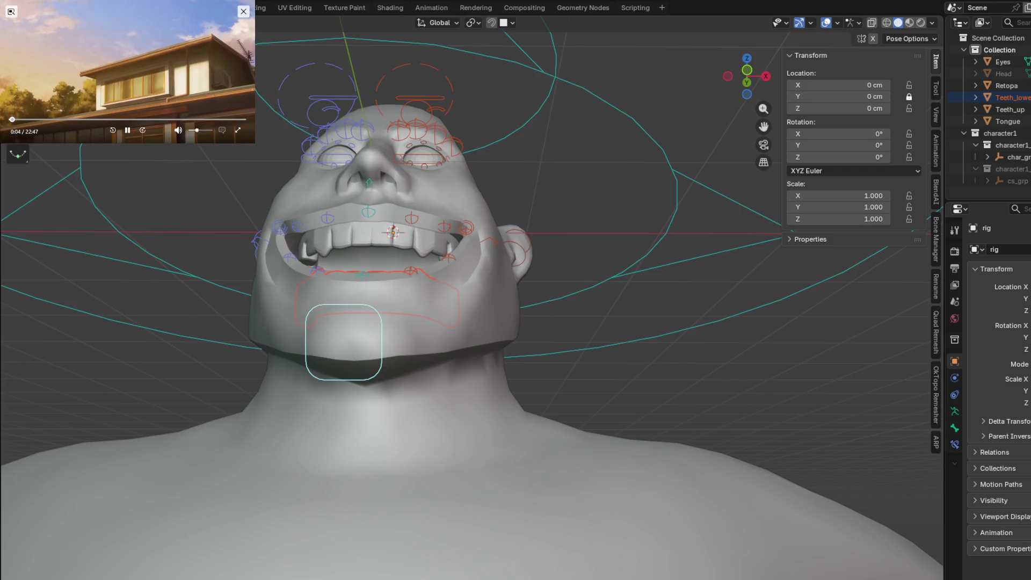
Step: Test-move the jaw control with G to open the mouth wider, then cancel the move
{"action": "key", "text": "space"}
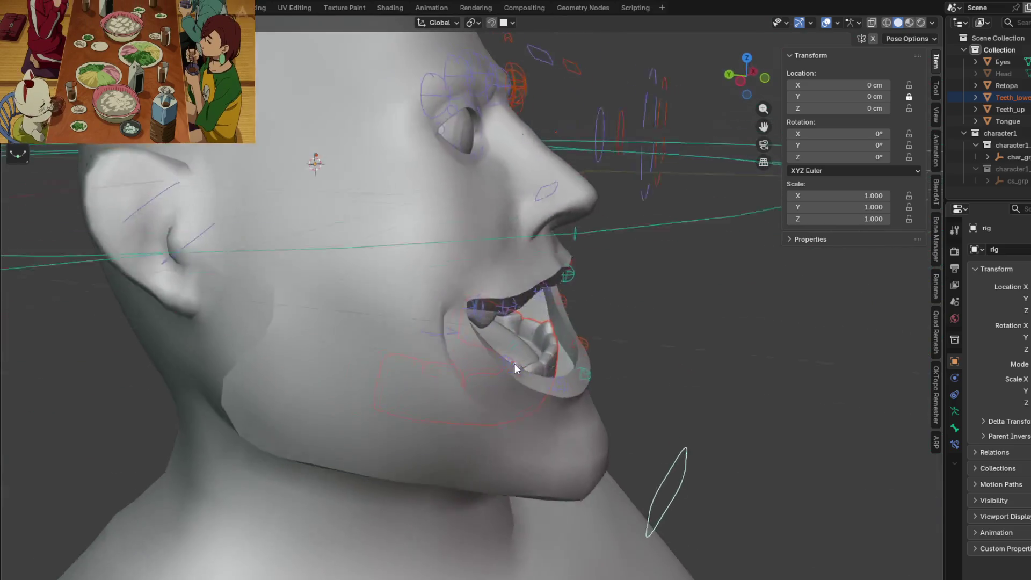
{"action": "mouse_move", "coordinate": [513, 364]}
{"action": "middle_mouse_down"}
{"action": "mouse_move", "coordinate": [416, 334]}
{"action": "mouse_move", "coordinate": [403, 260]}
{"action": "mouse_move", "coordinate": [352, 355]}
{"action": "mouse_move", "coordinate": [370, 385]}
{"action": "mouse_move", "coordinate": [347, 389]}
{"action": "mouse_move", "coordinate": [383, 312]}
{"action": "middle_mouse_up"}
{"action": "mouse_move", "coordinate": [457, 308]}
{"action": "middle_mouse_down"}
{"action": "mouse_move", "coordinate": [403, 336]}
{"action": "mouse_move", "coordinate": [352, 339]}
{"action": "mouse_move", "coordinate": [419, 379]}
{"action": "mouse_move", "coordinate": [498, 389]}
{"action": "mouse_move", "coordinate": [564, 420]}
{"action": "mouse_move", "coordinate": [557, 381]}
{"action": "middle_mouse_up"}
{"action": "key", "text": "g"}
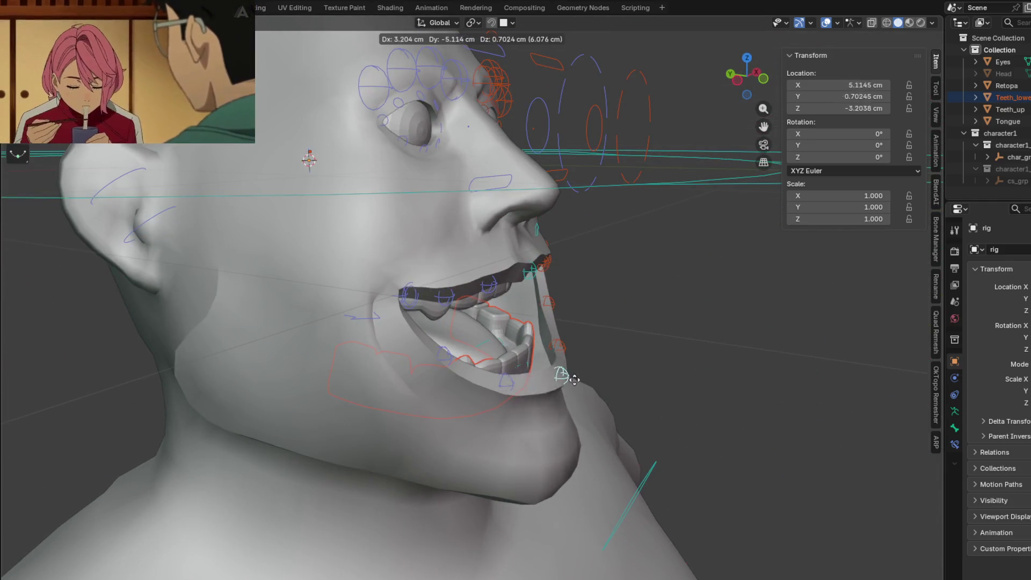
{"action": "middle_click_drag", "start_coordinate": [642, 481], "coordinate": [642, 458]}
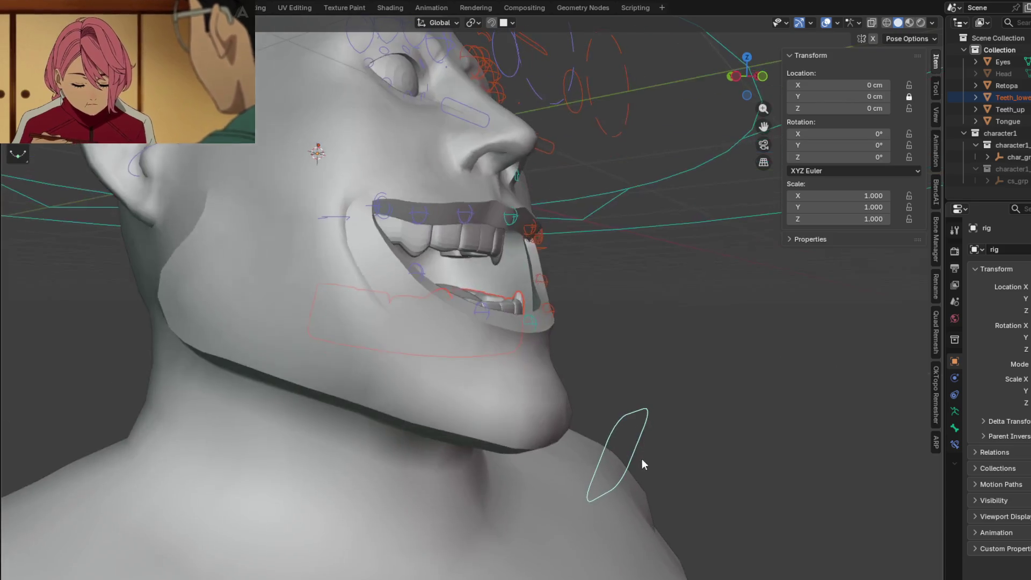
{"action": "key", "text": "g"}
{"action": "right_click", "coordinate": [611, 450]}
{"action": "mouse_move", "coordinate": [568, 399]}
{"action": "middle_mouse_down"}
{"action": "mouse_move", "coordinate": [554, 426]}
{"action": "mouse_move", "coordinate": [578, 494]}
{"action": "middle_mouse_up"}
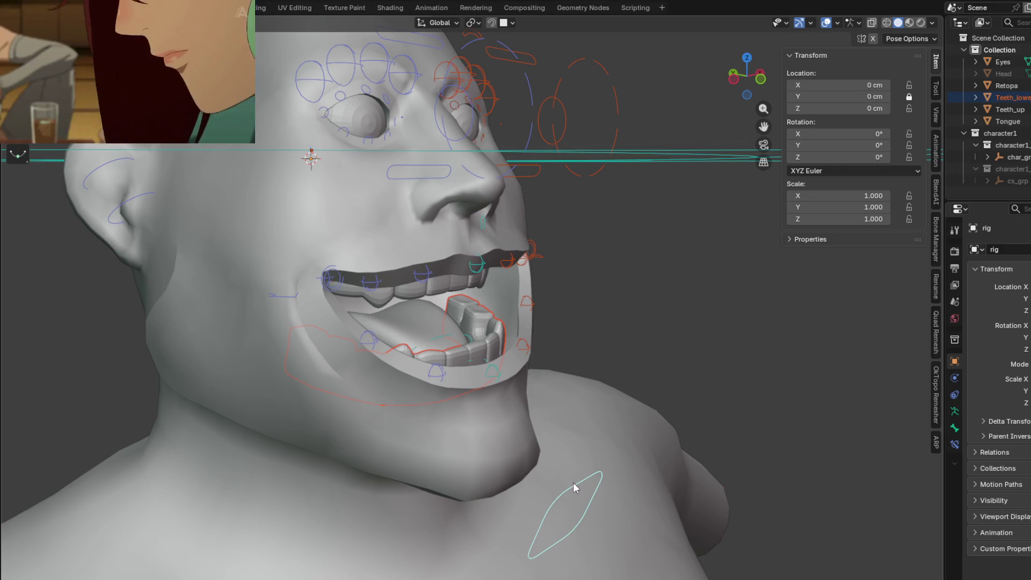
Step: Parent the lower teeth to the jaw bone as Bone Relative and test with a vertical jaw move
{"action": "key", "text": "ctrl+p"}
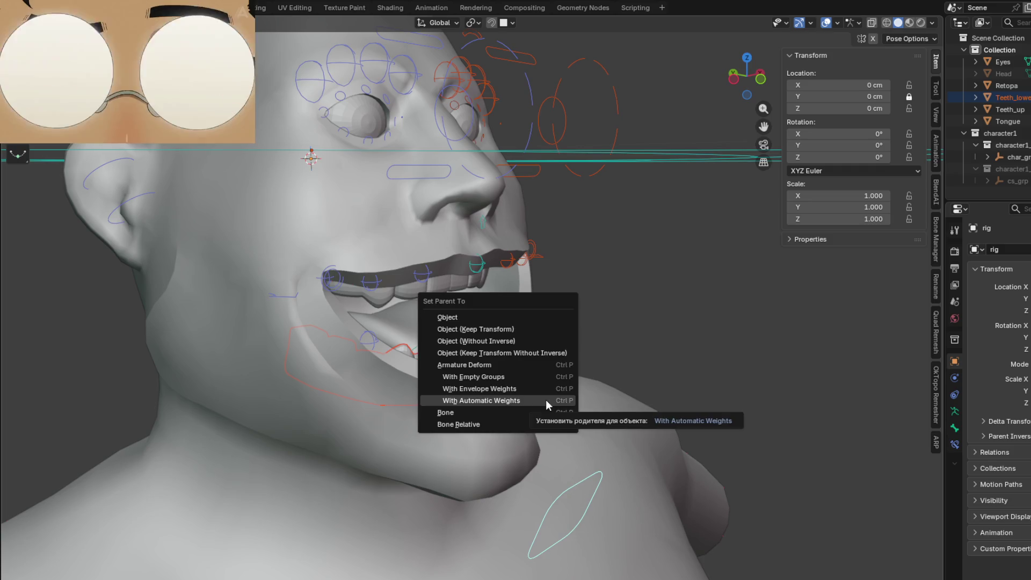
{"action": "left_click", "coordinate": [507, 423]}
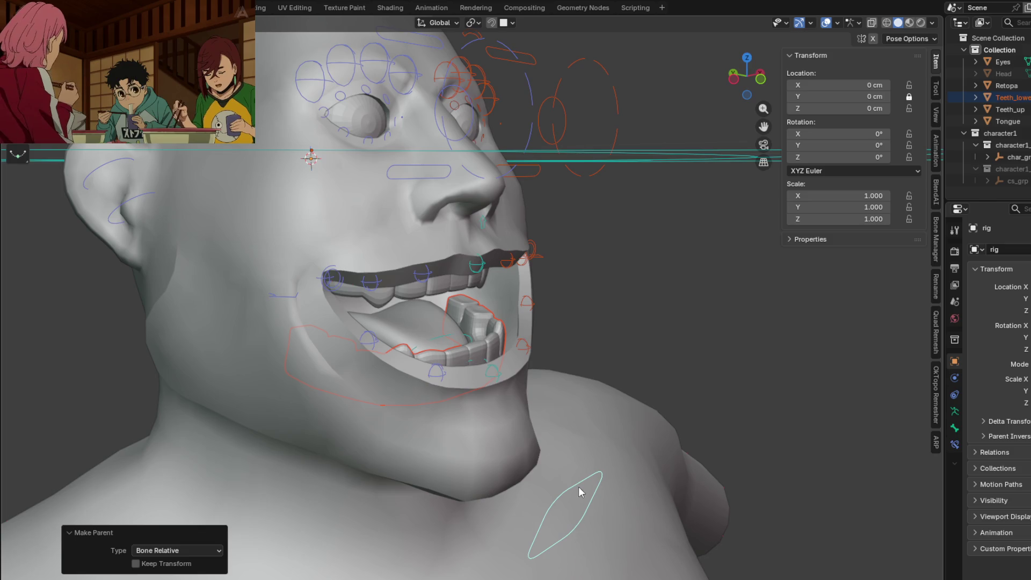
{"action": "key", "text": "g"}
{"action": "key", "text": "z"}
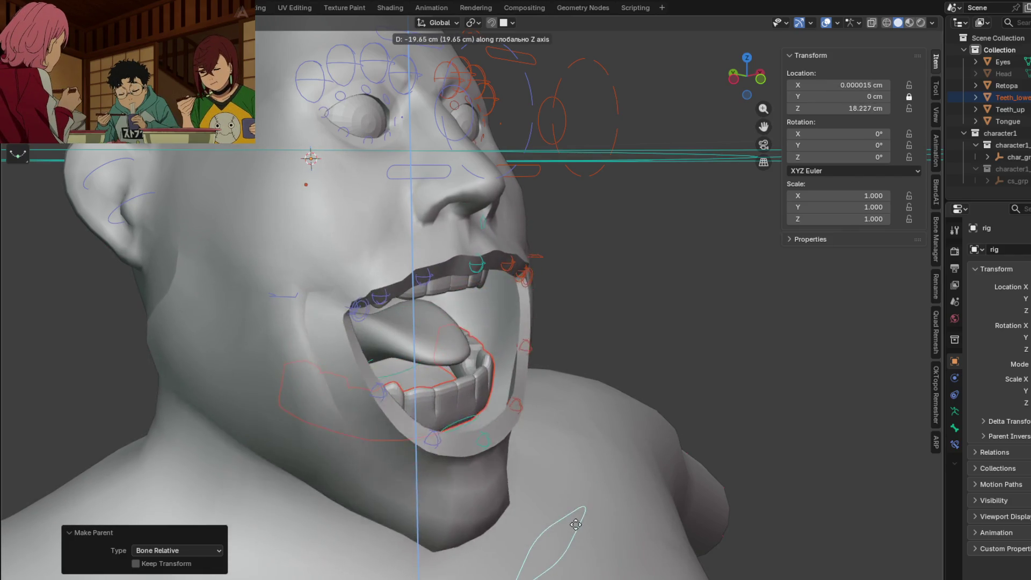
{"action": "right_click", "coordinate": [581, 441]}
{"action": "mouse_move", "coordinate": [580, 441]}
{"action": "middle_mouse_down"}
{"action": "mouse_move", "coordinate": [573, 446]}
{"action": "mouse_move", "coordinate": [586, 445]}
{"action": "mouse_move", "coordinate": [469, 395]}
{"action": "mouse_move", "coordinate": [453, 403]}
{"action": "mouse_move", "coordinate": [476, 438]}
{"action": "mouse_move", "coordinate": [538, 448]}
{"action": "mouse_move", "coordinate": [594, 440]}
{"action": "mouse_move", "coordinate": [585, 435]}
{"action": "mouse_move", "coordinate": [605, 449]}
{"action": "mouse_move", "coordinate": [551, 418]}
{"action": "mouse_move", "coordinate": [546, 442]}
{"action": "mouse_move", "coordinate": [534, 416]}
{"action": "middle_mouse_up"}
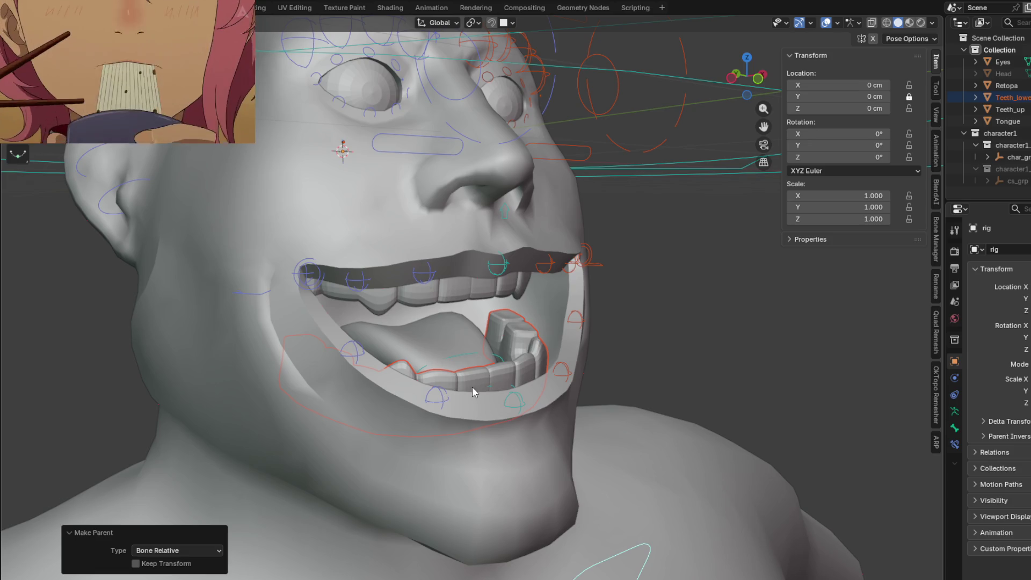
{"action": "mouse_move", "coordinate": [464, 384]}
{"action": "middle_mouse_down"}
{"action": "mouse_move", "coordinate": [479, 416]}
{"action": "mouse_move", "coordinate": [442, 385]}
{"action": "middle_mouse_up"}
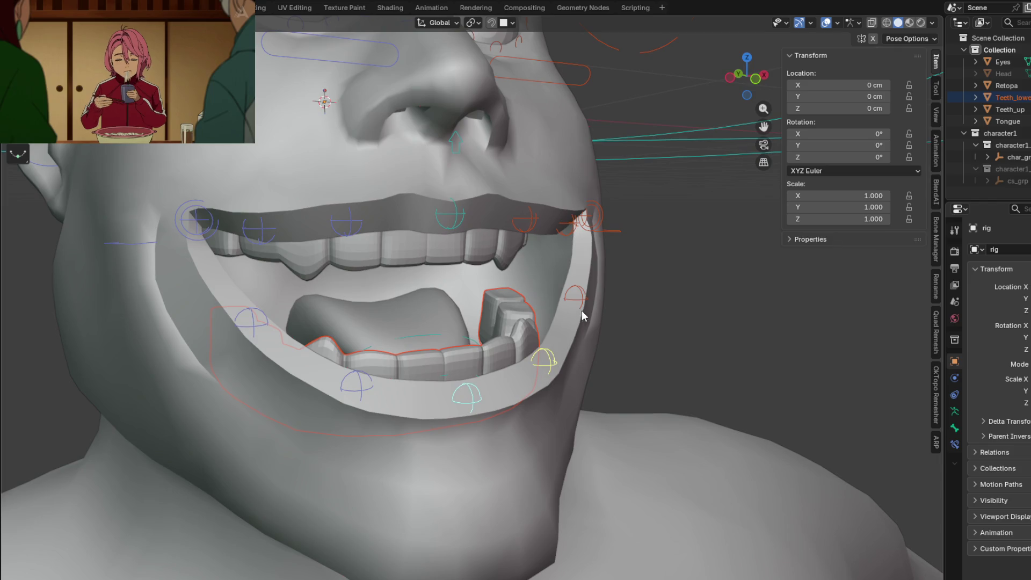
{"action": "middle_click_drag", "start_coordinate": [583, 316], "coordinate": [544, 365]}
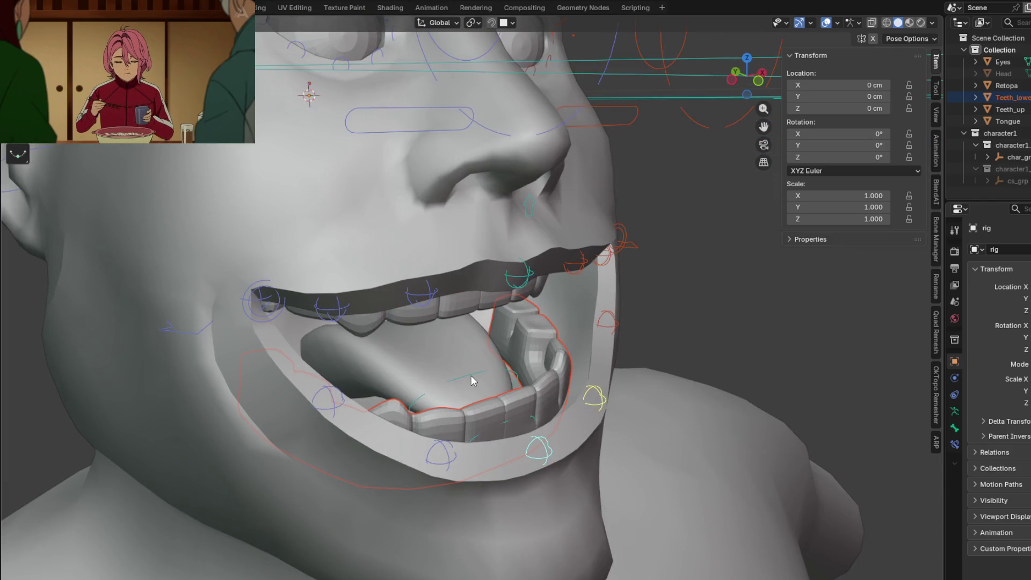
{"action": "middle_click_drag", "start_coordinate": [462, 378], "coordinate": [520, 407]}
{"action": "mouse_move", "coordinate": [553, 442]}
{"action": "middle_mouse_down"}
{"action": "mouse_move", "coordinate": [584, 429]}
{"action": "mouse_move", "coordinate": [602, 387]}
{"action": "mouse_move", "coordinate": [567, 371]}
{"action": "mouse_move", "coordinate": [572, 390]}
{"action": "middle_mouse_up"}
{"action": "key", "text": "g"}
{"action": "key", "text": "z"}
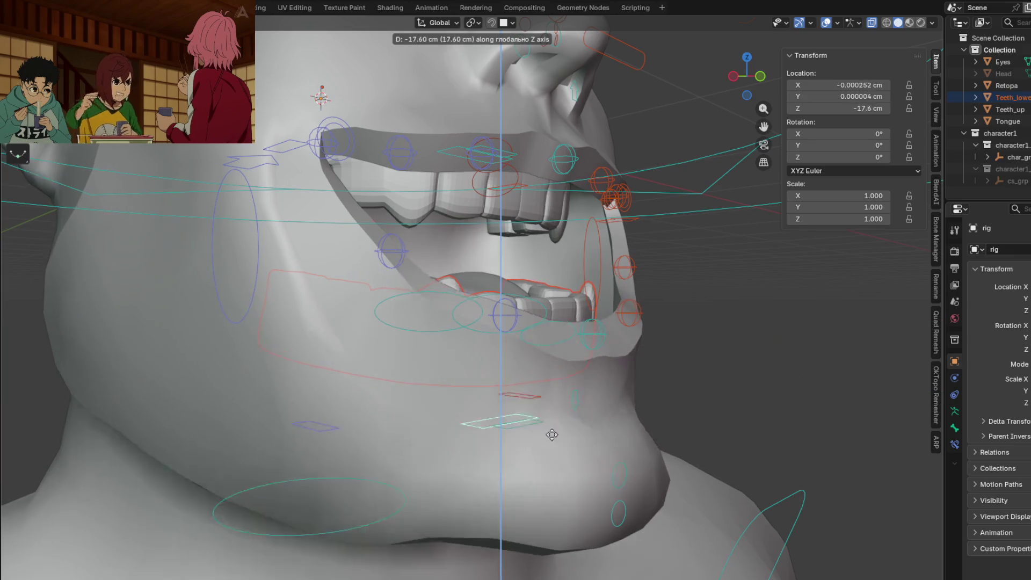
{"action": "key", "text": "Escape"}
{"action": "mouse_move", "coordinate": [542, 463]}
{"action": "middle_mouse_down"}
{"action": "mouse_move", "coordinate": [507, 327]}
{"action": "mouse_move", "coordinate": [410, 439]}
{"action": "mouse_move", "coordinate": [483, 449]}
{"action": "mouse_move", "coordinate": [610, 430]}
{"action": "mouse_move", "coordinate": [585, 419]}
{"action": "mouse_move", "coordinate": [916, 399]}
{"action": "middle_mouse_up"}
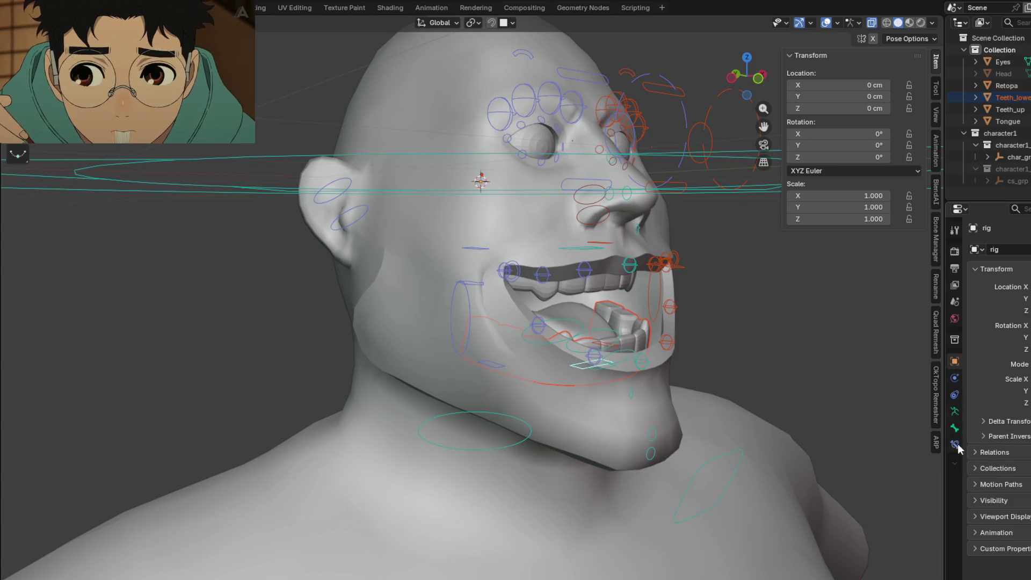
{"action": "scroll", "coordinate": [975, 514], "scroll_direction": "down", "scroll_amount": 1}
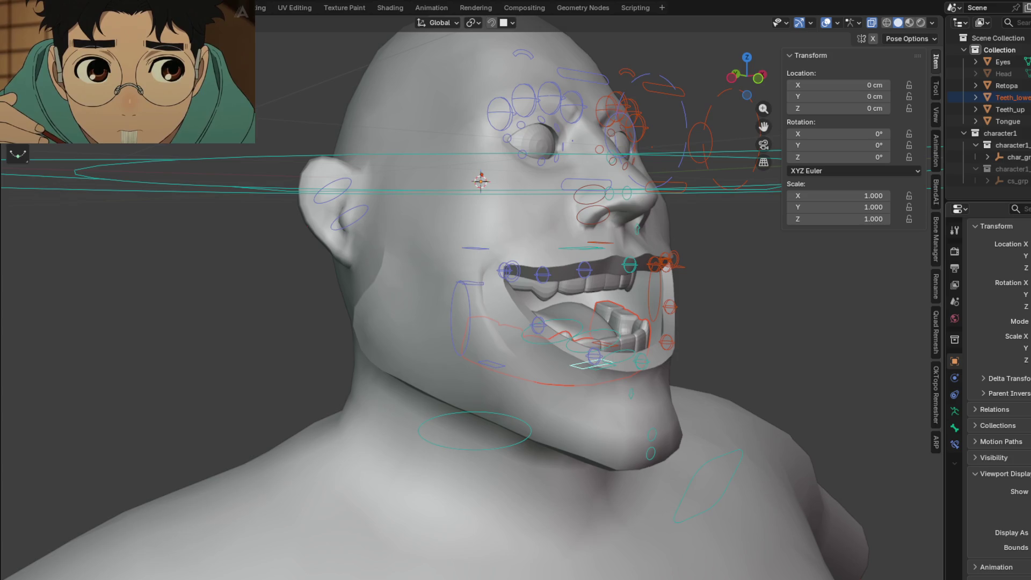
Step: Test-scale the cheek control and cancel, leaving it unchanged
{"action": "mouse_move", "coordinate": [667, 365]}
{"action": "middle_mouse_down"}
{"action": "mouse_move", "coordinate": [756, 376]}
{"action": "mouse_move", "coordinate": [624, 366]}
{"action": "mouse_move", "coordinate": [742, 372]}
{"action": "middle_mouse_up"}
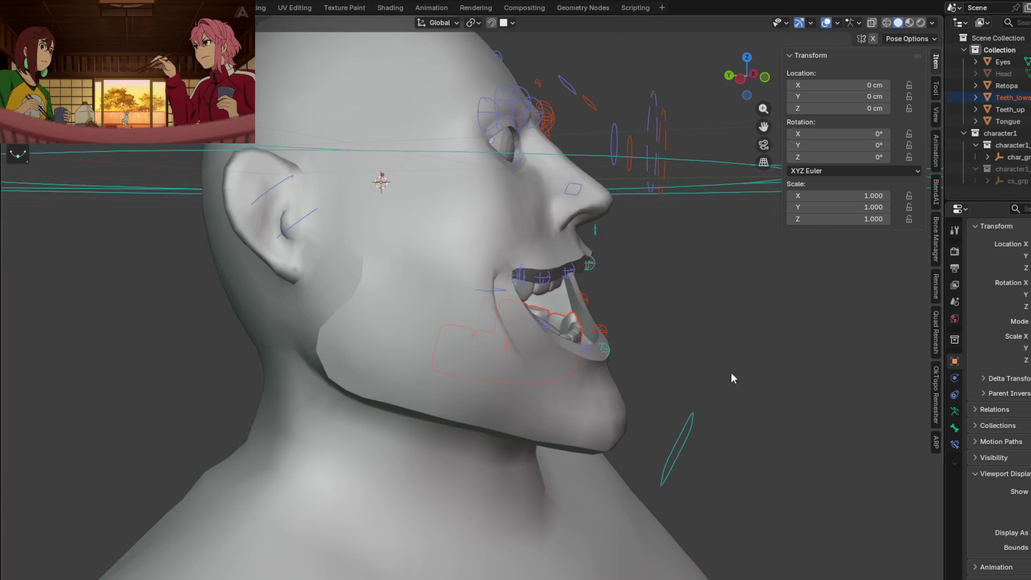
{"action": "mouse_move", "coordinate": [894, 475]}
{"action": "middle_mouse_down"}
{"action": "mouse_move", "coordinate": [736, 384]}
{"action": "mouse_move", "coordinate": [651, 297]}
{"action": "mouse_move", "coordinate": [640, 322]}
{"action": "mouse_move", "coordinate": [556, 305]}
{"action": "middle_mouse_up"}
{"action": "left_click", "coordinate": [547, 304]}
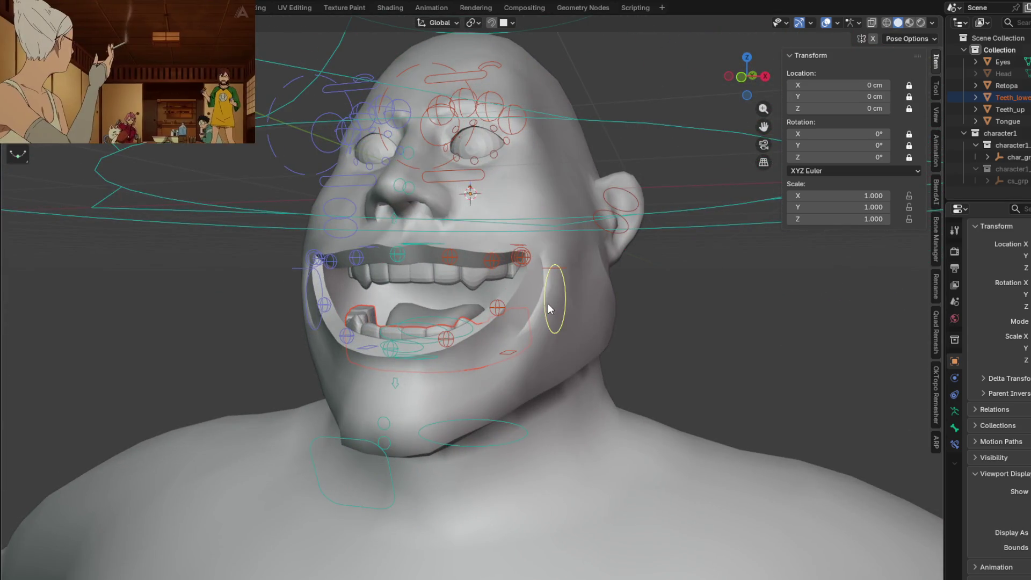
{"action": "key", "text": "s"}
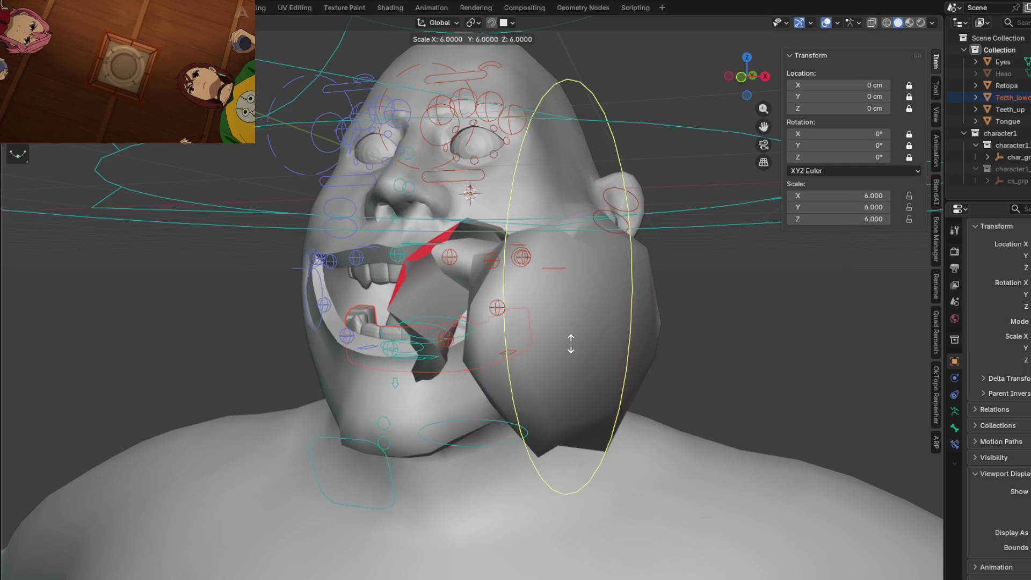
{"action": "key", "text": "Escape"}
Step: Test-move the jaw control a few times, cancelling each move
{"action": "mouse_move", "coordinate": [571, 343]}
{"action": "middle_mouse_down"}
{"action": "mouse_move", "coordinate": [643, 342]}
{"action": "mouse_move", "coordinate": [494, 377]}
{"action": "middle_mouse_up"}
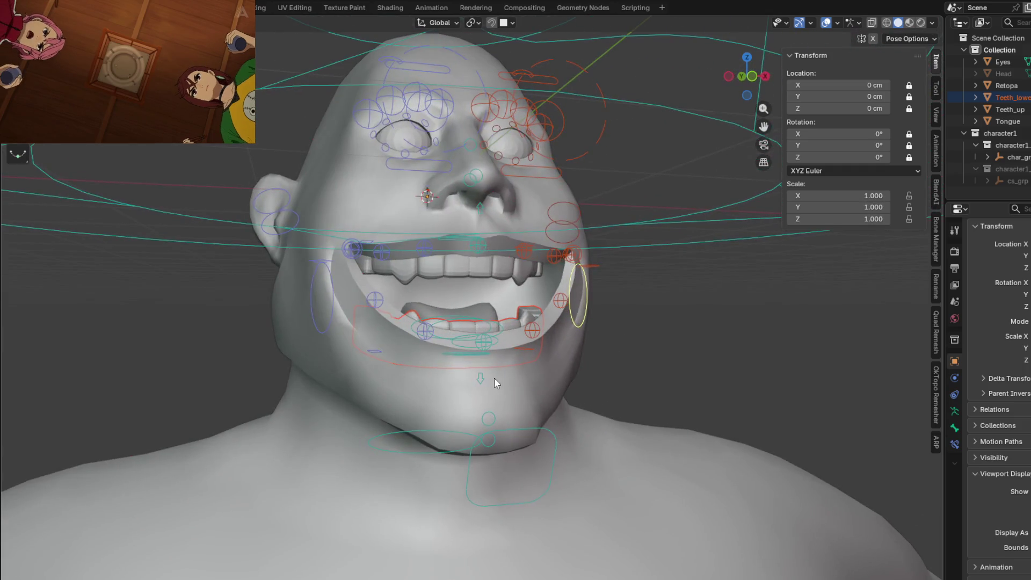
{"action": "left_click", "coordinate": [485, 377]}
{"action": "key", "text": "g"}
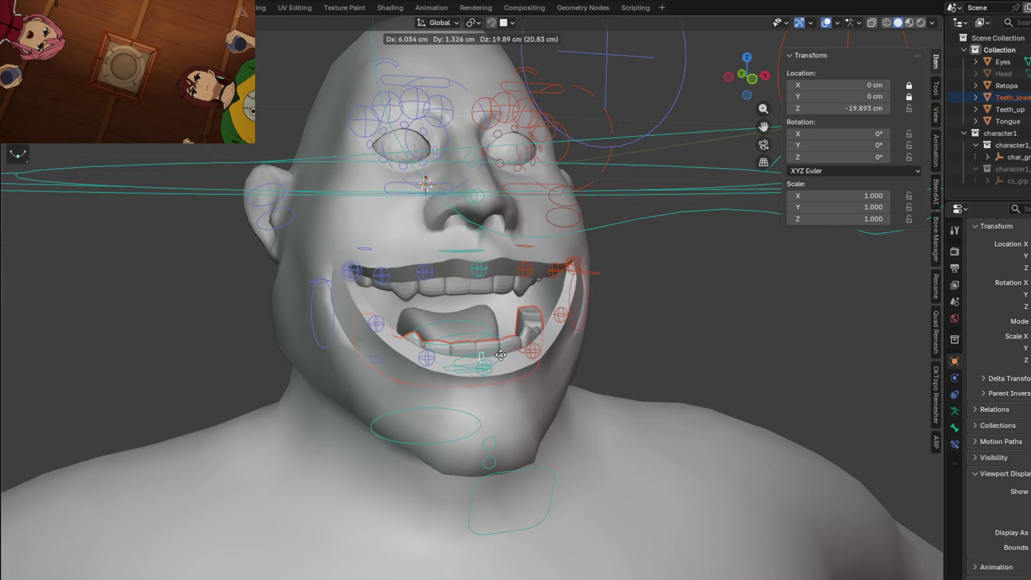
{"action": "key", "text": "Escape"}
{"action": "mouse_move", "coordinate": [529, 414]}
{"action": "middle_mouse_down"}
{"action": "mouse_move", "coordinate": [613, 387]}
{"action": "mouse_move", "coordinate": [607, 398]}
{"action": "mouse_move", "coordinate": [633, 412]}
{"action": "mouse_move", "coordinate": [613, 459]}
{"action": "mouse_move", "coordinate": [639, 456]}
{"action": "middle_mouse_up"}
{"action": "key", "text": "g"}
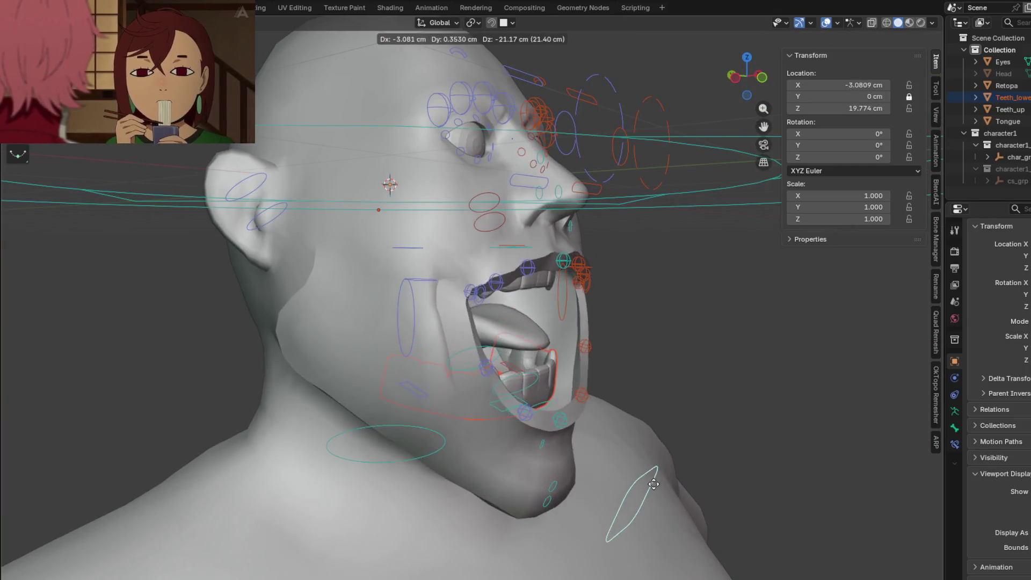
{"action": "key", "text": "Escape"}
{"action": "scroll", "coordinate": [548, 347], "scroll_direction": "up", "scroll_amount": 2}
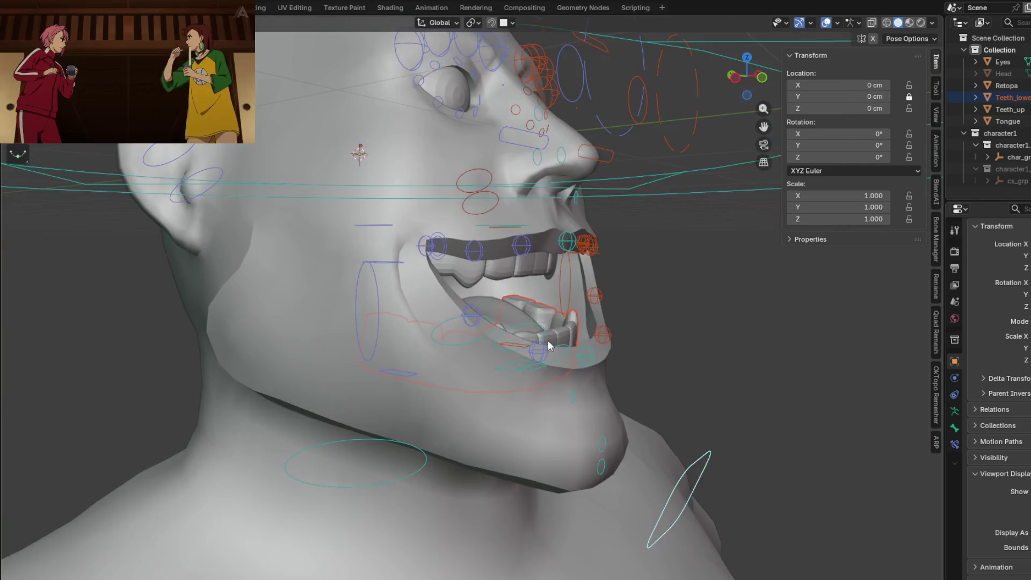
{"action": "middle_click_drag", "start_coordinate": [573, 350], "coordinate": [546, 373]}
{"action": "middle_click_drag", "start_coordinate": [535, 412], "coordinate": [553, 415]}
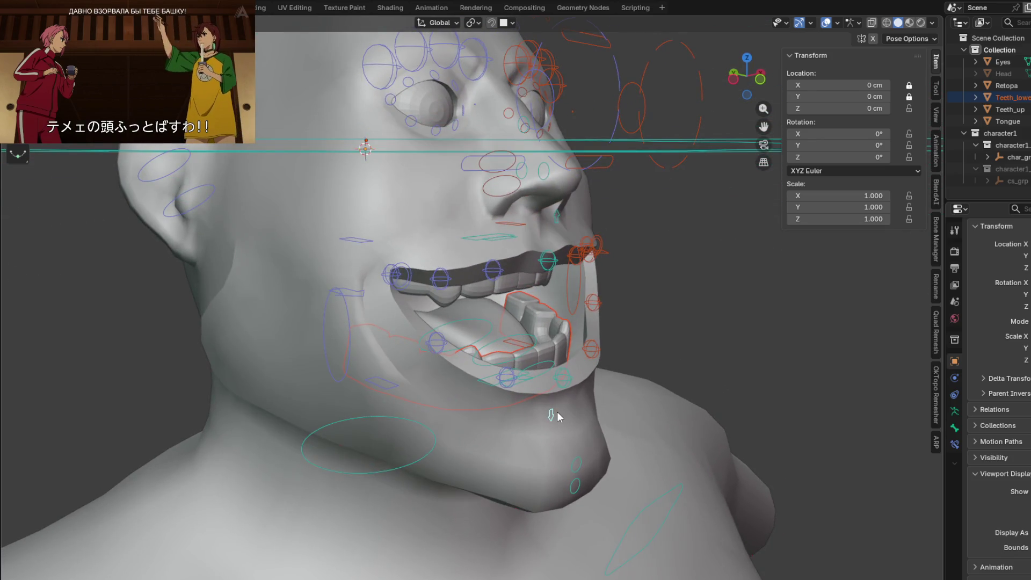
Step: Parent the mouth meshes Bone Relative to the jaw bone and verify they follow a jaw move
{"action": "key", "text": "ctrl+p"}
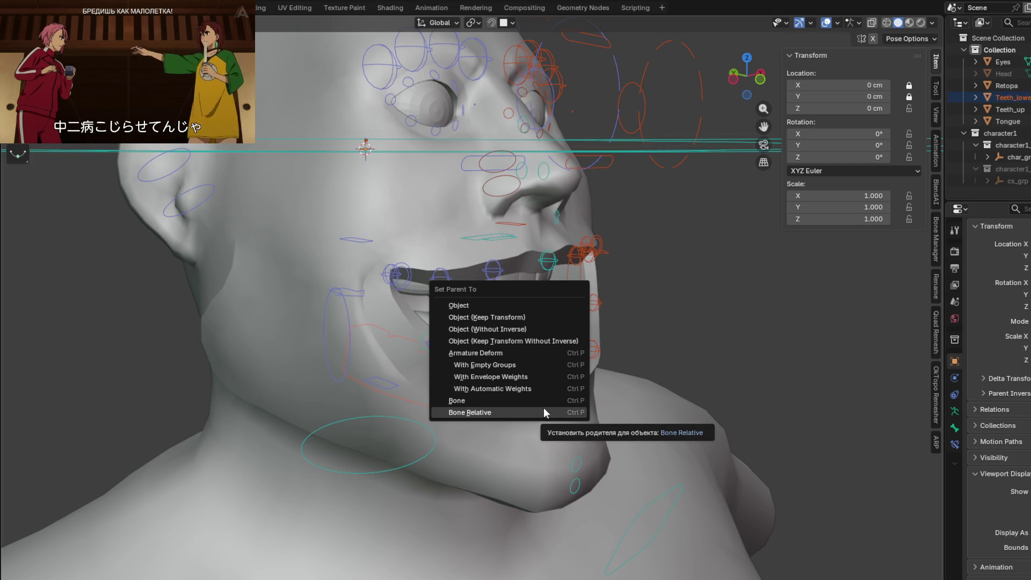
{"action": "left_click", "coordinate": [502, 413]}
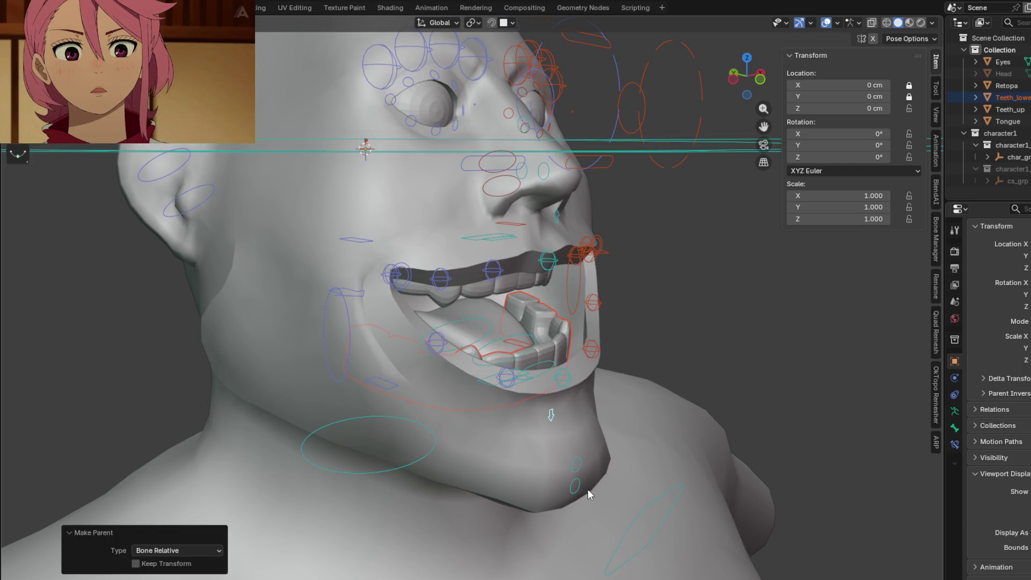
{"action": "mouse_move", "coordinate": [644, 487]}
{"action": "middle_mouse_down"}
{"action": "mouse_move", "coordinate": [556, 443]}
{"action": "mouse_move", "coordinate": [610, 446]}
{"action": "mouse_move", "coordinate": [550, 434]}
{"action": "middle_mouse_up"}
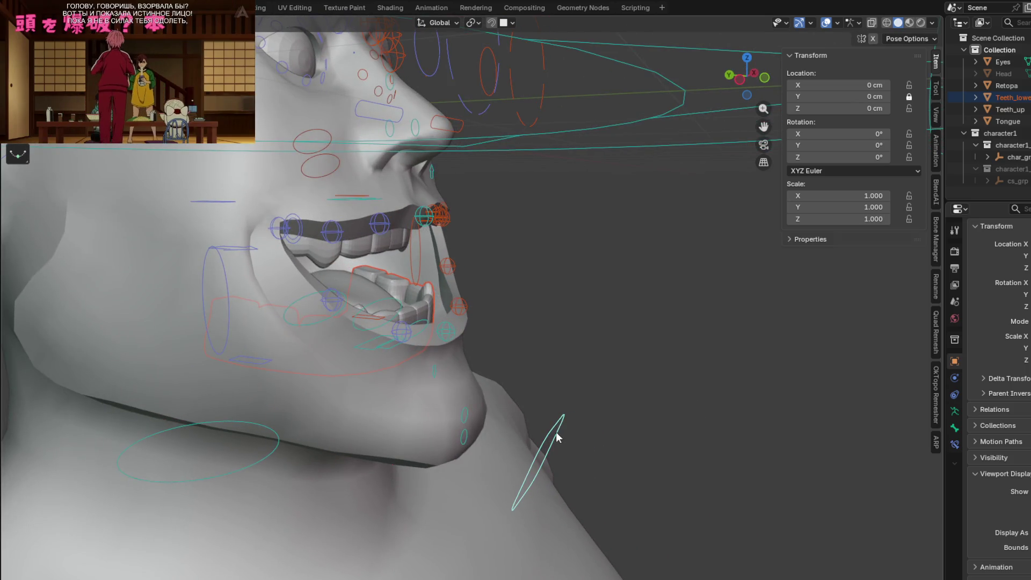
{"action": "key", "text": "g"}
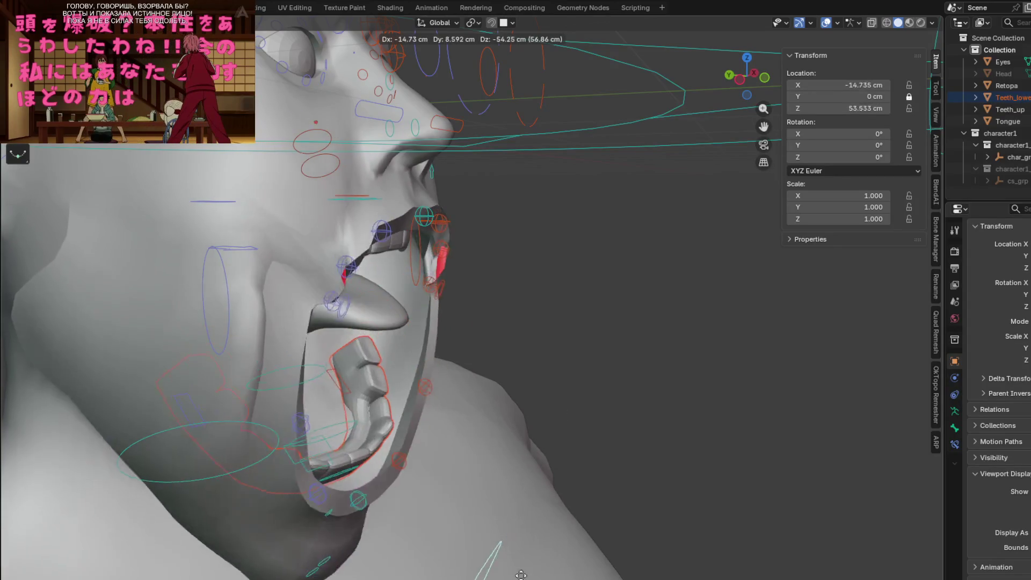
{"action": "key", "text": "Escape"}
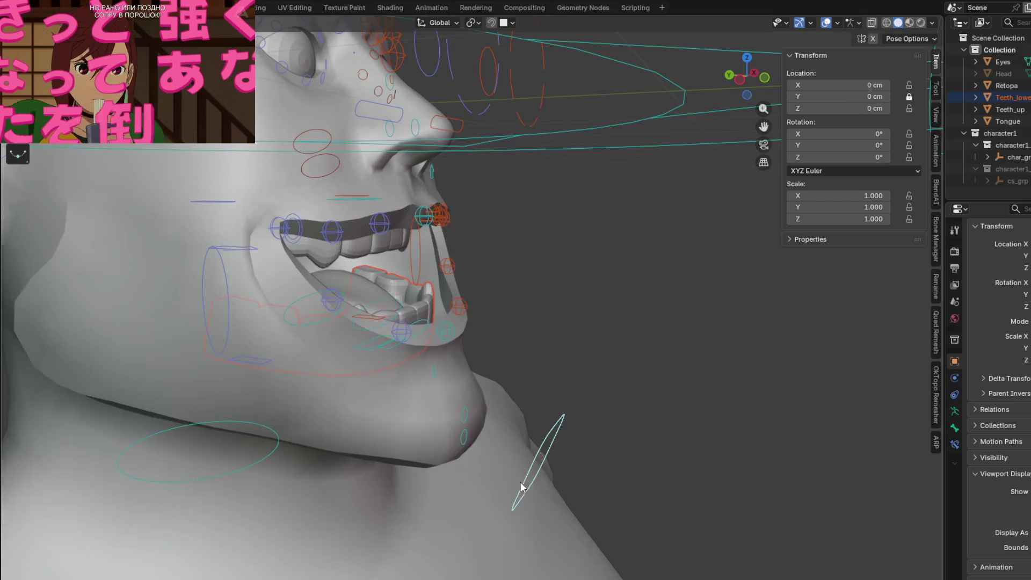
Step: Switch the rig back to Object Mode and select the upper teeth mesh
{"action": "mouse_move", "coordinate": [489, 303]}
{"action": "middle_mouse_down"}
{"action": "mouse_move", "coordinate": [550, 369]}
{"action": "mouse_move", "coordinate": [413, 300]}
{"action": "middle_mouse_up"}
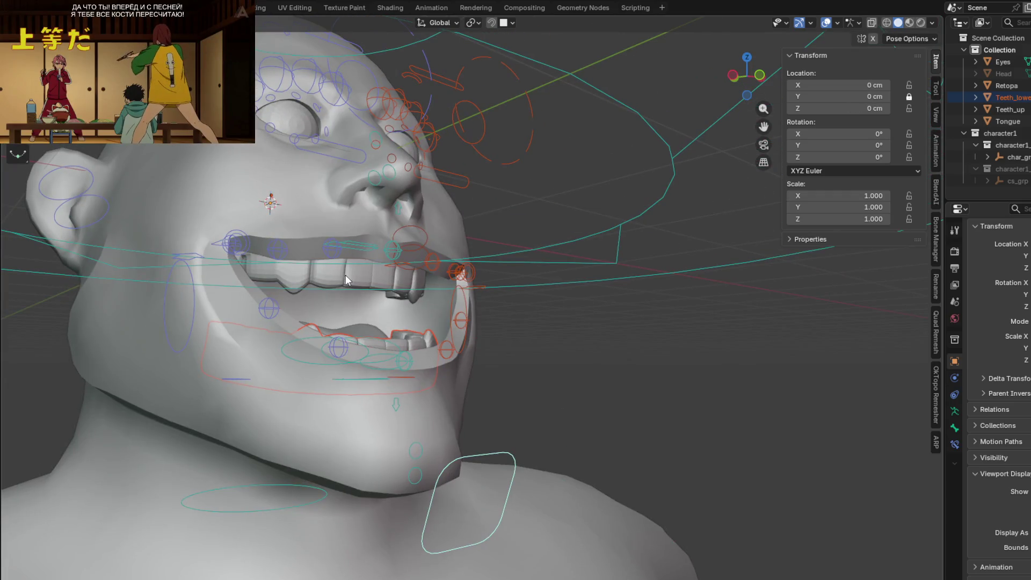
{"action": "mouse_move", "coordinate": [505, 371]}
{"action": "middle_mouse_down"}
{"action": "mouse_move", "coordinate": [499, 408]}
{"action": "mouse_move", "coordinate": [595, 396]}
{"action": "middle_mouse_up"}
{"action": "key", "text": "ctrl+Tab"}
{"action": "left_click", "coordinate": [495, 337]}
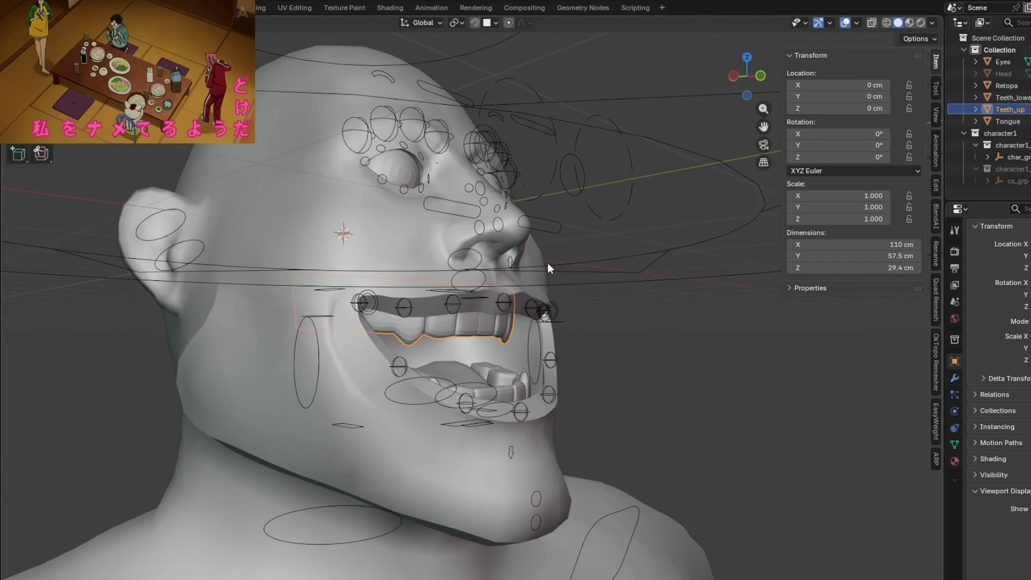
Step: Select the rig together with the upper teeth and enter Pose Mode
{"action": "left_click", "coordinate": [606, 262], "text": "shift"}
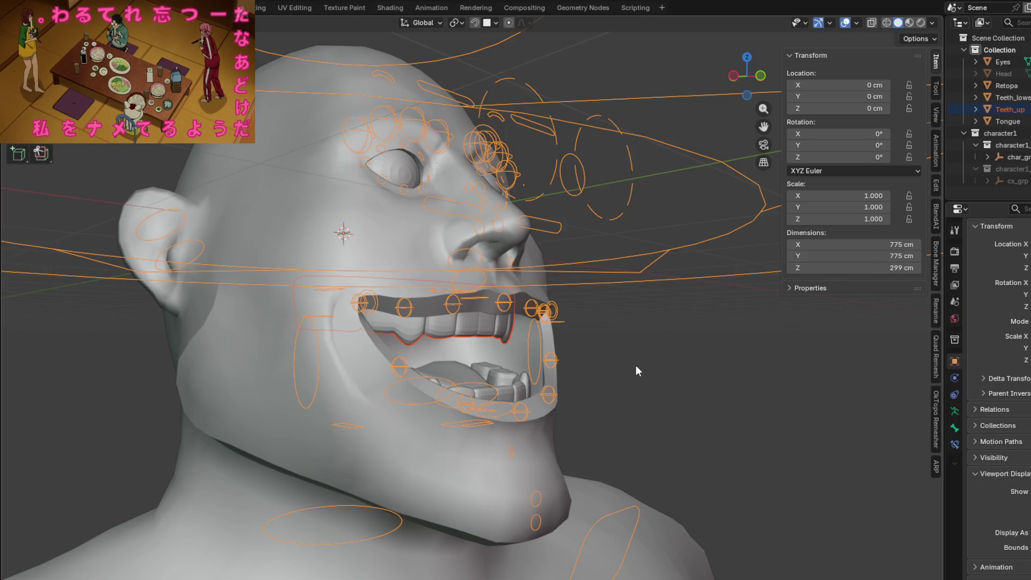
{"action": "key", "text": "ctrl+Tab"}
{"action": "mouse_move", "coordinate": [596, 360]}
{"action": "middle_mouse_down"}
{"action": "mouse_move", "coordinate": [517, 346]}
{"action": "mouse_move", "coordinate": [417, 262]}
{"action": "mouse_move", "coordinate": [389, 281]}
{"action": "mouse_move", "coordinate": [441, 256]}
{"action": "middle_mouse_up"}
{"action": "middle_click_drag", "start_coordinate": [512, 286], "coordinate": [482, 294]}
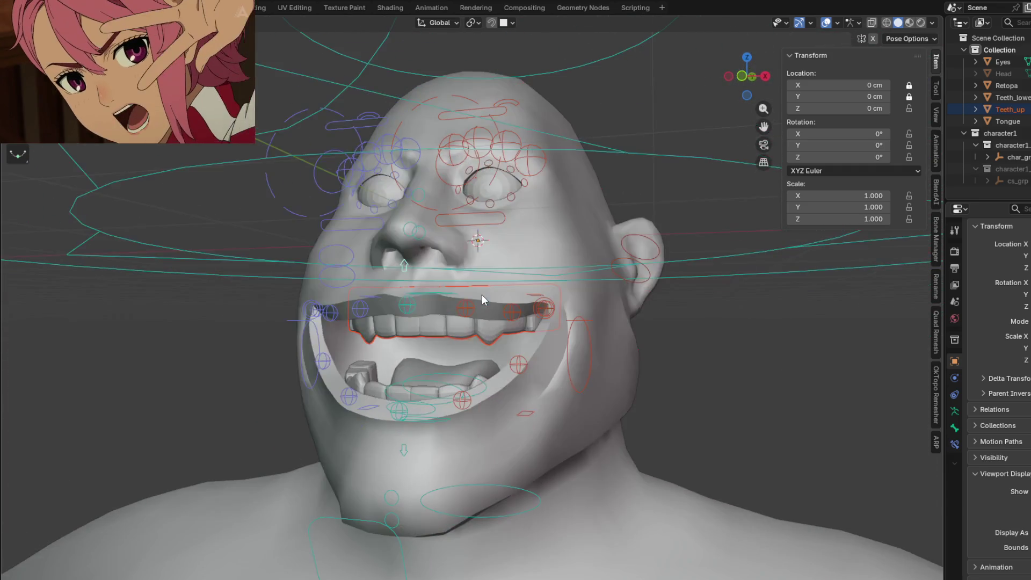
Step: Test-move the upper teeth with G from several angles to check their binding
{"action": "key", "text": "g"}
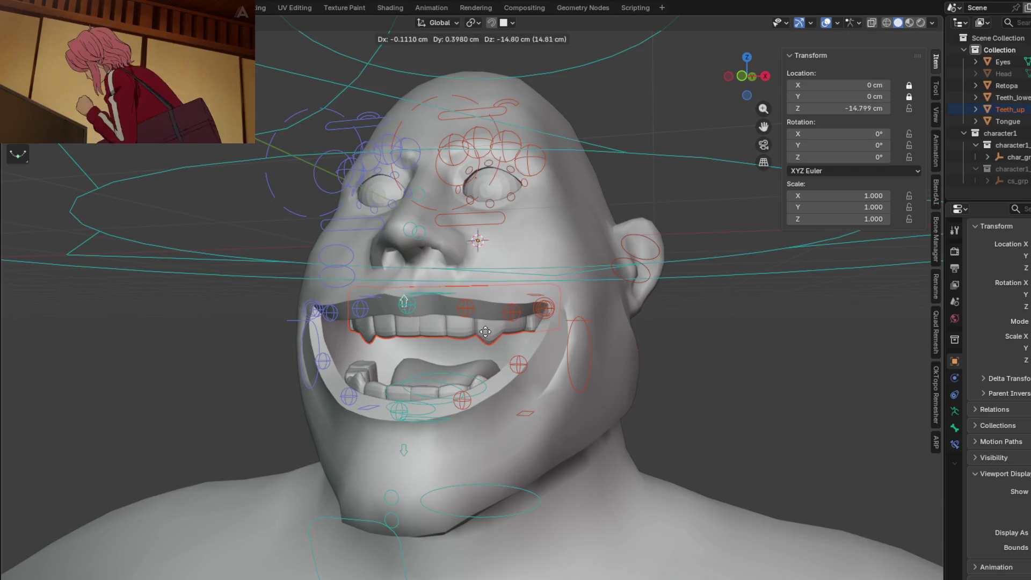
{"action": "middle_click_drag", "start_coordinate": [492, 306], "coordinate": [547, 298]}
{"action": "scroll", "coordinate": [494, 303], "scroll_direction": "up", "scroll_amount": 3}
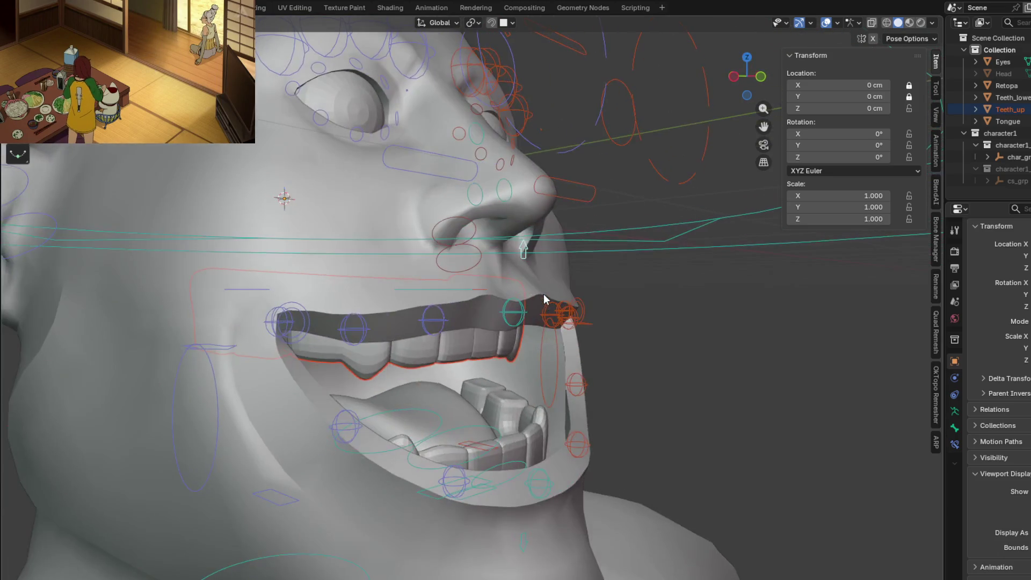
{"action": "key", "text": "g"}
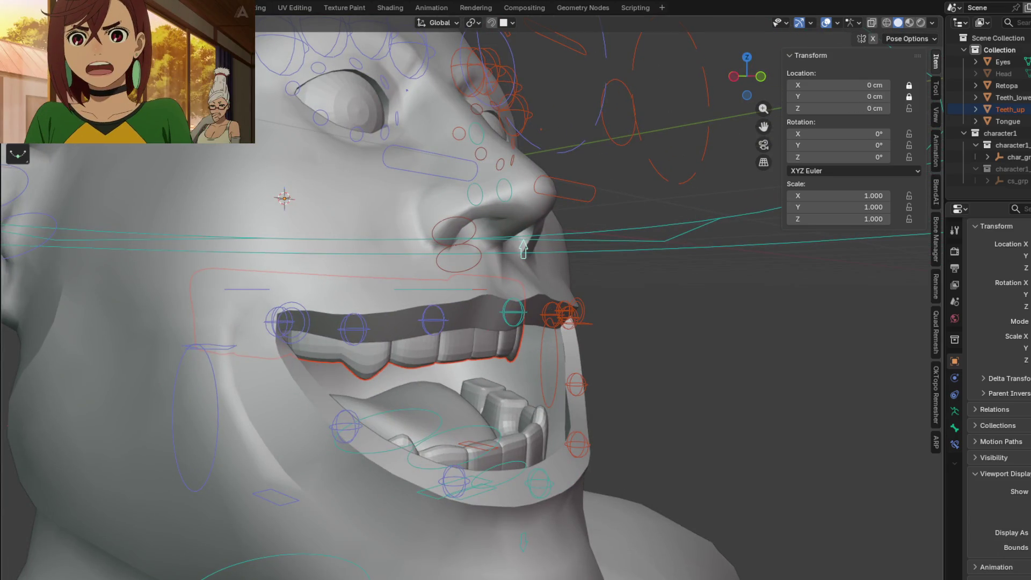
{"action": "middle_click_drag", "start_coordinate": [362, 278], "coordinate": [398, 292]}
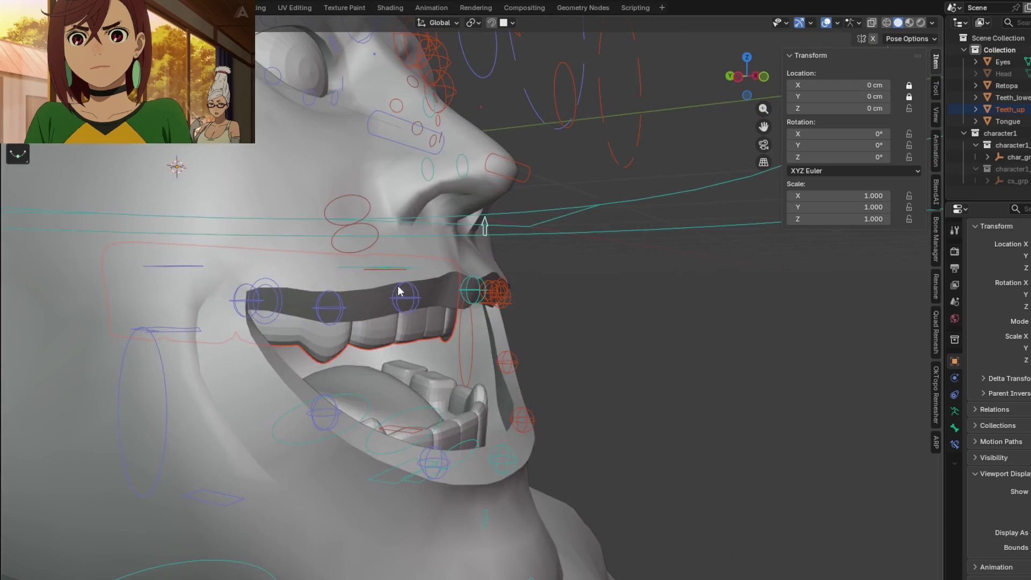
{"action": "mouse_move", "coordinate": [533, 524]}
{"action": "middle_mouse_down"}
{"action": "mouse_move", "coordinate": [452, 482]}
{"action": "mouse_move", "coordinate": [545, 508]}
{"action": "mouse_move", "coordinate": [478, 454]}
{"action": "mouse_move", "coordinate": [458, 462]}
{"action": "mouse_move", "coordinate": [379, 406]}
{"action": "mouse_move", "coordinate": [412, 324]}
{"action": "middle_mouse_up"}
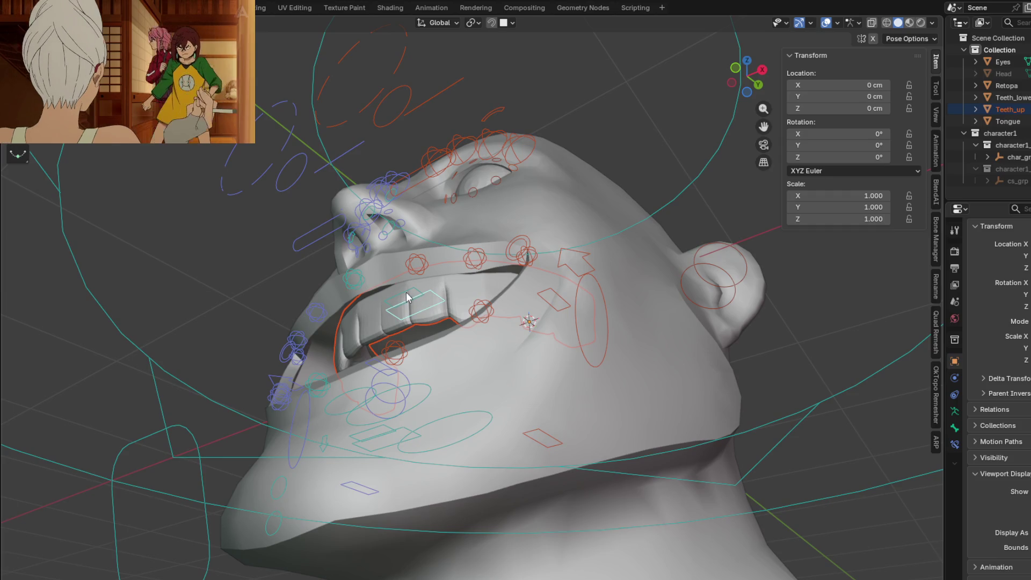
{"action": "mouse_move", "coordinate": [407, 298]}
{"action": "middle_mouse_down"}
{"action": "mouse_move", "coordinate": [406, 333]}
{"action": "mouse_move", "coordinate": [421, 306]}
{"action": "middle_mouse_up"}
{"action": "key", "text": "g"}
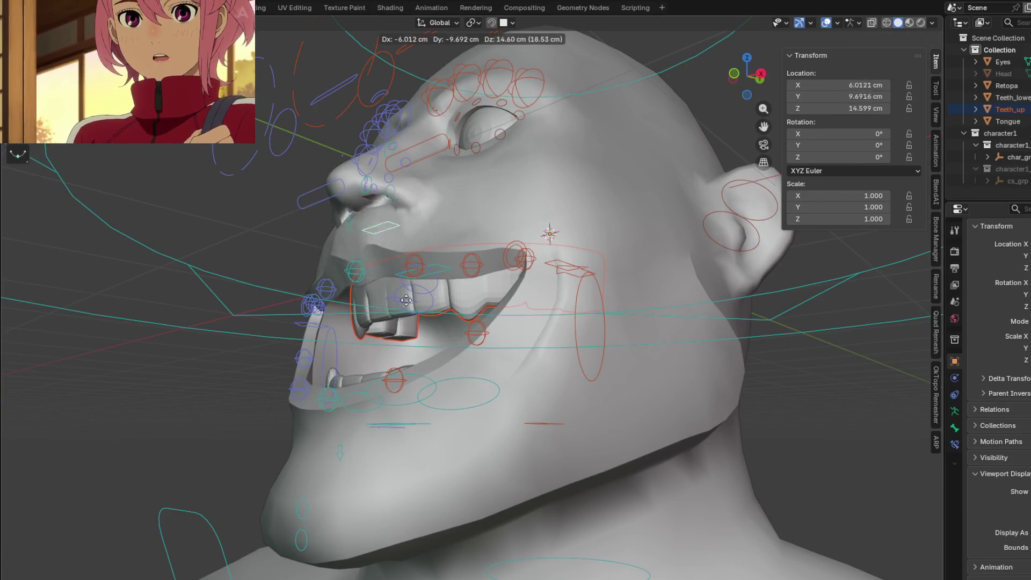
{"action": "mouse_move", "coordinate": [405, 307]}
{"action": "middle_mouse_down"}
{"action": "mouse_move", "coordinate": [493, 321]}
{"action": "mouse_move", "coordinate": [426, 309]}
{"action": "mouse_move", "coordinate": [421, 377]}
{"action": "mouse_move", "coordinate": [429, 332]}
{"action": "mouse_move", "coordinate": [521, 346]}
{"action": "mouse_move", "coordinate": [419, 361]}
{"action": "mouse_move", "coordinate": [403, 321]}
{"action": "middle_mouse_up"}
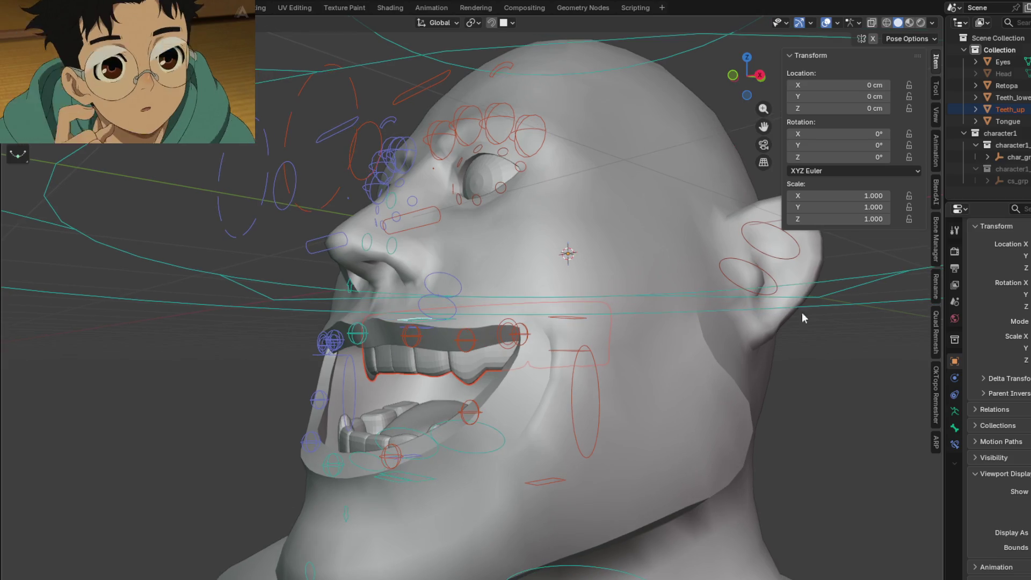
Step: Show the bone manager side panel and confirm a move of the selected control
{"action": "left_click", "coordinate": [934, 257]}
{"action": "mouse_move", "coordinate": [758, 323]}
{"action": "middle_mouse_down"}
{"action": "mouse_move", "coordinate": [682, 336]}
{"action": "mouse_move", "coordinate": [444, 284]}
{"action": "middle_mouse_up"}
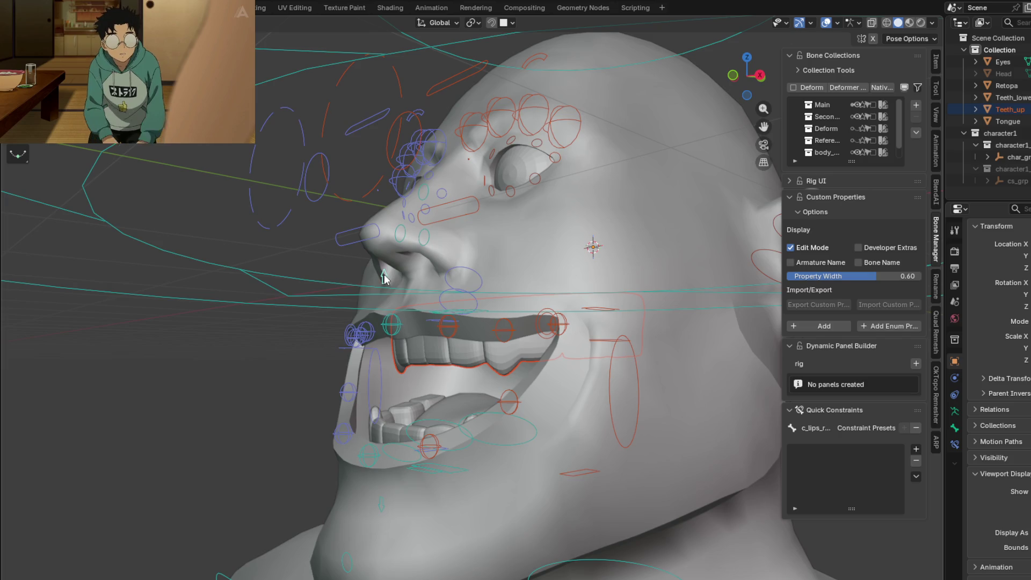
{"action": "middle_click_drag", "start_coordinate": [383, 278], "coordinate": [416, 290]}
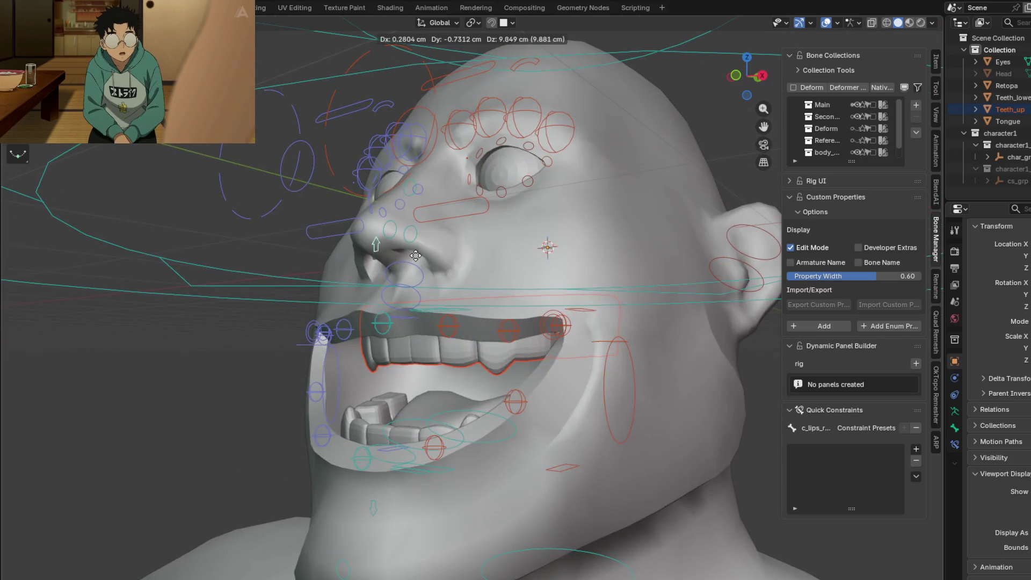
{"action": "left_click", "coordinate": [413, 329]}
{"action": "mouse_move", "coordinate": [413, 330]}
{"action": "middle_mouse_down"}
{"action": "mouse_move", "coordinate": [531, 318]}
{"action": "mouse_move", "coordinate": [578, 328]}
{"action": "mouse_move", "coordinate": [564, 291]}
{"action": "mouse_move", "coordinate": [570, 296]}
{"action": "middle_mouse_up"}
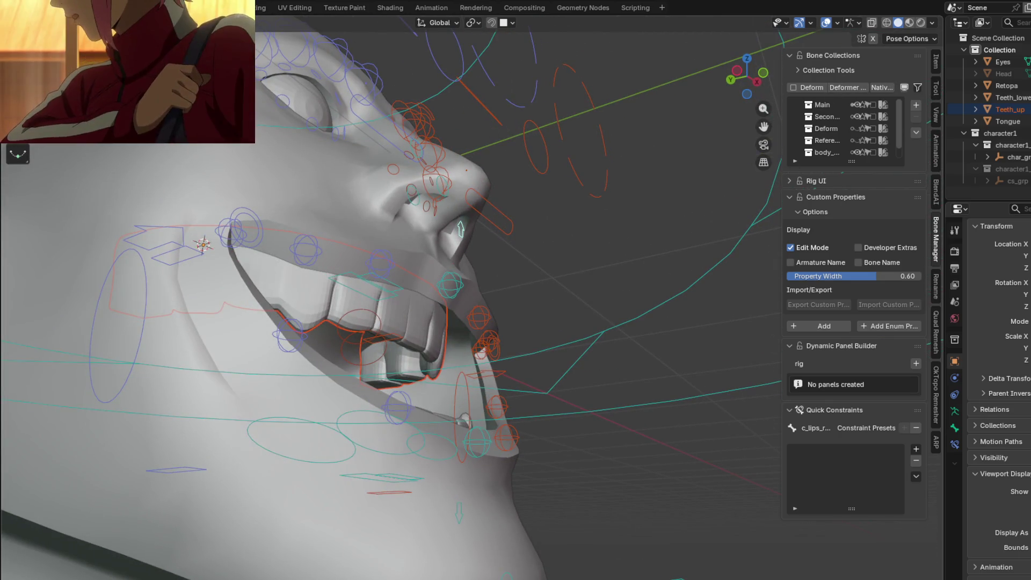
{"action": "mouse_move", "coordinate": [300, 167]}
{"action": "middle_mouse_down"}
{"action": "mouse_move", "coordinate": [317, 223]}
{"action": "mouse_move", "coordinate": [346, 237]}
{"action": "mouse_move", "coordinate": [331, 226]}
{"action": "mouse_move", "coordinate": [264, 234]}
{"action": "middle_mouse_up"}
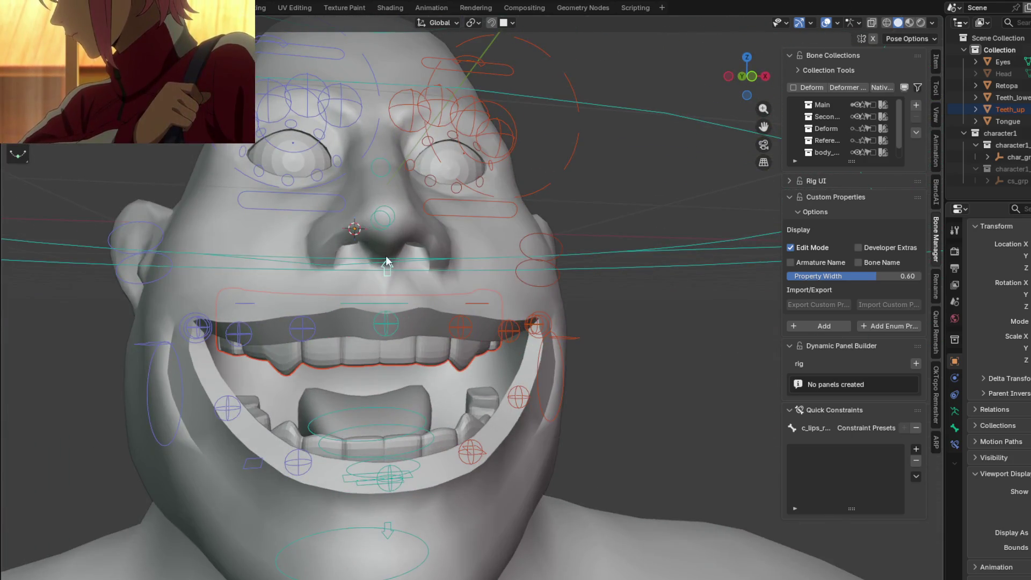
{"action": "middle_click_drag", "start_coordinate": [439, 266], "coordinate": [490, 262]}
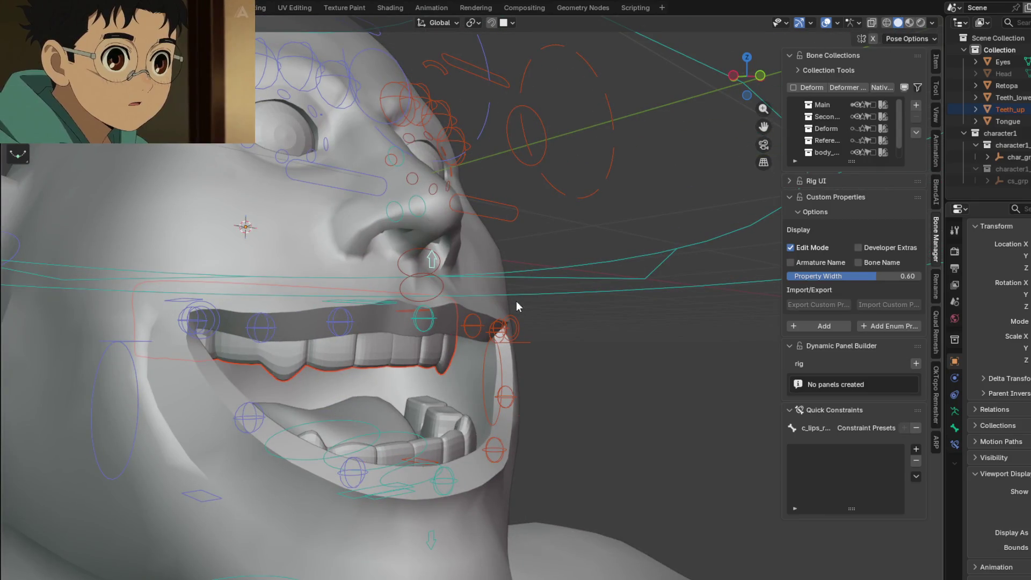
Step: Show the bone constraint properties and test-move the control from front and side views
{"action": "left_click", "coordinate": [950, 445]}
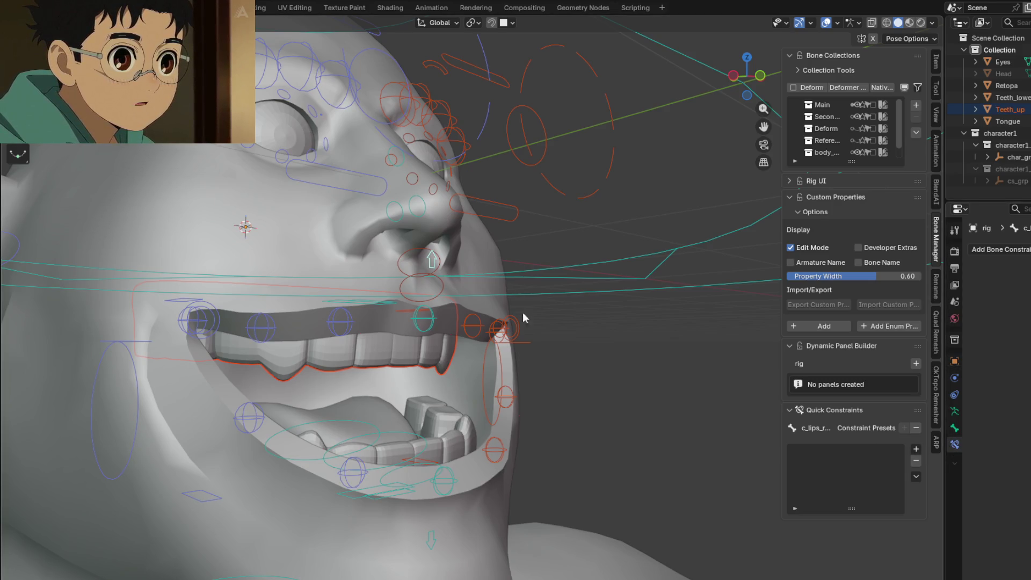
{"action": "key", "text": "g"}
{"action": "key", "text": "KP_1"}
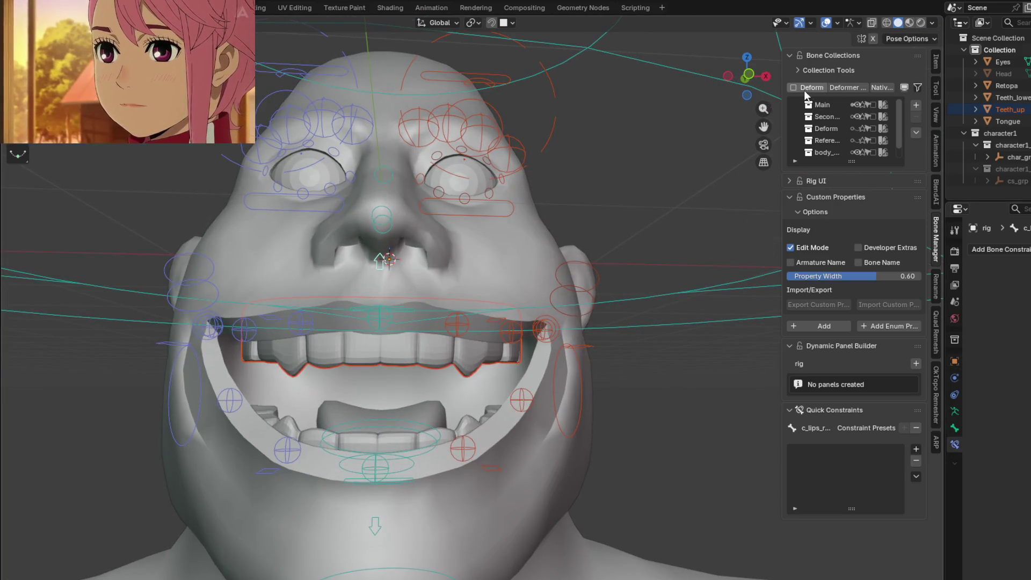
{"action": "middle_click_drag", "start_coordinate": [669, 133], "coordinate": [384, 287]}
{"action": "key", "text": "g"}
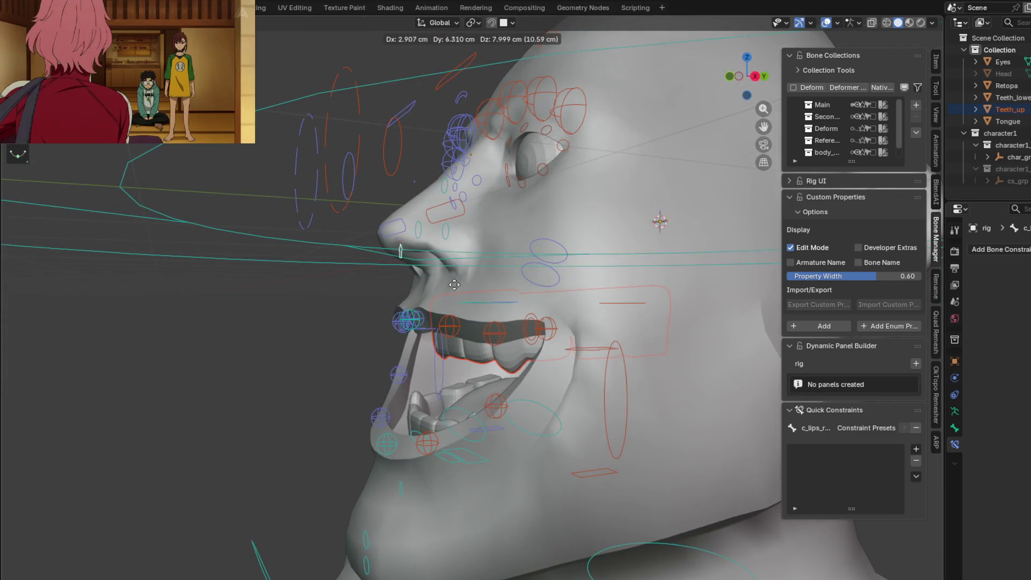
{"action": "mouse_move", "coordinate": [475, 287]}
{"action": "middle_mouse_down"}
{"action": "mouse_move", "coordinate": [600, 242]}
{"action": "mouse_move", "coordinate": [527, 273]}
{"action": "mouse_move", "coordinate": [537, 240]}
{"action": "mouse_move", "coordinate": [576, 246]}
{"action": "mouse_move", "coordinate": [600, 234]}
{"action": "middle_mouse_up"}
Step: Move the teeth control bone upward, then try a second move and cancel so the teeth return
{"action": "left_click", "coordinate": [405, 344]}
{"action": "key", "text": "g"}
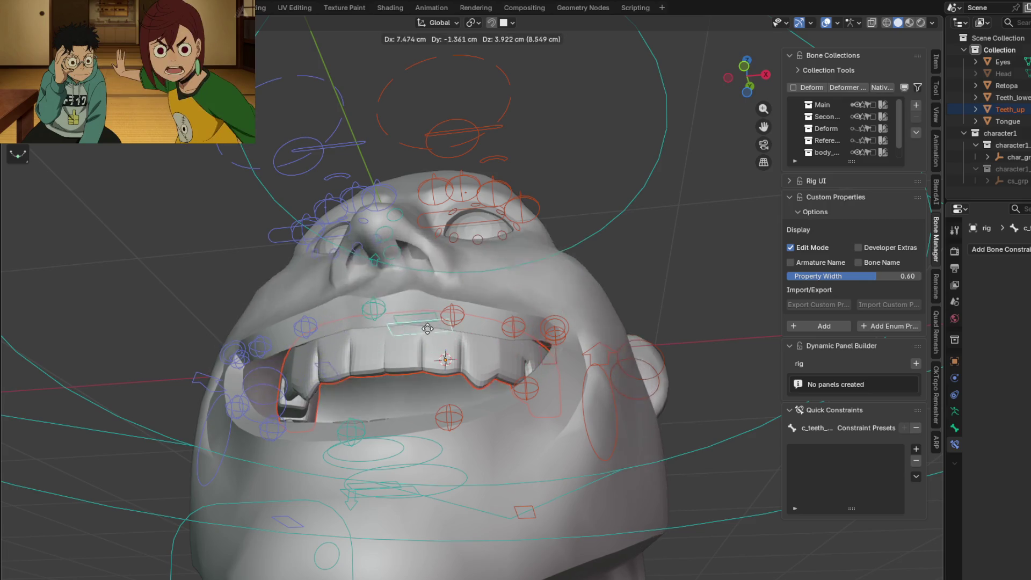
{"action": "left_click", "coordinate": [447, 256]}
{"action": "mouse_move", "coordinate": [446, 257]}
{"action": "middle_mouse_down"}
{"action": "mouse_move", "coordinate": [446, 334]}
{"action": "mouse_move", "coordinate": [367, 378]}
{"action": "middle_mouse_up"}
{"action": "middle_click_drag", "start_coordinate": [416, 368], "coordinate": [499, 381]}
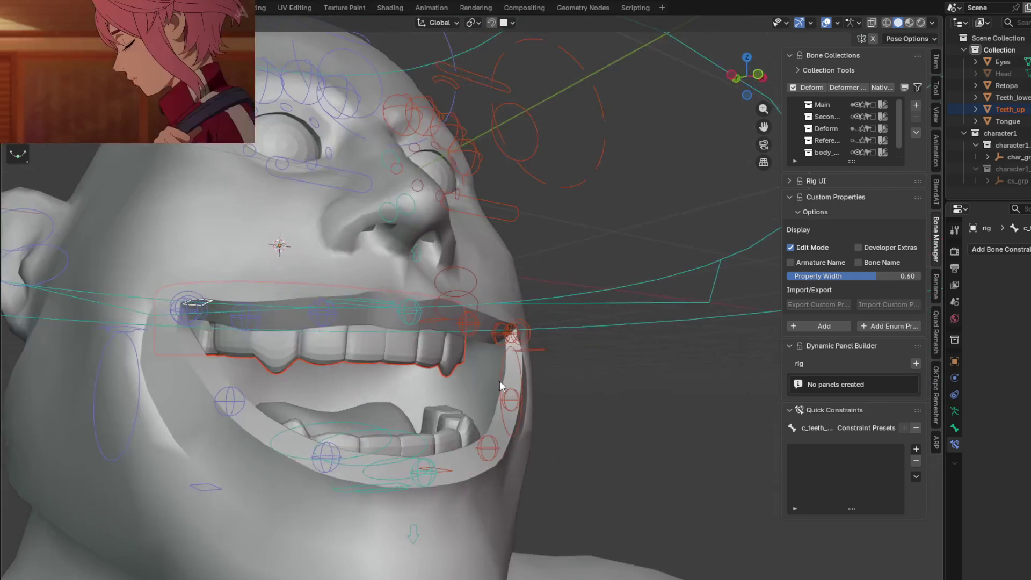
{"action": "key", "text": "g"}
{"action": "right_click", "coordinate": [424, 321]}
{"action": "mouse_move", "coordinate": [425, 322]}
{"action": "middle_mouse_down"}
{"action": "mouse_move", "coordinate": [486, 294]}
{"action": "mouse_move", "coordinate": [433, 328]}
{"action": "mouse_move", "coordinate": [378, 282]}
{"action": "mouse_move", "coordinate": [529, 278]}
{"action": "mouse_move", "coordinate": [468, 283]}
{"action": "middle_mouse_up"}
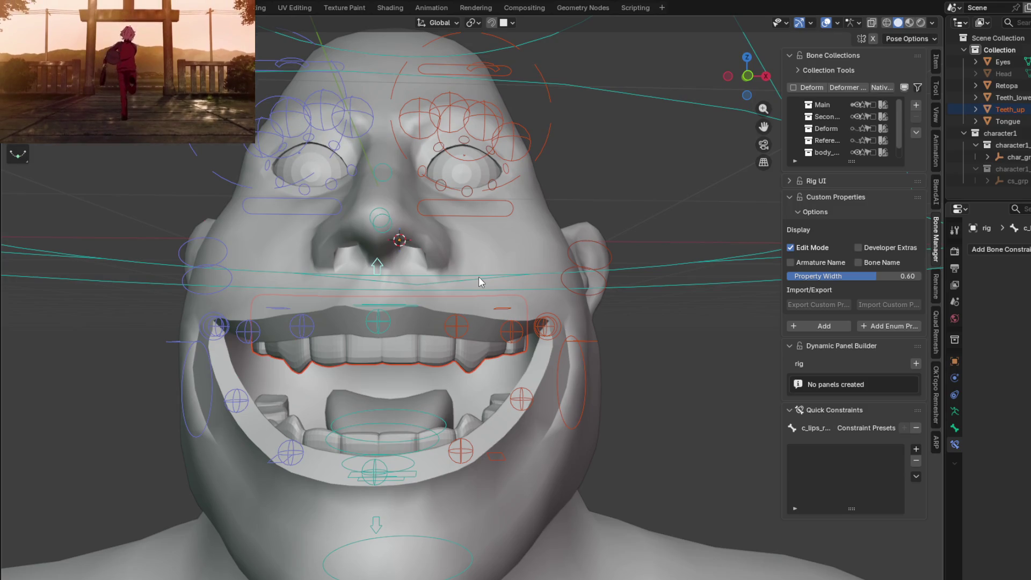
Step: Move a lip control, then place the lip-corner control at the mouth corner
{"action": "mouse_move", "coordinate": [593, 295]}
{"action": "middle_mouse_down"}
{"action": "mouse_move", "coordinate": [508, 301]}
{"action": "mouse_move", "coordinate": [468, 278]}
{"action": "mouse_move", "coordinate": [605, 270]}
{"action": "mouse_move", "coordinate": [610, 258]}
{"action": "mouse_move", "coordinate": [530, 295]}
{"action": "mouse_move", "coordinate": [541, 302]}
{"action": "mouse_move", "coordinate": [504, 329]}
{"action": "mouse_move", "coordinate": [582, 343]}
{"action": "mouse_move", "coordinate": [540, 345]}
{"action": "middle_mouse_up"}
{"action": "left_click", "coordinate": [527, 345]}
{"action": "key", "text": "g"}
{"action": "left_click", "coordinate": [603, 346]}
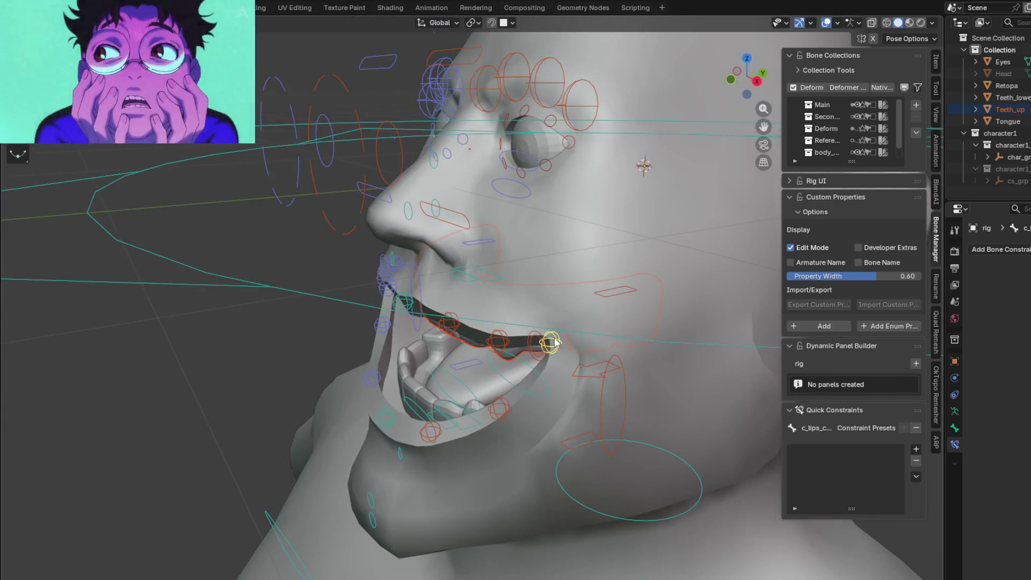
{"action": "key", "text": "g"}
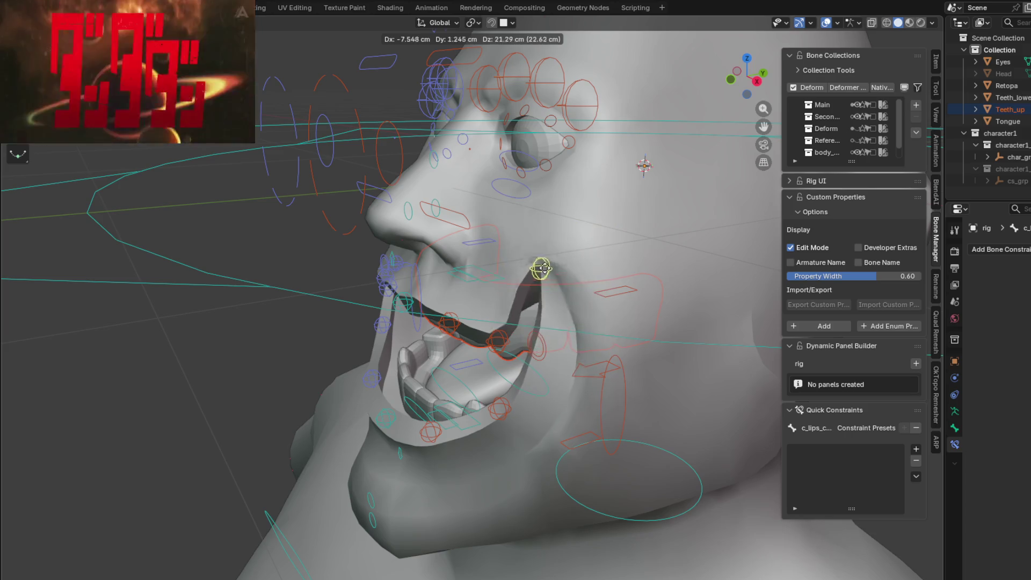
{"action": "left_click", "coordinate": [574, 341]}
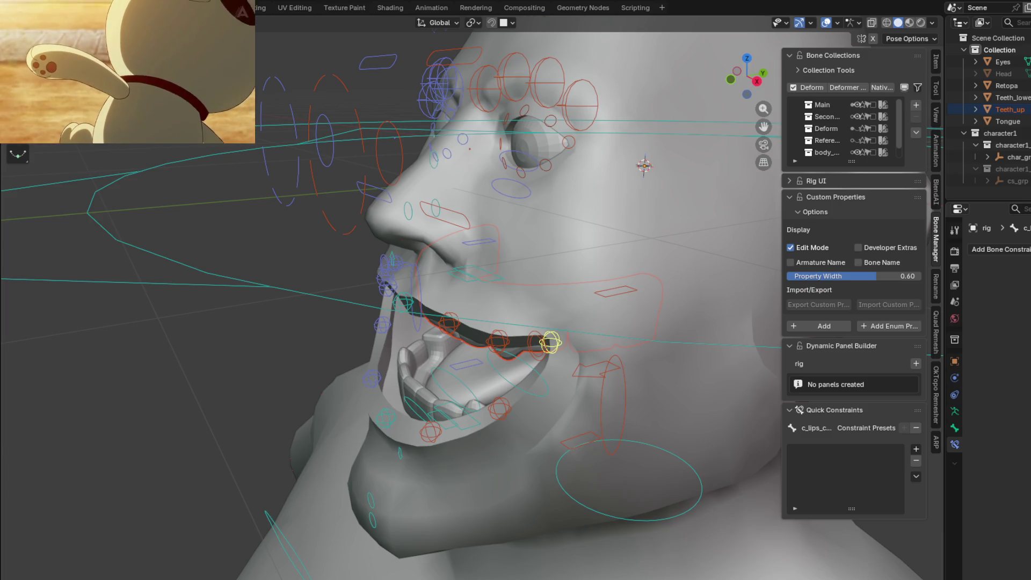
Step: Orbit around the head to inspect the face from the front and below
{"action": "mouse_move", "coordinate": [594, 271]}
{"action": "middle_mouse_down"}
{"action": "mouse_move", "coordinate": [623, 323]}
{"action": "mouse_move", "coordinate": [590, 319]}
{"action": "middle_mouse_up"}
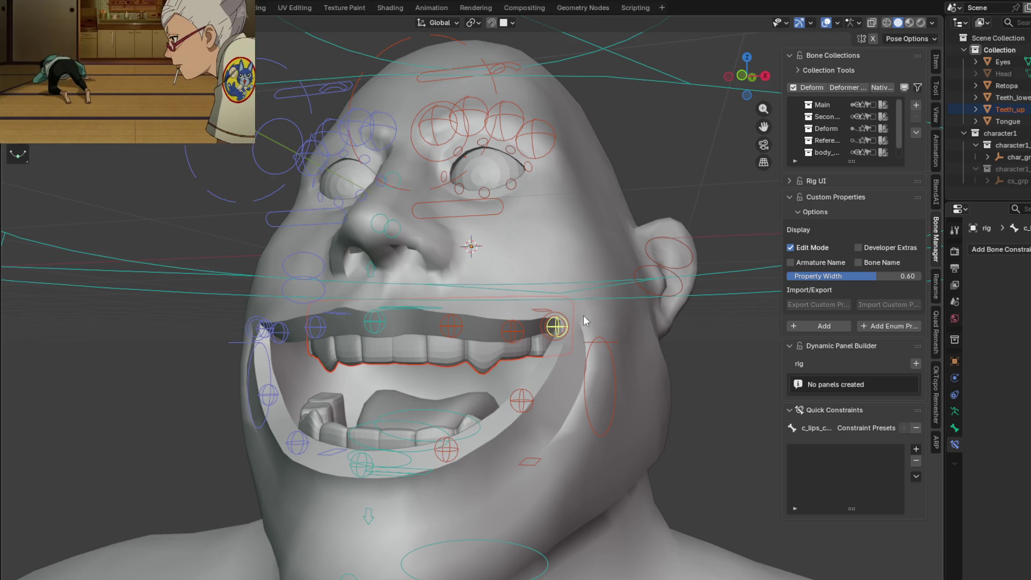
{"action": "middle_click_drag", "start_coordinate": [582, 293], "coordinate": [532, 312]}
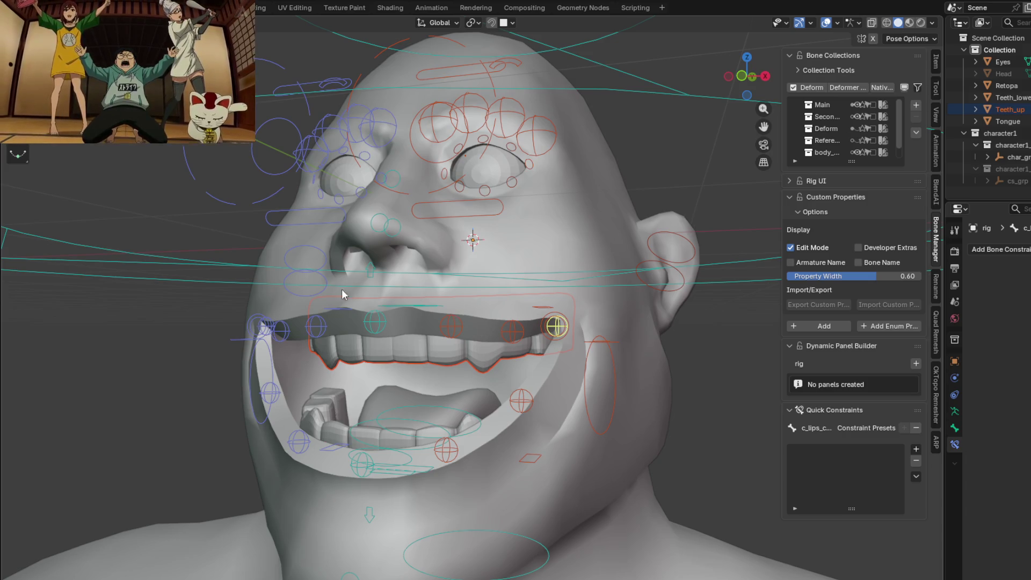
{"action": "mouse_move", "coordinate": [301, 293]}
{"action": "middle_mouse_down"}
{"action": "mouse_move", "coordinate": [468, 212]}
{"action": "mouse_move", "coordinate": [485, 246]}
{"action": "middle_mouse_up"}
Step: Cancel a vertical eyelid test move, then move the eyelid control to half-close the eye
{"action": "left_click", "coordinate": [468, 212]}
{"action": "key", "text": "g"}
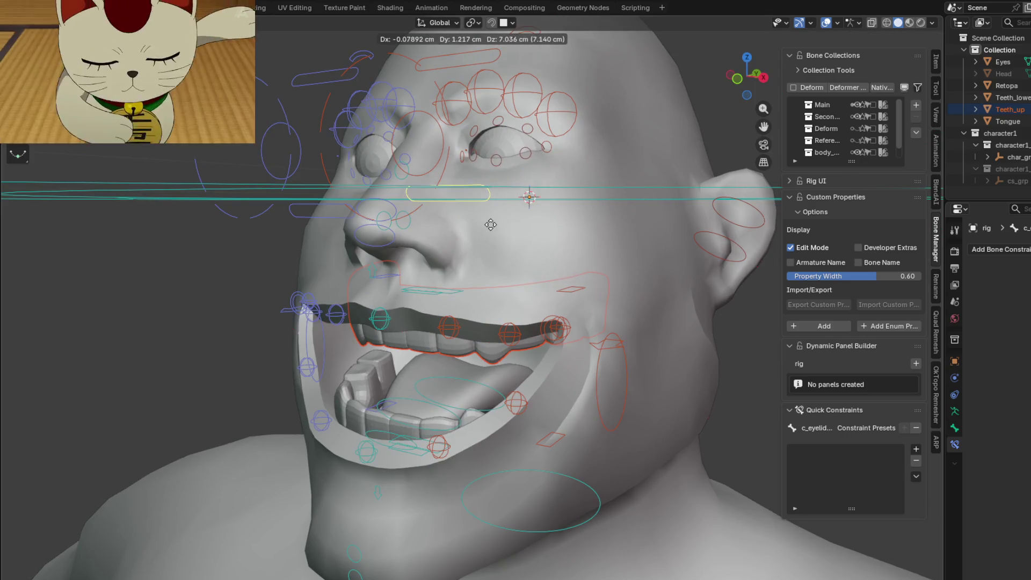
{"action": "key", "text": "z"}
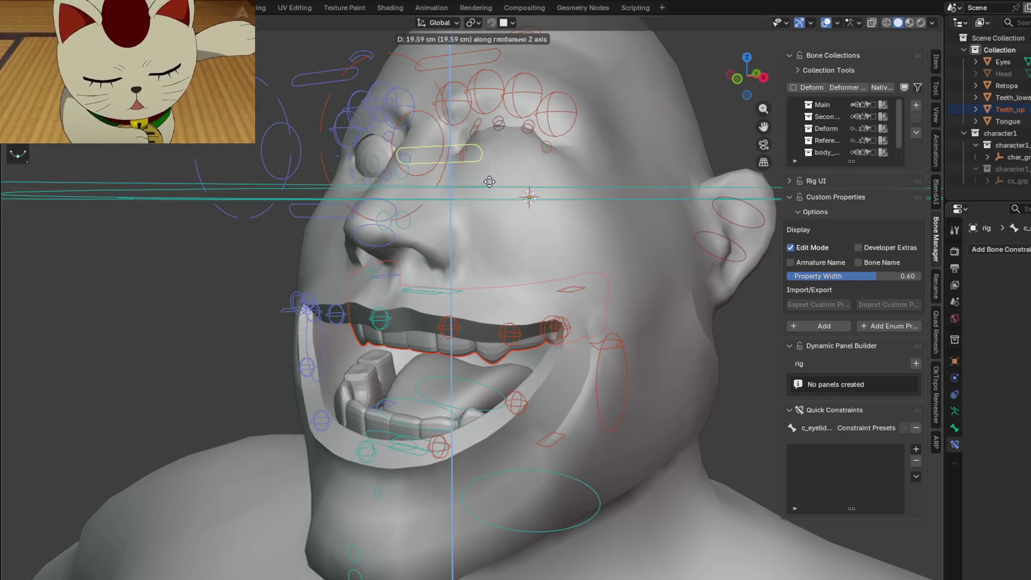
{"action": "right_click", "coordinate": [502, 225]}
{"action": "middle_click_drag", "start_coordinate": [502, 225], "coordinate": [545, 164]}
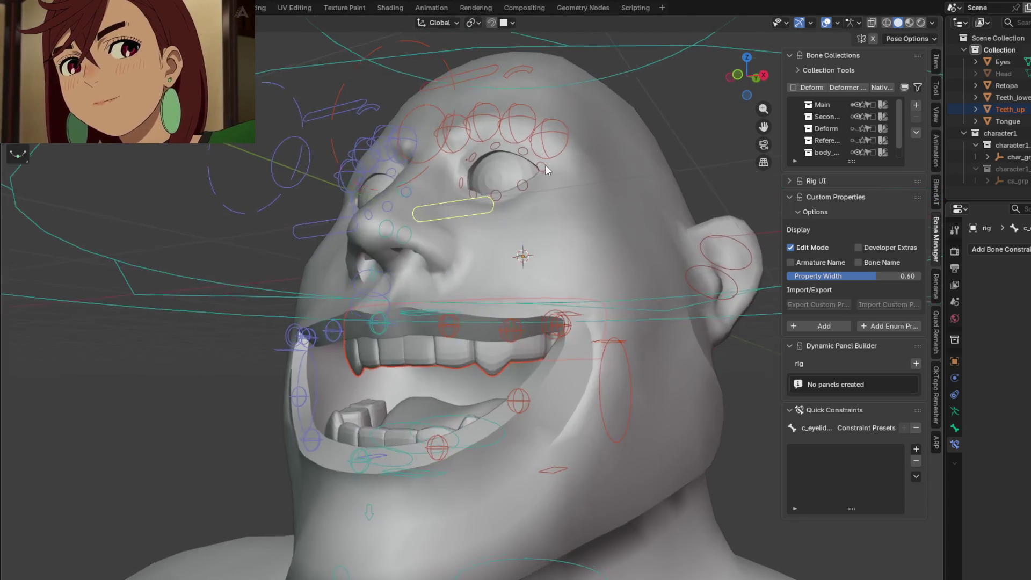
{"action": "key", "text": "g"}
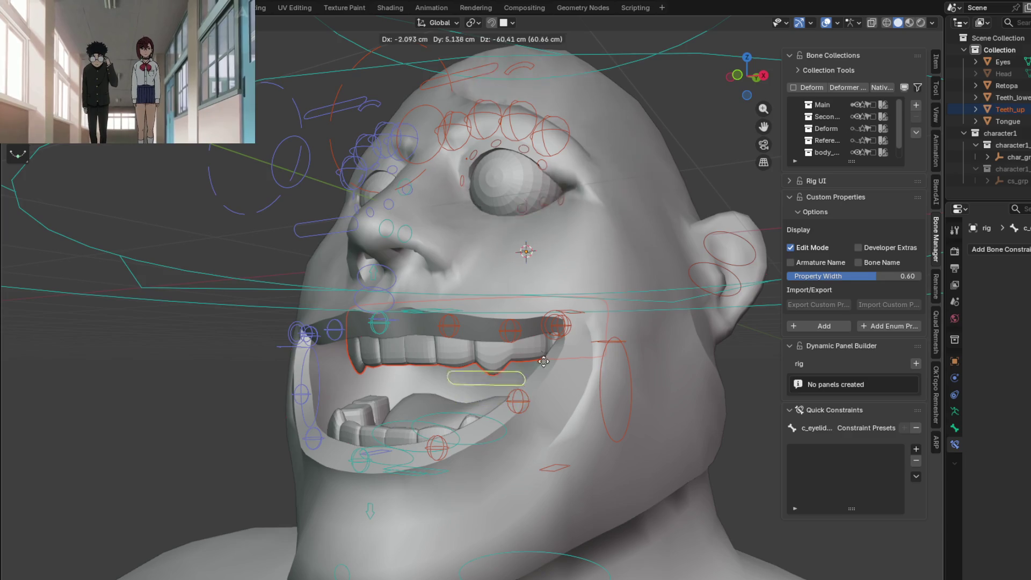
{"action": "left_click", "coordinate": [474, 237]}
Step: Move the nose control once, then cancel two further nose moves to restore its shape
{"action": "mouse_move", "coordinate": [475, 233]}
{"action": "middle_mouse_down"}
{"action": "mouse_move", "coordinate": [534, 235]}
{"action": "mouse_move", "coordinate": [514, 223]}
{"action": "mouse_move", "coordinate": [534, 251]}
{"action": "mouse_move", "coordinate": [466, 234]}
{"action": "mouse_move", "coordinate": [535, 242]}
{"action": "middle_mouse_up"}
{"action": "left_click", "coordinate": [535, 242]}
{"action": "key", "text": "g"}
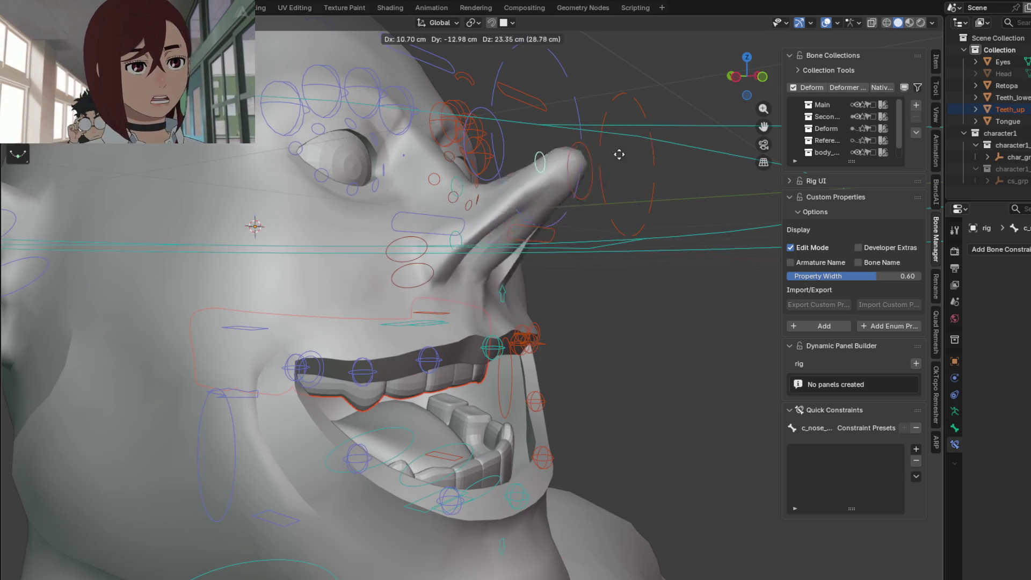
{"action": "left_click", "coordinate": [690, 184]}
{"action": "mouse_move", "coordinate": [690, 184]}
{"action": "middle_mouse_down"}
{"action": "mouse_move", "coordinate": [586, 323]}
{"action": "mouse_move", "coordinate": [669, 381]}
{"action": "mouse_move", "coordinate": [446, 201]}
{"action": "mouse_move", "coordinate": [524, 180]}
{"action": "middle_mouse_up"}
{"action": "key", "text": "g"}
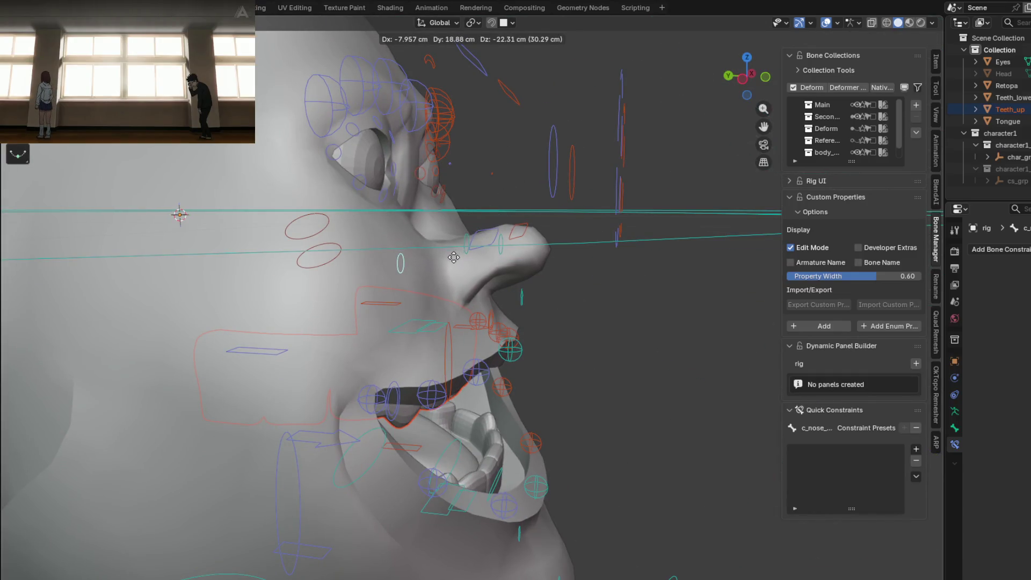
{"action": "key", "text": "Escape"}
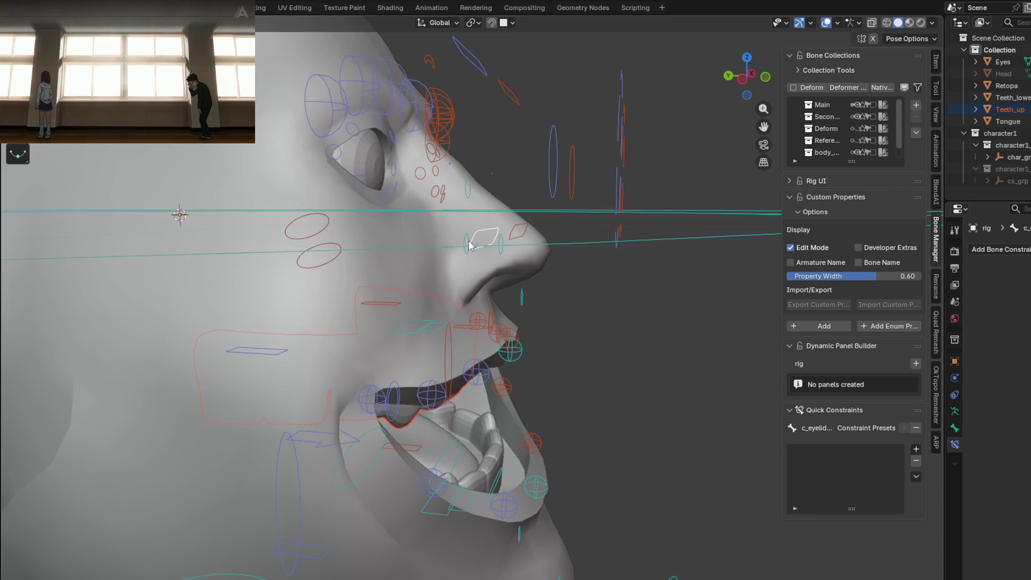
{"action": "middle_click_drag", "start_coordinate": [471, 242], "coordinate": [461, 221]}
{"action": "key", "text": "g"}
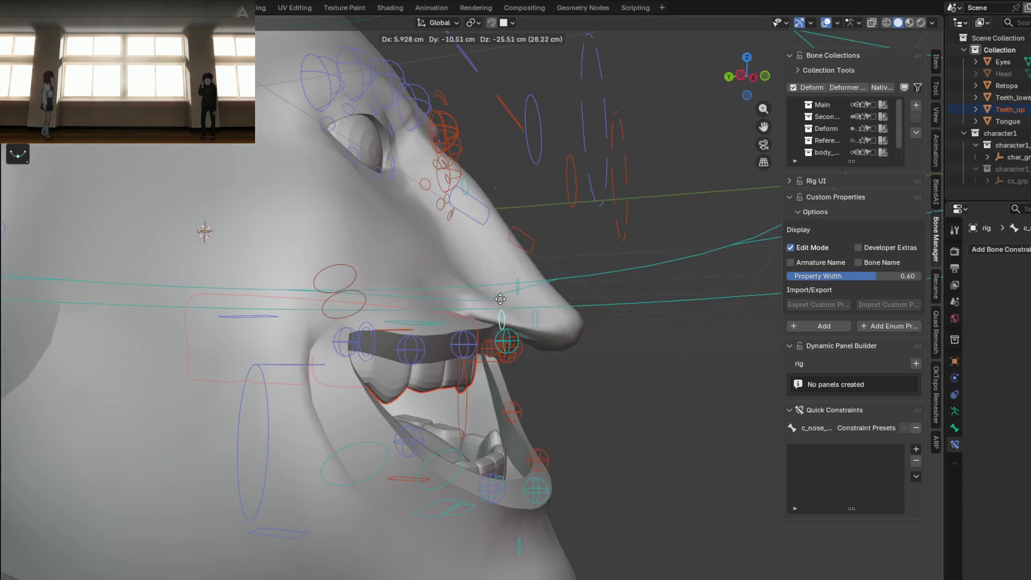
{"action": "key", "text": "Escape"}
Step: Move the eyebrow control to a new position
{"action": "mouse_move", "coordinate": [592, 105]}
{"action": "middle_mouse_down"}
{"action": "mouse_move", "coordinate": [518, 276]}
{"action": "mouse_move", "coordinate": [455, 206]}
{"action": "middle_mouse_up"}
{"action": "left_click", "coordinate": [455, 206]}
{"action": "key", "text": "g"}
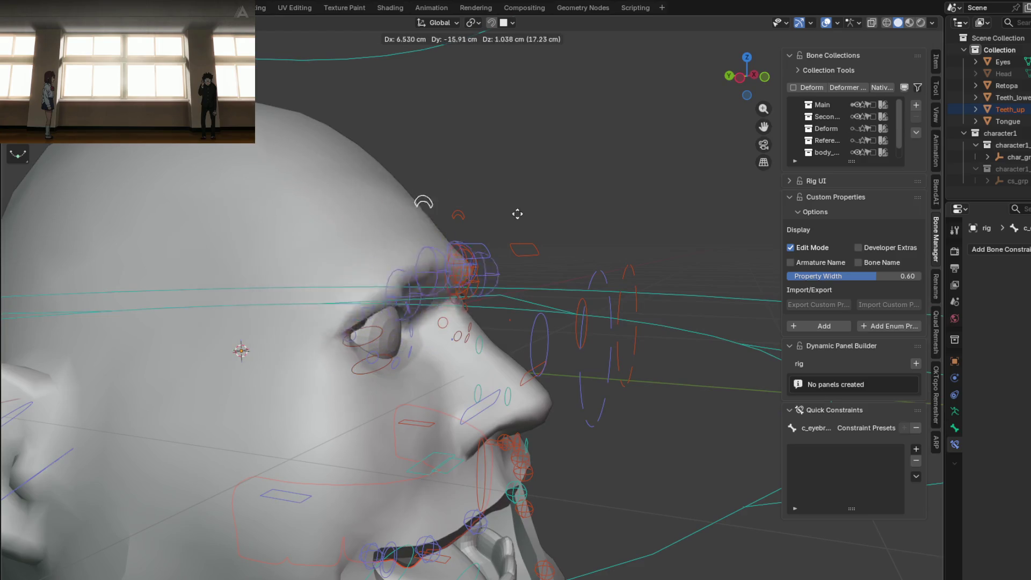
{"action": "left_click", "coordinate": [484, 211]}
{"action": "mouse_move", "coordinate": [484, 211]}
{"action": "middle_mouse_down", "text": "shift"}
{"action": "mouse_move", "coordinate": [505, 332]}
{"action": "mouse_move", "coordinate": [532, 256]}
{"action": "mouse_move", "coordinate": [481, 222]}
{"action": "mouse_move", "coordinate": [590, 273]}
{"action": "mouse_move", "coordinate": [605, 231]}
{"action": "mouse_move", "coordinate": [545, 221]}
{"action": "mouse_move", "coordinate": [477, 272]}
{"action": "mouse_move", "coordinate": [442, 281]}
{"action": "middle_mouse_up", "text": "shift"}
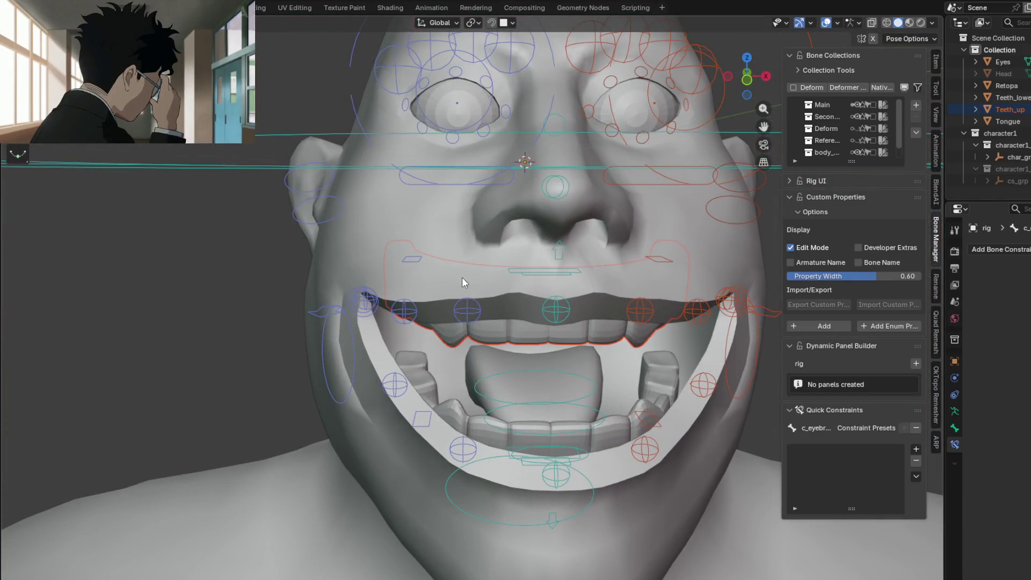
Step: Select the teeth control and inspect the open mouth from several angles
{"action": "left_click", "coordinate": [412, 260]}
{"action": "mouse_move", "coordinate": [412, 261]}
{"action": "middle_mouse_down"}
{"action": "mouse_move", "coordinate": [561, 276]}
{"action": "mouse_move", "coordinate": [564, 262]}
{"action": "mouse_move", "coordinate": [357, 270]}
{"action": "middle_mouse_up"}
{"action": "mouse_move", "coordinate": [334, 308]}
{"action": "middle_mouse_down"}
{"action": "mouse_move", "coordinate": [604, 315]}
{"action": "mouse_move", "coordinate": [288, 237]}
{"action": "mouse_move", "coordinate": [454, 233]}
{"action": "mouse_move", "coordinate": [409, 321]}
{"action": "mouse_move", "coordinate": [380, 285]}
{"action": "mouse_move", "coordinate": [471, 350]}
{"action": "middle_mouse_up"}
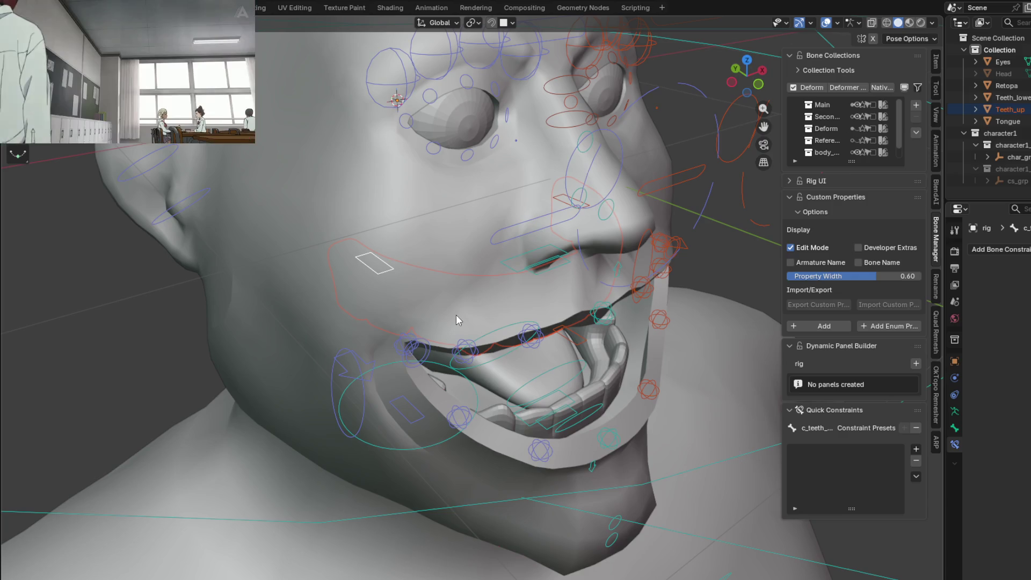
{"action": "mouse_move", "coordinate": [454, 314]}
{"action": "middle_mouse_down"}
{"action": "mouse_move", "coordinate": [440, 255]}
{"action": "mouse_move", "coordinate": [396, 254]}
{"action": "middle_mouse_up"}
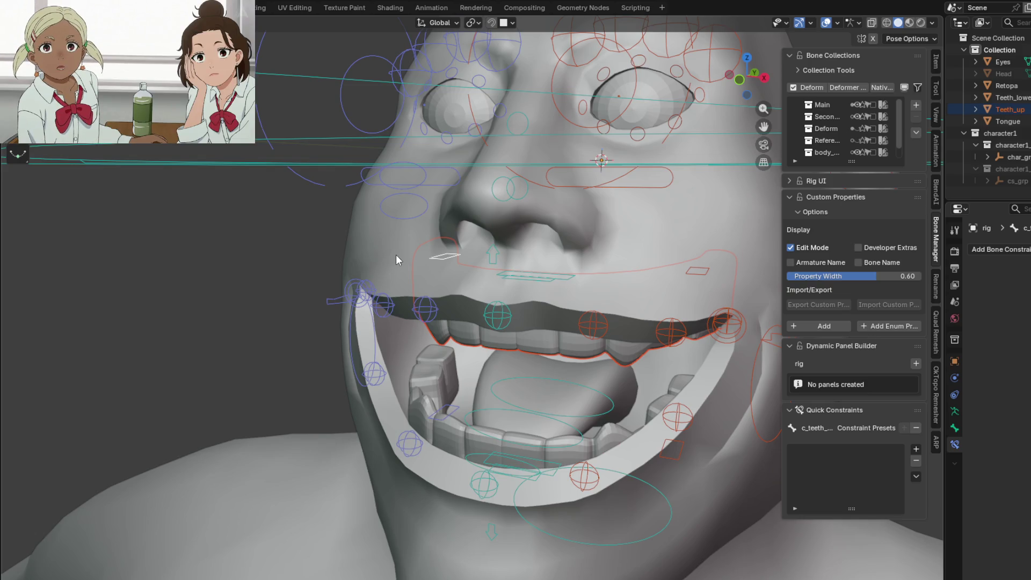
{"action": "mouse_move", "coordinate": [395, 255]}
{"action": "middle_mouse_down"}
{"action": "mouse_move", "coordinate": [533, 254]}
{"action": "mouse_move", "coordinate": [573, 242]}
{"action": "mouse_move", "coordinate": [490, 259]}
{"action": "mouse_move", "coordinate": [403, 244]}
{"action": "mouse_move", "coordinate": [450, 276]}
{"action": "mouse_move", "coordinate": [424, 285]}
{"action": "mouse_move", "coordinate": [479, 300]}
{"action": "mouse_move", "coordinate": [461, 306]}
{"action": "middle_mouse_up"}
Step: Widen the rig sidebar so labels read fully and move the top lip-roll control c_lips_roll_top.x
{"action": "left_click", "coordinate": [485, 256]}
{"action": "left_click_drag", "start_coordinate": [780, 231], "coordinate": [736, 231]}
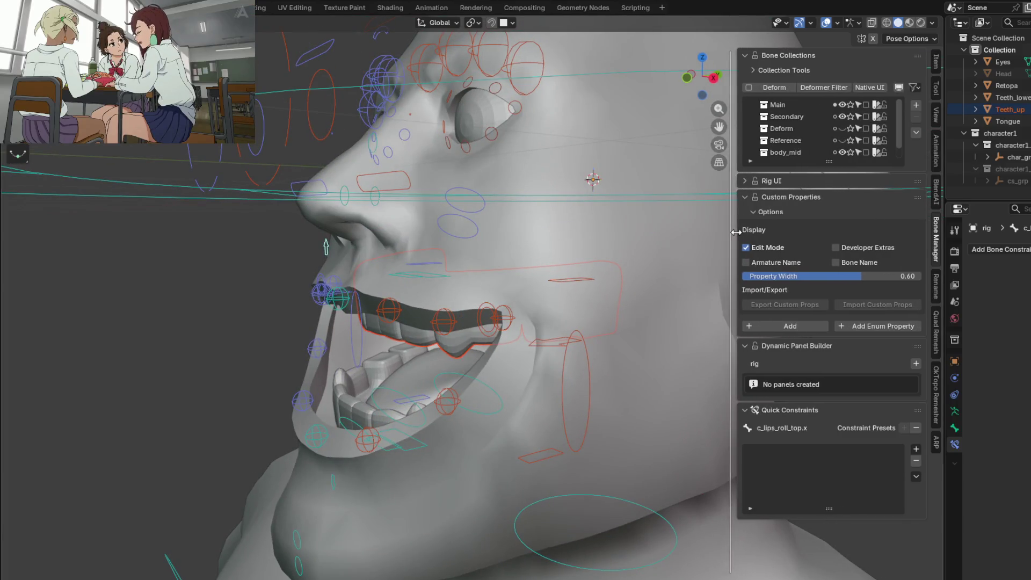
{"action": "key", "text": "g"}
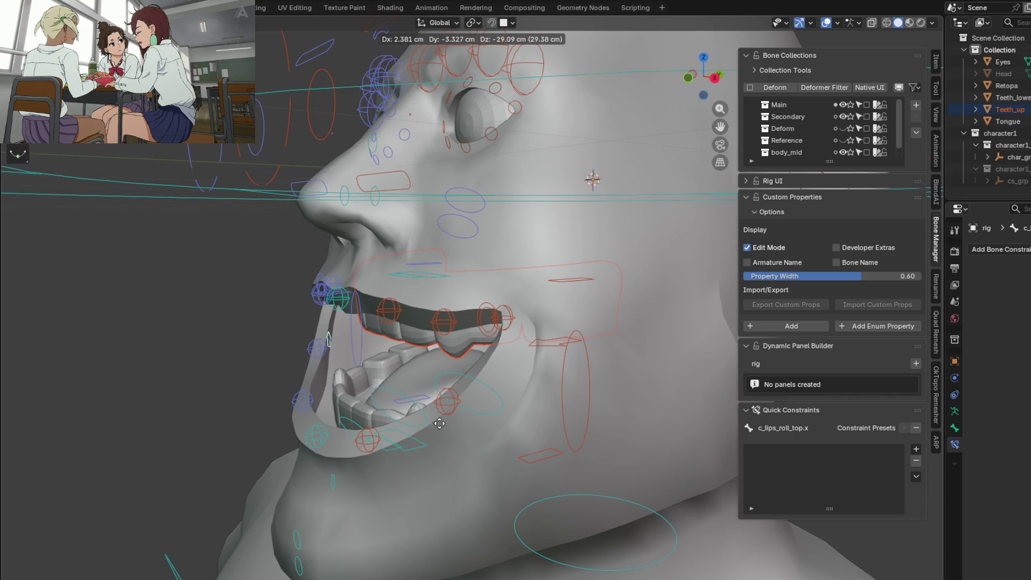
{"action": "left_click", "coordinate": [478, 363]}
Step: Inspect the curled upper lip from other angles and bring up parenting options for the upper teeth
{"action": "mouse_move", "coordinate": [477, 364]}
{"action": "middle_mouse_down"}
{"action": "mouse_move", "coordinate": [536, 340]}
{"action": "mouse_move", "coordinate": [523, 341]}
{"action": "middle_mouse_up"}
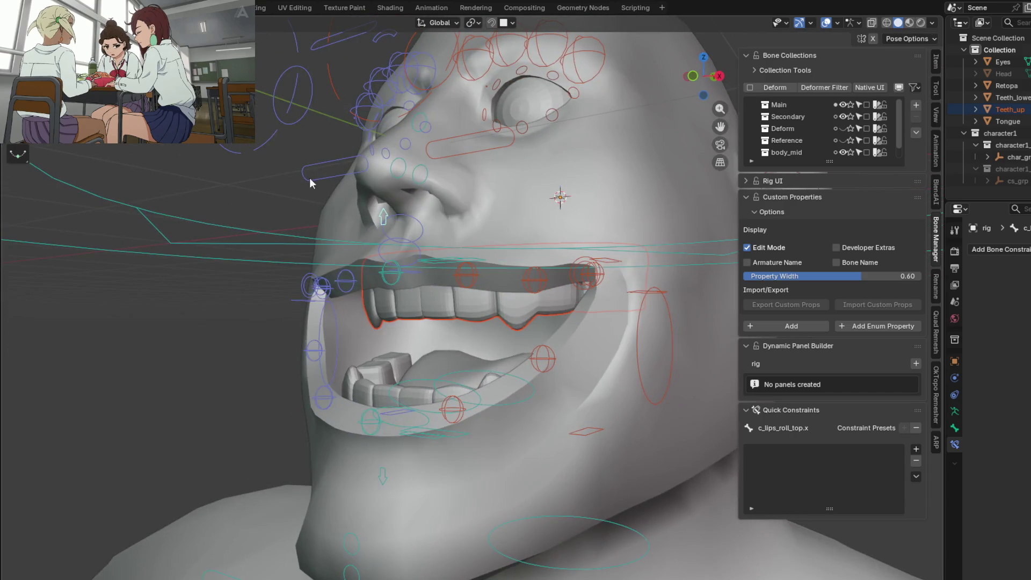
{"action": "mouse_move", "coordinate": [290, 265]}
{"action": "middle_mouse_down"}
{"action": "mouse_move", "coordinate": [529, 377]}
{"action": "mouse_move", "coordinate": [438, 393]}
{"action": "middle_mouse_up"}
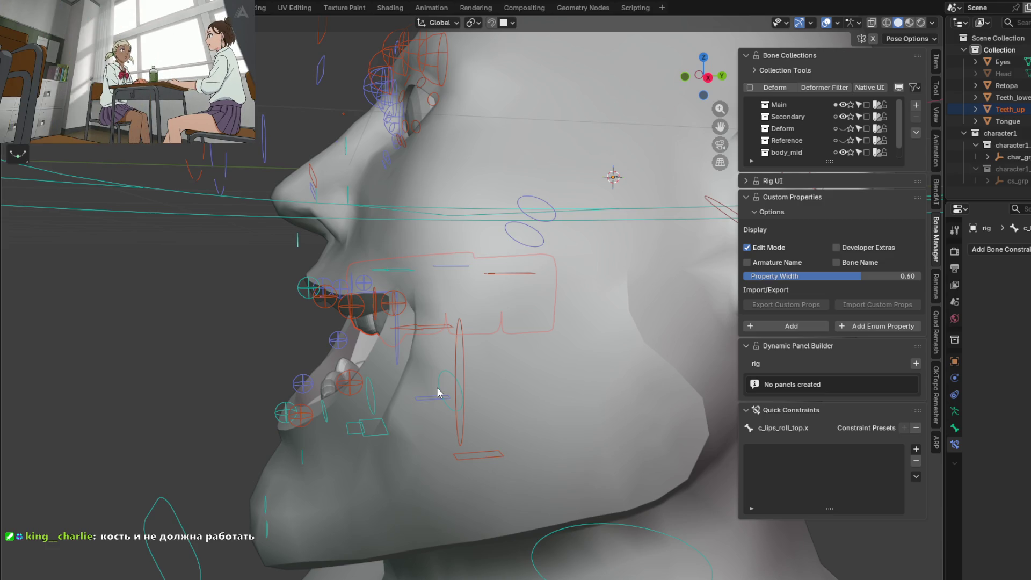
{"action": "middle_click_drag", "start_coordinate": [478, 306], "coordinate": [487, 365]}
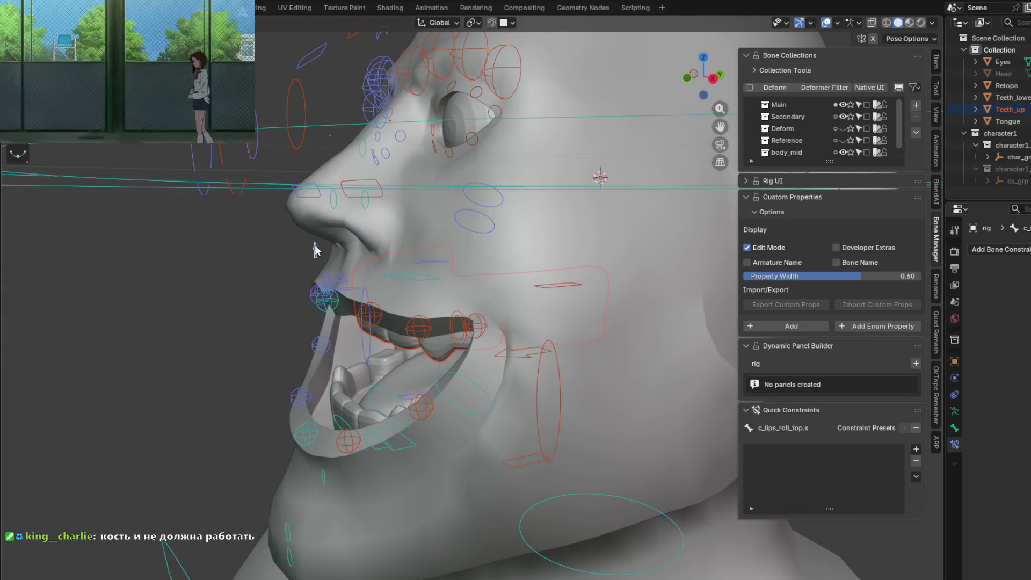
{"action": "middle_click_drag", "start_coordinate": [488, 365], "coordinate": [355, 313]}
{"action": "key", "text": "ctrl+p"}
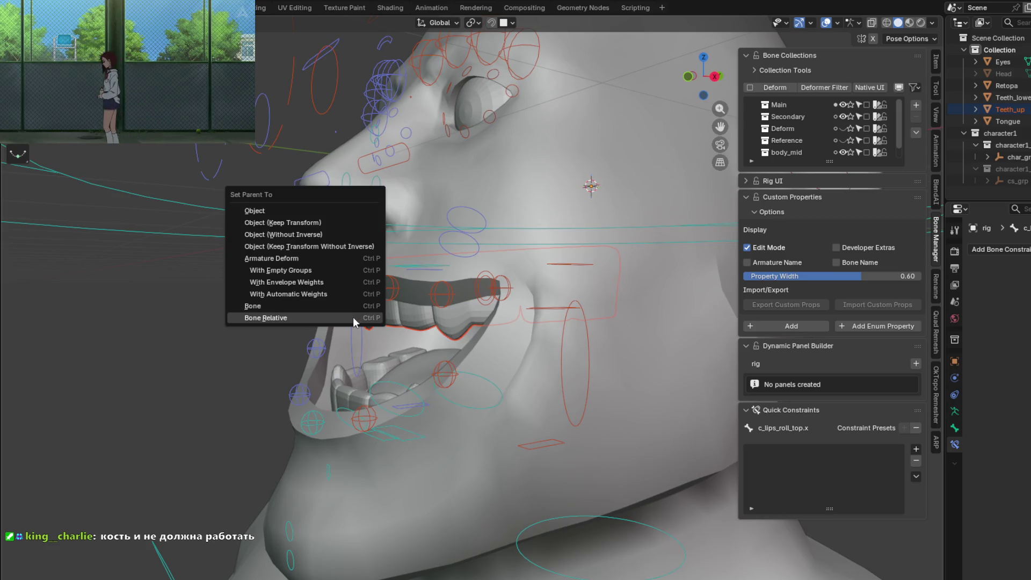
Step: Parent the upper teeth Bone Relative, test the jaw control c_jawbone.x, and leave Pose Mode
{"action": "left_click", "coordinate": [346, 320]}
{"action": "mouse_move", "coordinate": [346, 320]}
{"action": "middle_mouse_down"}
{"action": "mouse_move", "coordinate": [370, 378]}
{"action": "mouse_move", "coordinate": [384, 359]}
{"action": "mouse_move", "coordinate": [498, 348]}
{"action": "mouse_move", "coordinate": [494, 336]}
{"action": "mouse_move", "coordinate": [408, 338]}
{"action": "mouse_move", "coordinate": [304, 415]}
{"action": "mouse_move", "coordinate": [225, 440]}
{"action": "middle_mouse_up"}
{"action": "mouse_move", "coordinate": [242, 452]}
{"action": "left_mouse_down"}
{"action": "mouse_move", "coordinate": [233, 453]}
{"action": "mouse_move", "coordinate": [251, 425]}
{"action": "left_mouse_up"}
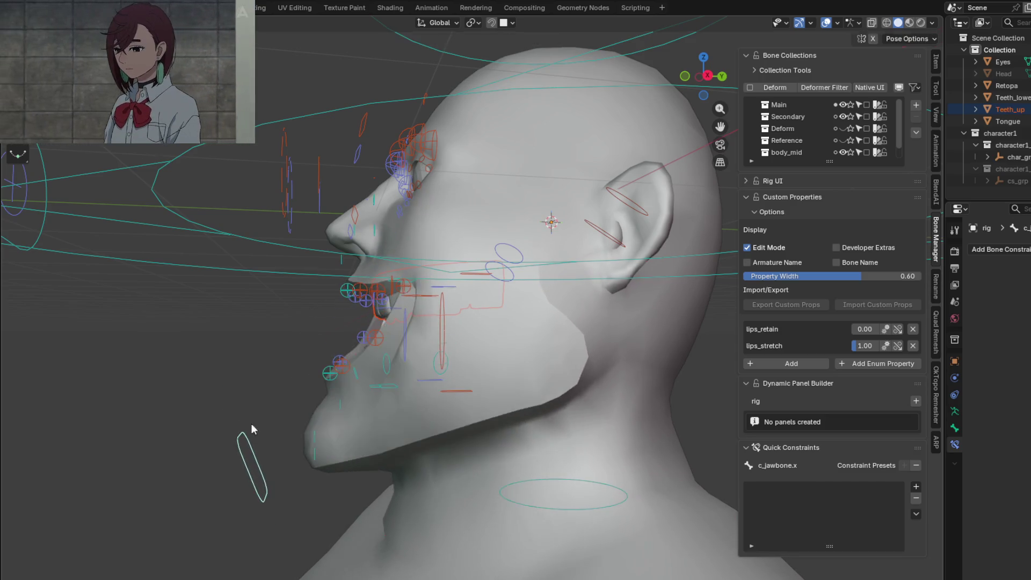
{"action": "middle_click_drag", "start_coordinate": [251, 424], "coordinate": [474, 445]}
{"action": "mouse_move", "coordinate": [417, 418]}
{"action": "middle_mouse_down"}
{"action": "mouse_move", "coordinate": [532, 396]}
{"action": "mouse_move", "coordinate": [430, 404]}
{"action": "mouse_move", "coordinate": [452, 384]}
{"action": "middle_mouse_up"}
{"action": "scroll", "coordinate": [526, 413], "scroll_direction": "up", "scroll_amount": 3}
{"action": "key", "text": "ctrl+Tab"}
{"action": "scroll", "coordinate": [392, 382], "scroll_direction": "up", "scroll_amount": 2}
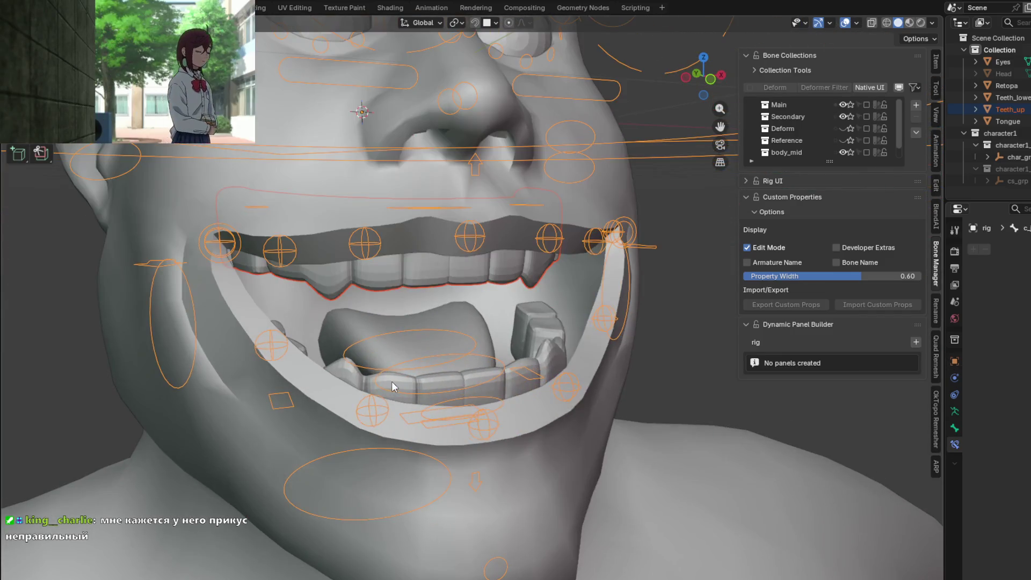
Step: Select the tongue mesh with the rig and switch into Pose Mode
{"action": "left_click", "coordinate": [351, 324]}
{"action": "middle_click_drag", "start_coordinate": [352, 324], "coordinate": [416, 339]}
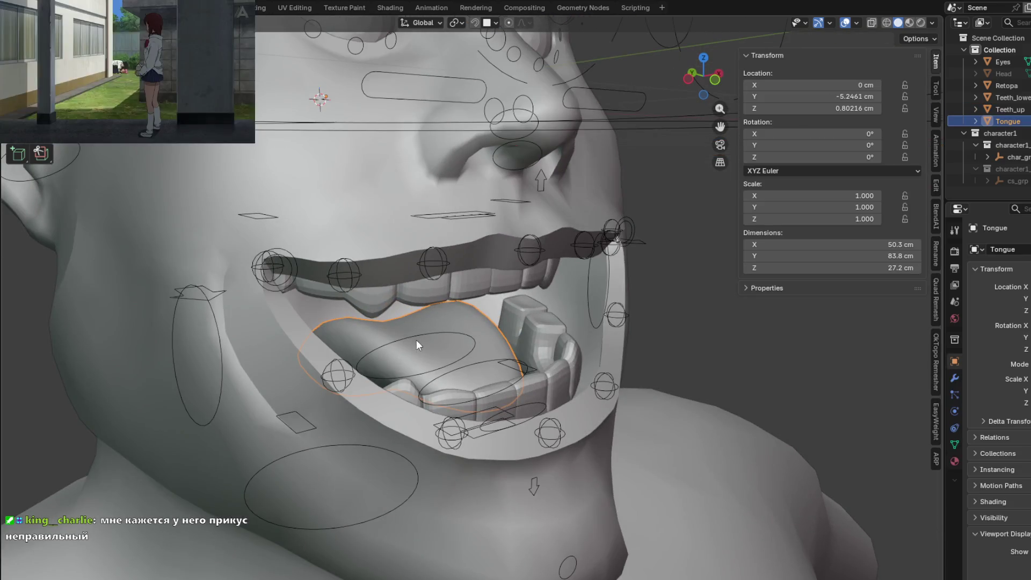
{"action": "left_click", "coordinate": [417, 336], "text": "shift"}
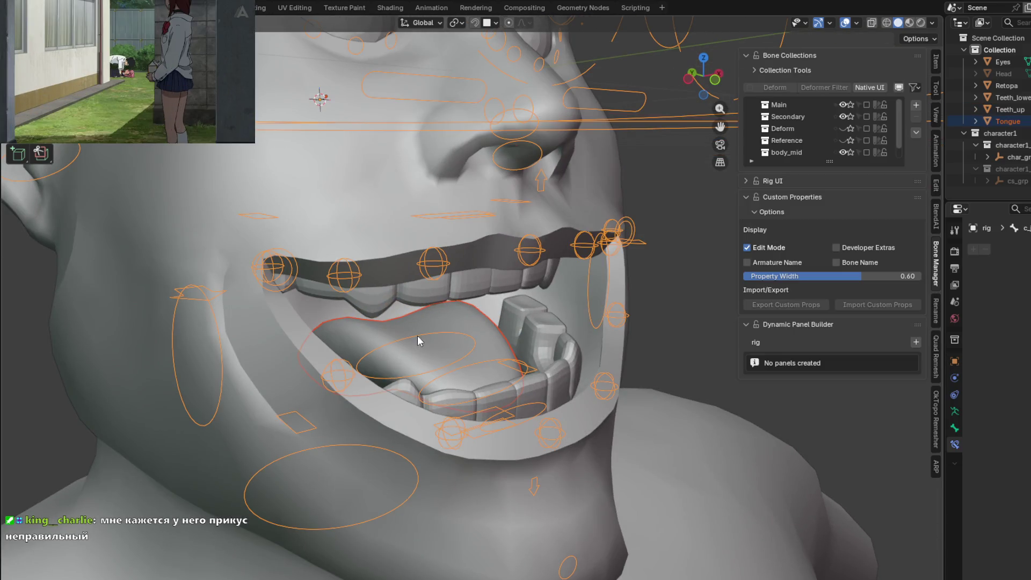
{"action": "key", "text": "ctrl+Tab"}
Step: Select tongue bone c_tong_03.x, test-move it, and bring up the tongue's parenting options
{"action": "mouse_move", "coordinate": [461, 371]}
{"action": "middle_mouse_down"}
{"action": "mouse_move", "coordinate": [413, 334]}
{"action": "mouse_move", "coordinate": [396, 339]}
{"action": "mouse_move", "coordinate": [470, 371]}
{"action": "mouse_move", "coordinate": [490, 350]}
{"action": "mouse_move", "coordinate": [494, 392]}
{"action": "middle_mouse_up"}
{"action": "left_click", "coordinate": [467, 374]}
{"action": "left_click", "coordinate": [493, 392]}
{"action": "mouse_move", "coordinate": [554, 426]}
{"action": "middle_mouse_down"}
{"action": "mouse_move", "coordinate": [560, 347]}
{"action": "mouse_move", "coordinate": [618, 388]}
{"action": "mouse_move", "coordinate": [611, 381]}
{"action": "mouse_move", "coordinate": [585, 405]}
{"action": "mouse_move", "coordinate": [428, 371]}
{"action": "mouse_move", "coordinate": [540, 383]}
{"action": "mouse_move", "coordinate": [494, 360]}
{"action": "mouse_move", "coordinate": [535, 379]}
{"action": "mouse_move", "coordinate": [494, 398]}
{"action": "mouse_move", "coordinate": [422, 374]}
{"action": "middle_mouse_up"}
{"action": "key", "text": "g"}
{"action": "left_click", "coordinate": [588, 375]}
{"action": "key", "text": "ctrl+p"}
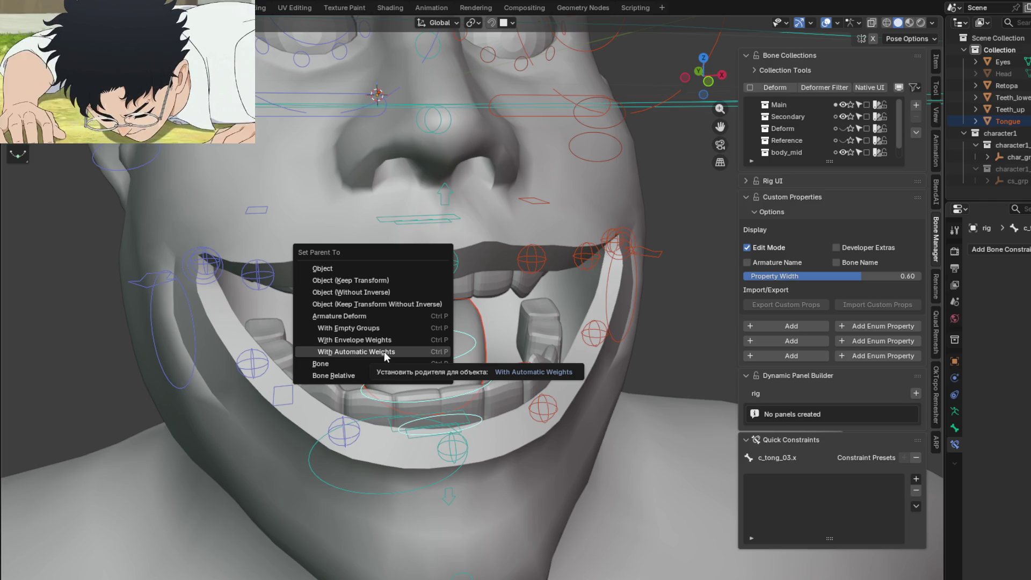
{"action": "left_click", "coordinate": [385, 355]}
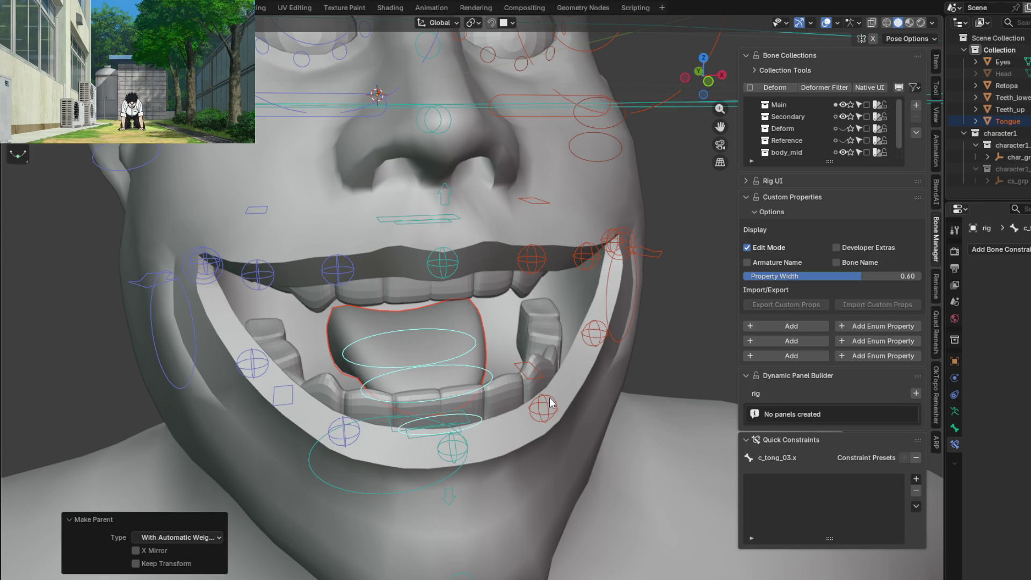
{"action": "mouse_move", "coordinate": [540, 379]}
{"action": "middle_mouse_down"}
{"action": "mouse_move", "coordinate": [611, 349]}
{"action": "mouse_move", "coordinate": [592, 342]}
{"action": "middle_mouse_up"}
{"action": "scroll", "coordinate": [593, 343], "scroll_direction": "down", "scroll_amount": 3}
{"action": "mouse_move", "coordinate": [494, 398]}
{"action": "middle_mouse_down"}
{"action": "mouse_move", "coordinate": [484, 409]}
{"action": "mouse_move", "coordinate": [548, 358]}
{"action": "mouse_move", "coordinate": [586, 368]}
{"action": "mouse_move", "coordinate": [526, 392]}
{"action": "mouse_move", "coordinate": [493, 392]}
{"action": "middle_mouse_up"}
{"action": "key", "text": "Tab"}
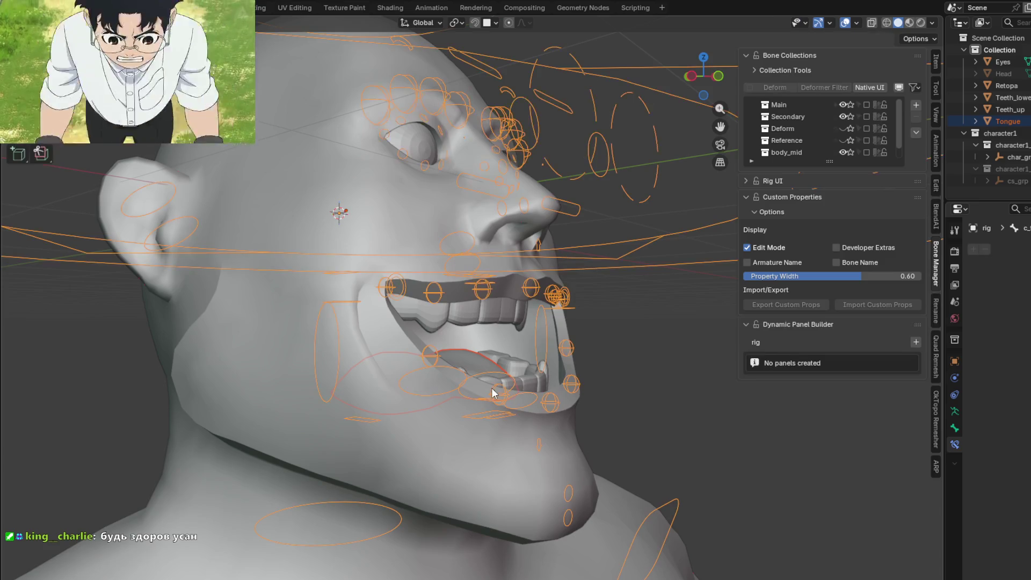
{"action": "key", "text": "Tab"}
{"action": "key", "text": "Tab"}
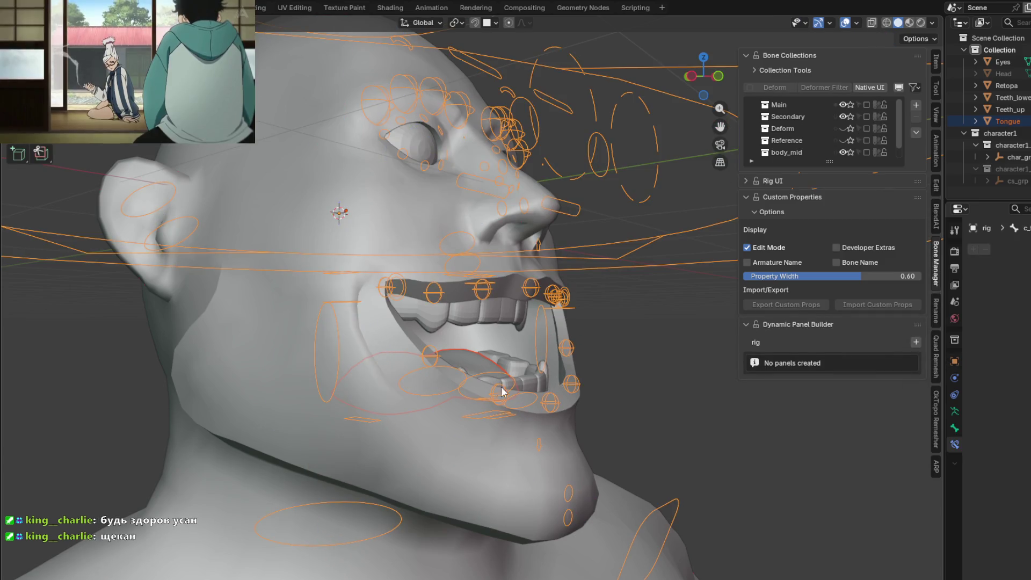
{"action": "middle_click_drag", "start_coordinate": [543, 396], "coordinate": [460, 359]}
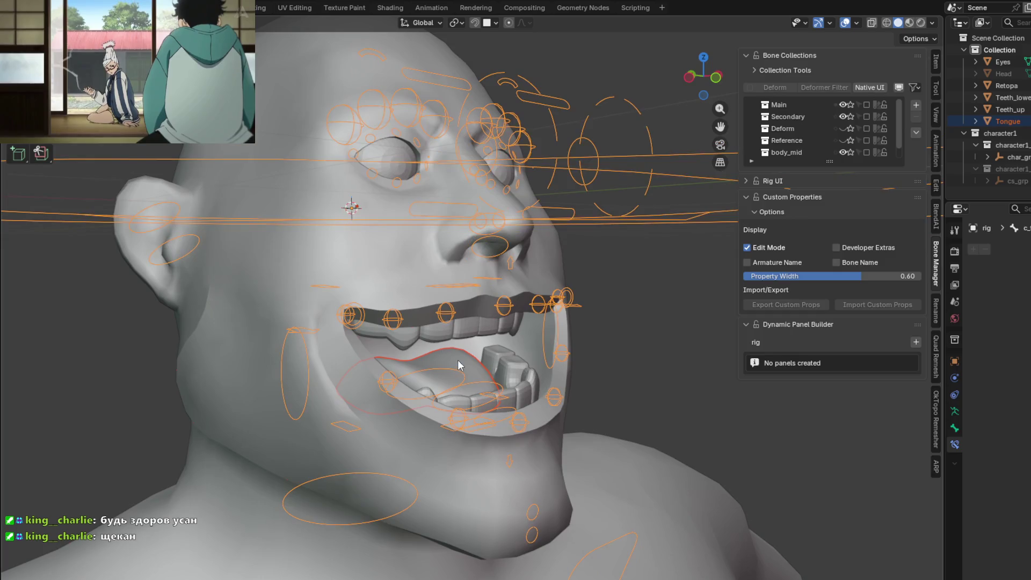
{"action": "key", "text": "Tab"}
{"action": "left_click", "coordinate": [459, 363]}
{"action": "key", "text": "ctrl+Tab"}
{"action": "left_click", "coordinate": [379, 322]}
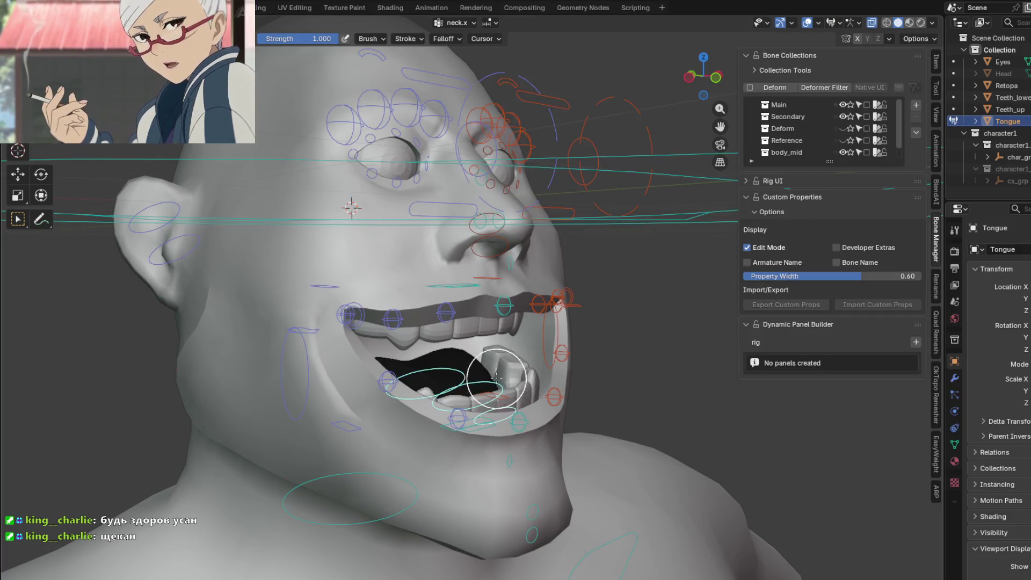
{"action": "scroll", "coordinate": [440, 383], "scroll_direction": "up", "scroll_amount": 4}
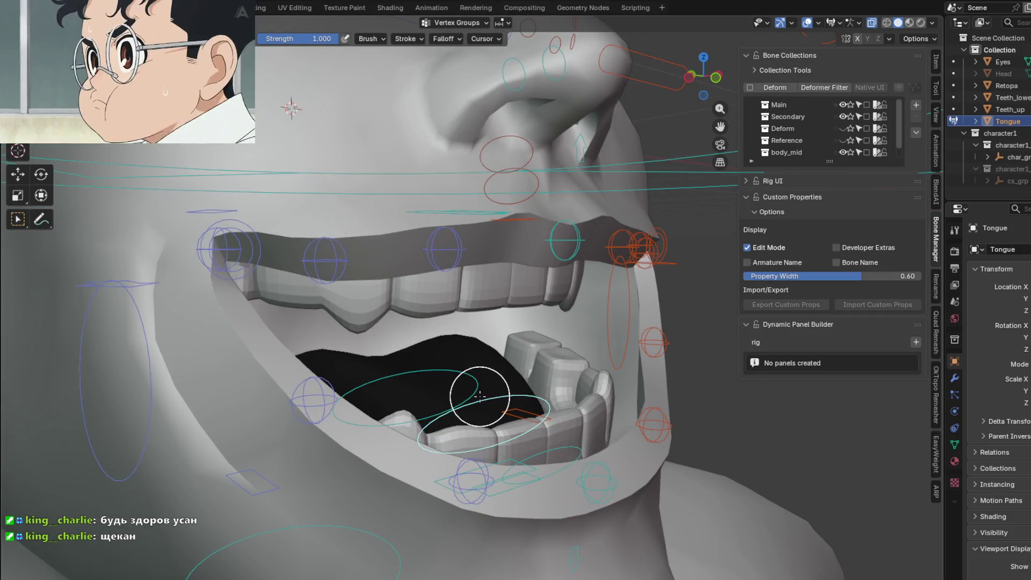
{"action": "middle_click_drag", "start_coordinate": [533, 453], "coordinate": [495, 435]}
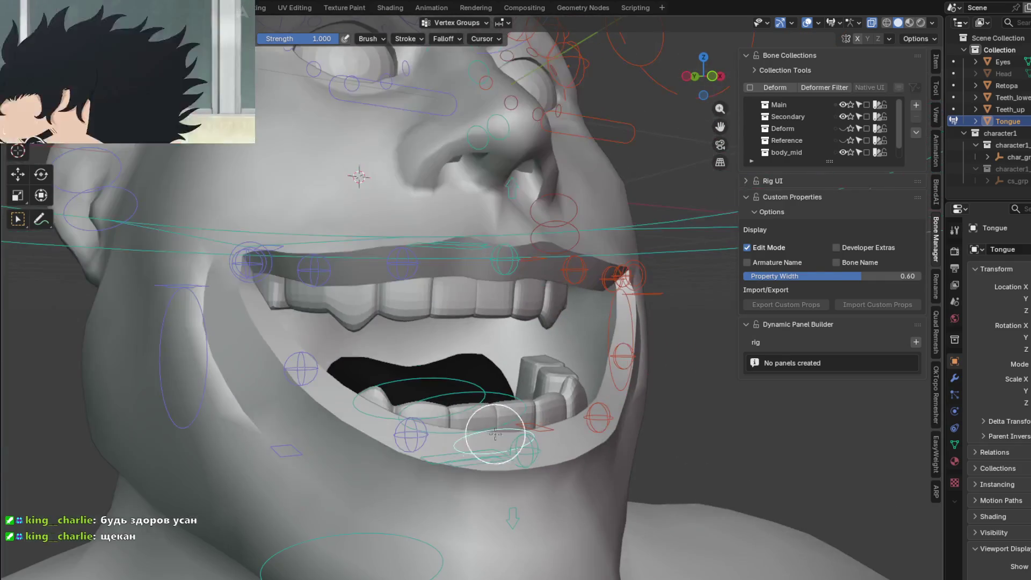
{"action": "mouse_move", "coordinate": [442, 390]}
{"action": "middle_mouse_down"}
{"action": "mouse_move", "coordinate": [403, 376]}
{"action": "mouse_move", "coordinate": [517, 389]}
{"action": "mouse_move", "coordinate": [438, 391]}
{"action": "mouse_move", "coordinate": [508, 386]}
{"action": "mouse_move", "coordinate": [487, 368]}
{"action": "middle_mouse_up"}
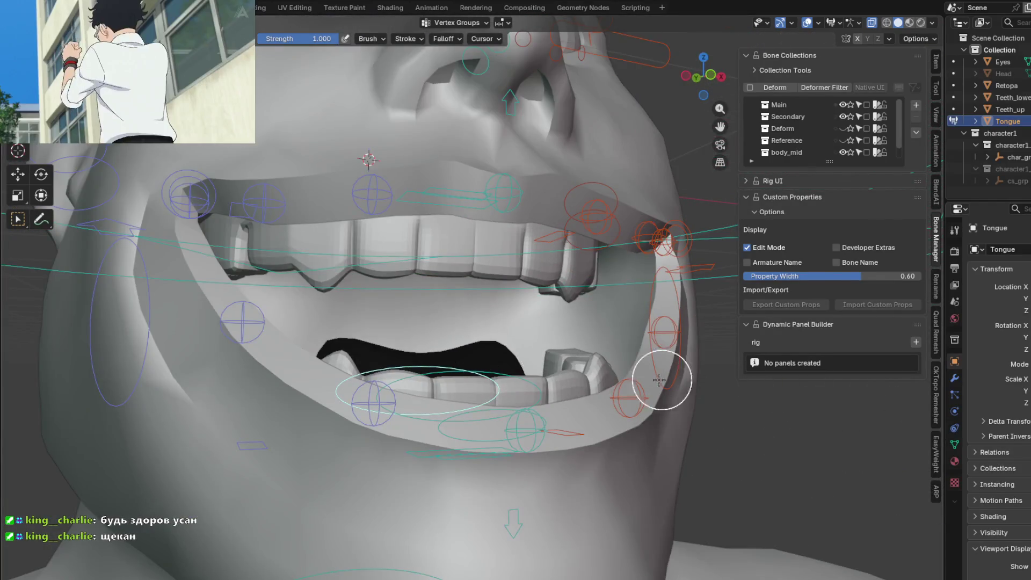
{"action": "middle_click_drag", "start_coordinate": [660, 378], "coordinate": [573, 401]}
{"action": "left_click", "coordinate": [955, 378]}
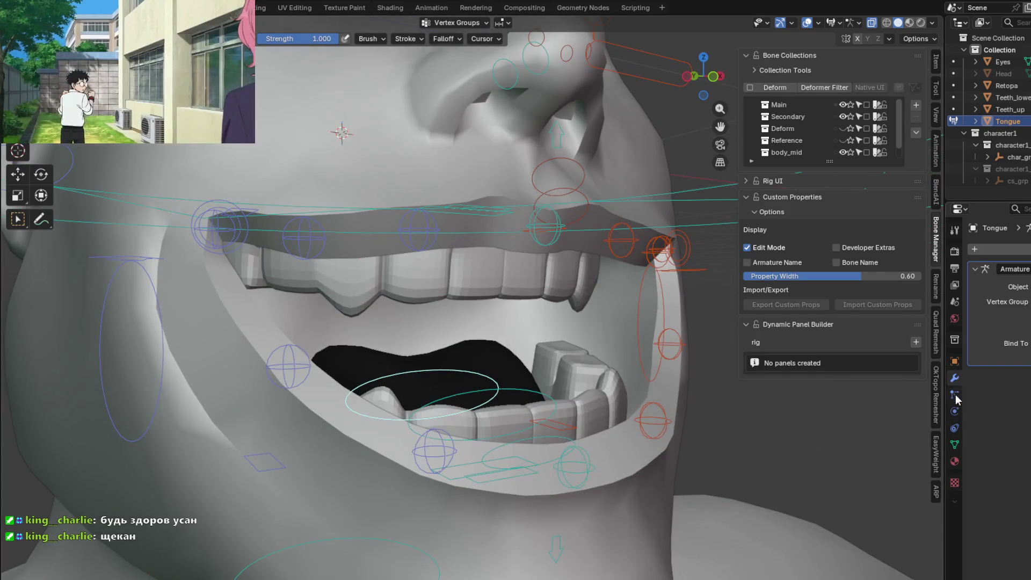
{"action": "left_click", "coordinate": [955, 411]}
{"action": "left_click", "coordinate": [955, 429]}
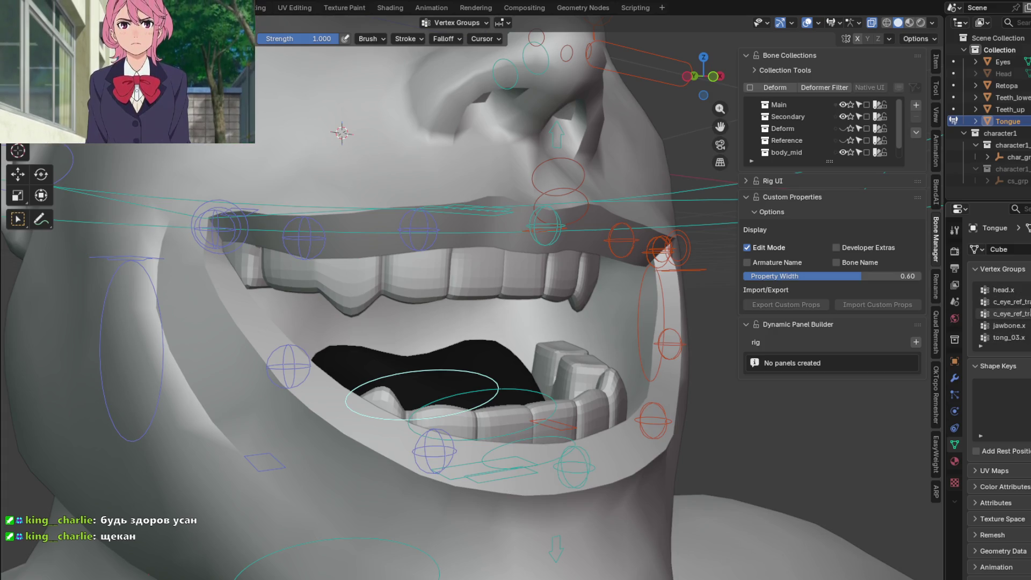
{"action": "middle_click_drag", "start_coordinate": [661, 354], "coordinate": [591, 377]}
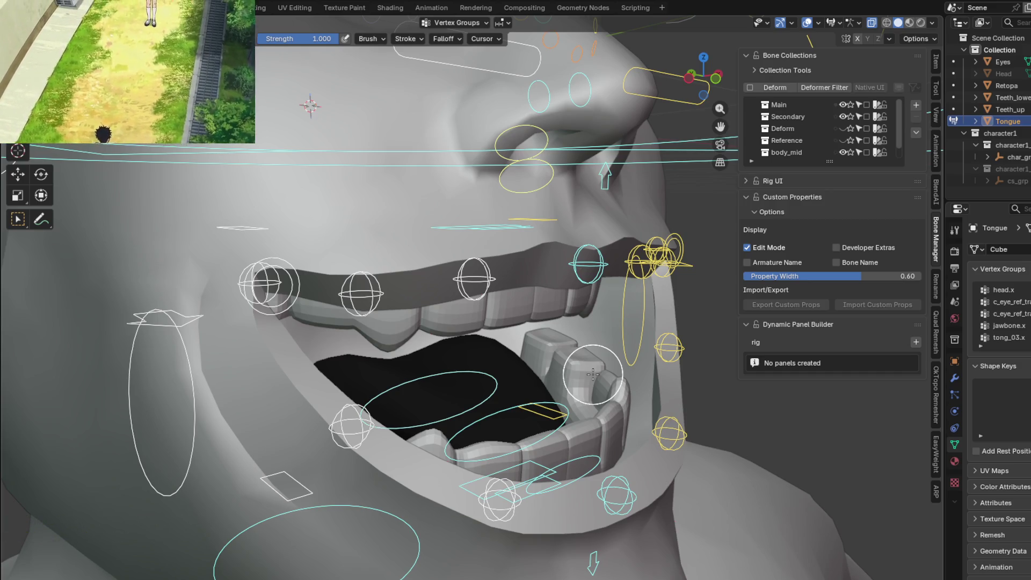
{"action": "mouse_move", "coordinate": [431, 381]}
{"action": "middle_mouse_down"}
{"action": "mouse_move", "coordinate": [525, 324]}
{"action": "mouse_move", "coordinate": [447, 380]}
{"action": "middle_mouse_up"}
{"action": "scroll", "coordinate": [525, 324], "scroll_direction": "up", "scroll_amount": 5}
{"action": "scroll", "coordinate": [524, 324], "scroll_direction": "up", "scroll_amount": 5}
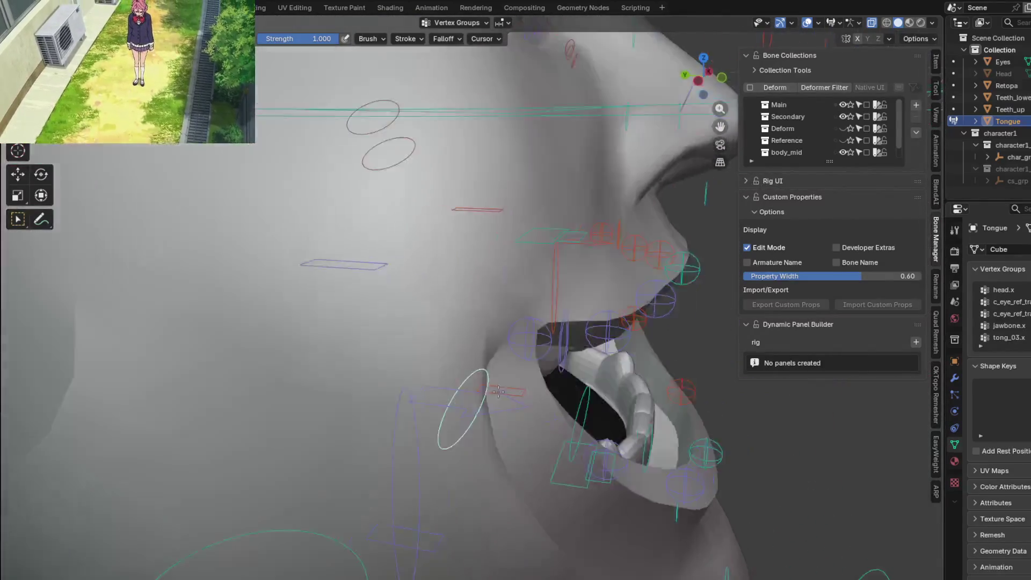
{"action": "scroll", "coordinate": [447, 380], "scroll_direction": "up", "scroll_amount": 5}
{"action": "scroll", "coordinate": [448, 380], "scroll_direction": "up", "scroll_amount": 5}
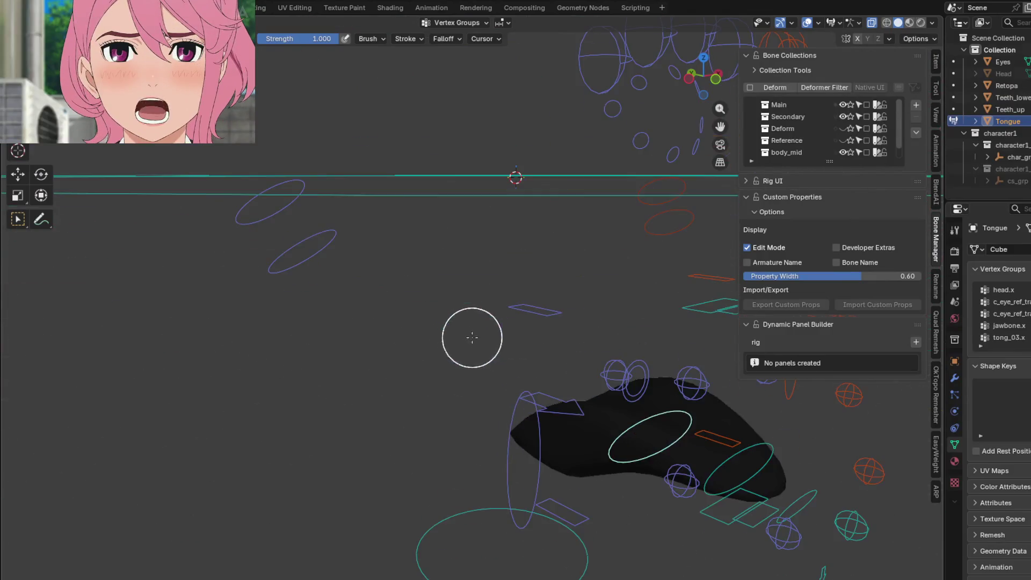
{"action": "mouse_move", "coordinate": [470, 338]}
{"action": "middle_mouse_down"}
{"action": "mouse_move", "coordinate": [582, 353]}
{"action": "mouse_move", "coordinate": [547, 338]}
{"action": "mouse_move", "coordinate": [707, 126]}
{"action": "middle_mouse_up"}
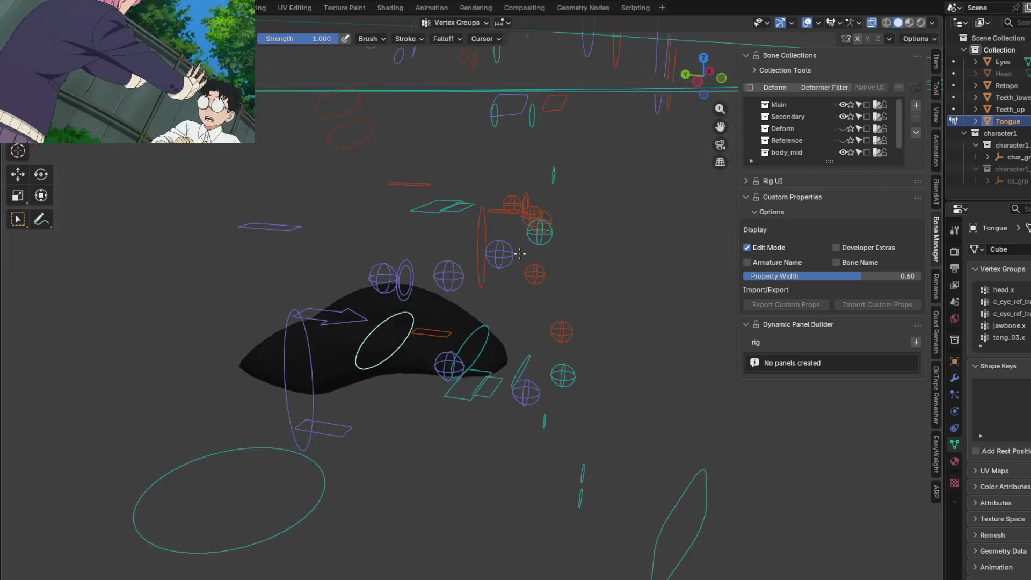
{"action": "mouse_move", "coordinate": [447, 361]}
{"action": "middle_mouse_down"}
{"action": "mouse_move", "coordinate": [675, 330]}
{"action": "mouse_move", "coordinate": [431, 371]}
{"action": "middle_mouse_up"}
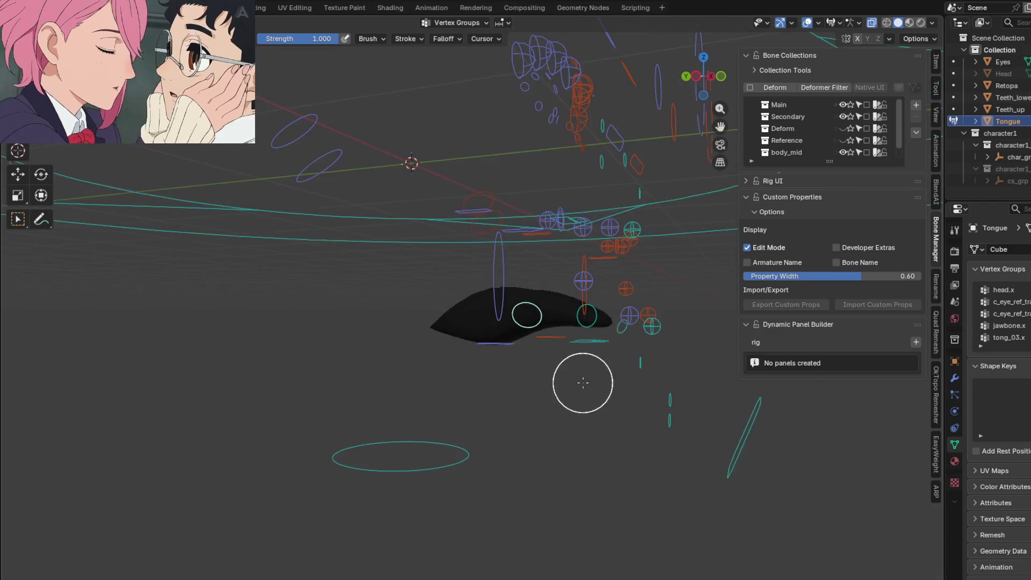
{"action": "mouse_move", "coordinate": [403, 407]}
{"action": "middle_mouse_down"}
{"action": "mouse_move", "coordinate": [454, 387]}
{"action": "mouse_move", "coordinate": [454, 299]}
{"action": "middle_mouse_up"}
{"action": "key", "text": "g"}
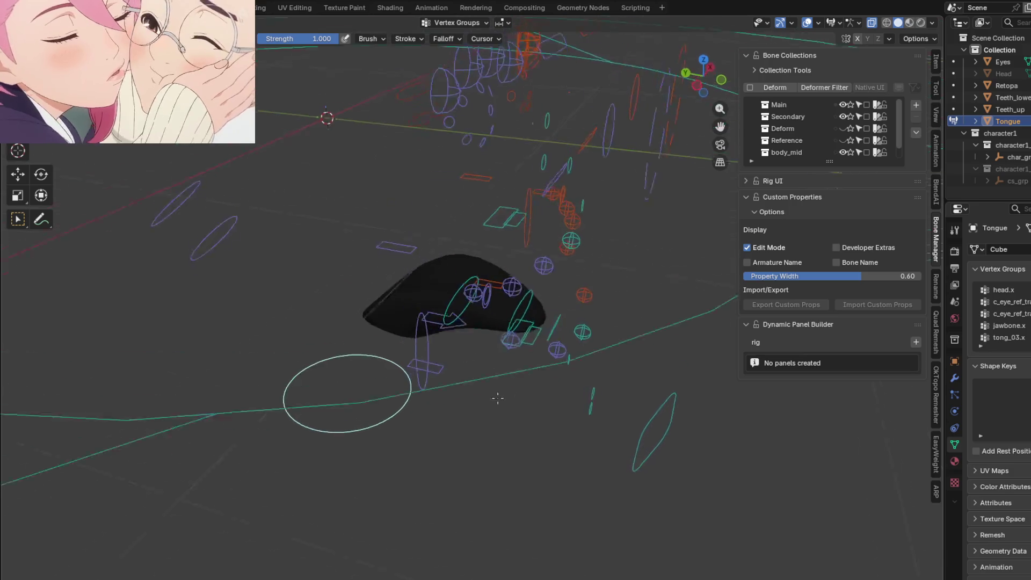
{"action": "scroll", "coordinate": [465, 267], "scroll_direction": "up", "scroll_amount": 2}
{"action": "key", "text": "g"}
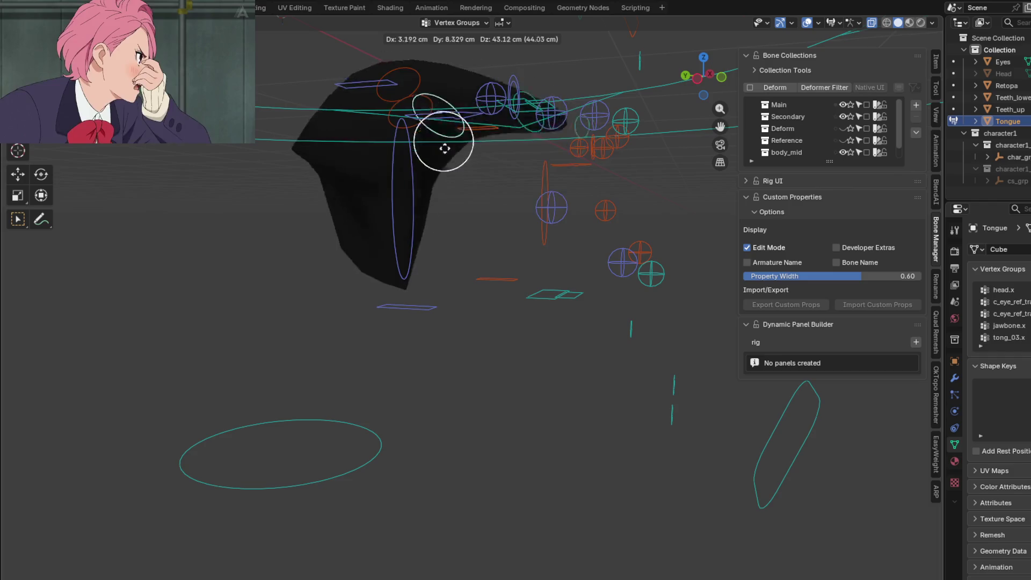
{"action": "right_click", "coordinate": [507, 243]}
{"action": "middle_click_drag", "start_coordinate": [507, 242], "coordinate": [513, 279]}
{"action": "mouse_move", "coordinate": [588, 292]}
{"action": "middle_mouse_down"}
{"action": "mouse_move", "coordinate": [594, 241]}
{"action": "mouse_move", "coordinate": [383, 294]}
{"action": "mouse_move", "coordinate": [433, 295]}
{"action": "mouse_move", "coordinate": [810, 69]}
{"action": "middle_mouse_up"}
{"action": "key", "text": "g"}
{"action": "right_click", "coordinate": [610, 241]}
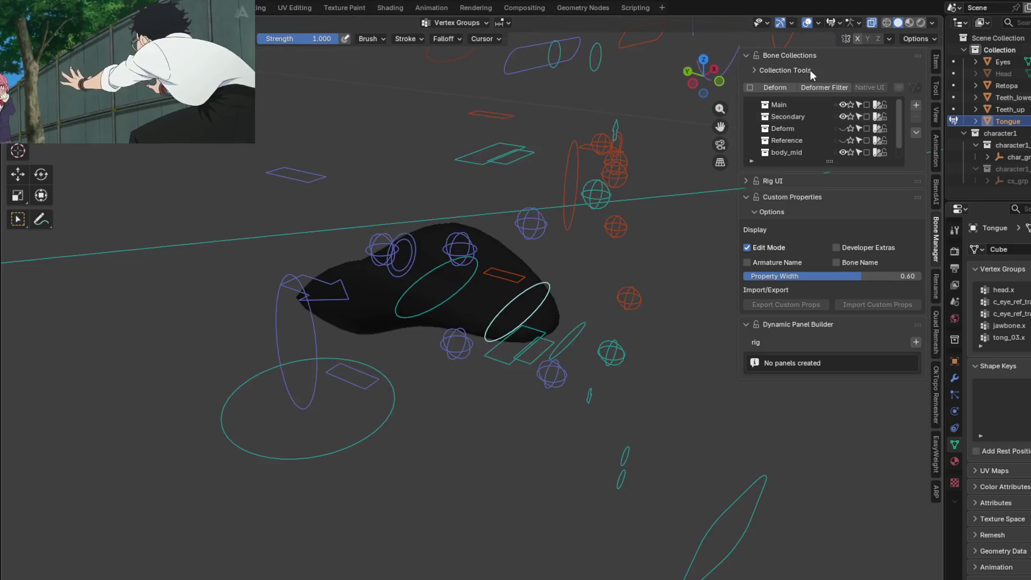
{"action": "left_click", "coordinate": [833, 22]}
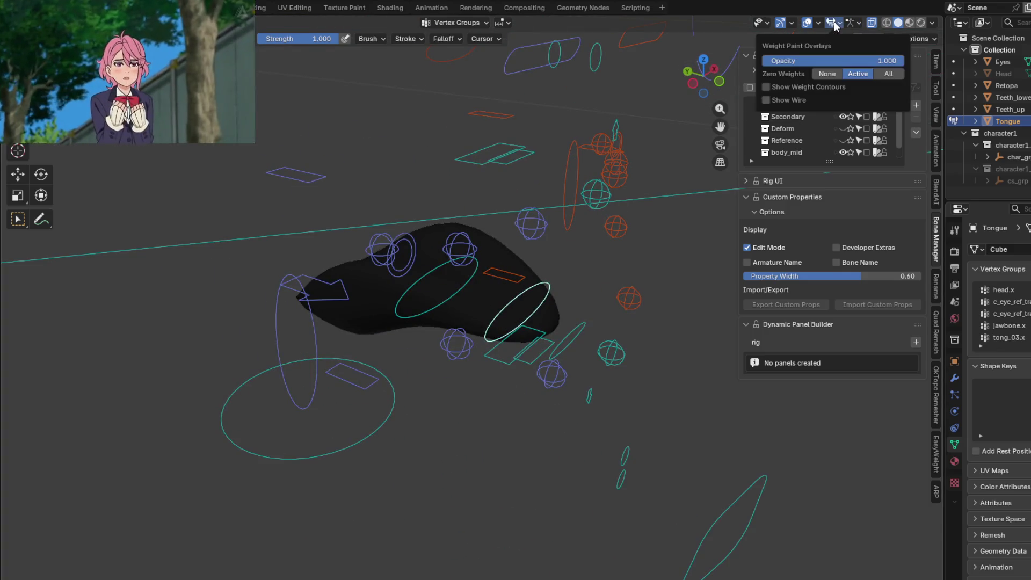
Step: Test-drag the tongue bones, stretching the tongue out of the mouth and up toward the nose
{"action": "left_click", "coordinate": [834, 22]}
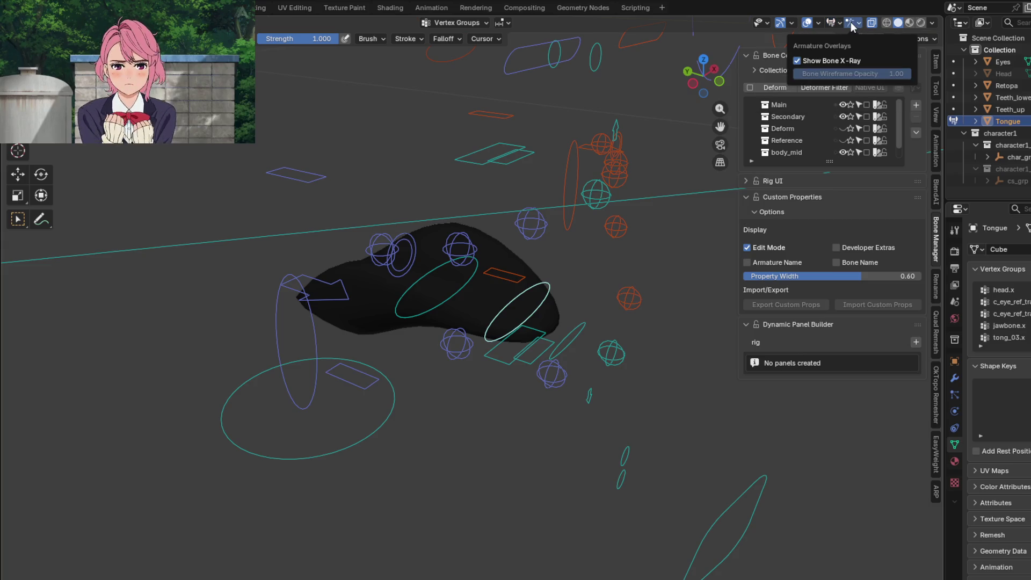
{"action": "left_click", "coordinate": [817, 23]}
{"action": "mouse_move", "coordinate": [564, 362]}
{"action": "middle_mouse_down"}
{"action": "mouse_move", "coordinate": [515, 346]}
{"action": "mouse_move", "coordinate": [572, 366]}
{"action": "middle_mouse_up"}
{"action": "mouse_move", "coordinate": [572, 365]}
{"action": "left_mouse_down"}
{"action": "mouse_move", "coordinate": [592, 185]}
{"action": "mouse_move", "coordinate": [408, 196]}
{"action": "mouse_move", "coordinate": [627, 437]}
{"action": "mouse_move", "coordinate": [636, 202]}
{"action": "mouse_move", "coordinate": [372, 178]}
{"action": "mouse_move", "coordinate": [543, 165]}
{"action": "mouse_move", "coordinate": [533, 351]}
{"action": "mouse_move", "coordinate": [484, 218]}
{"action": "mouse_move", "coordinate": [545, 433]}
{"action": "mouse_move", "coordinate": [633, 379]}
{"action": "mouse_move", "coordinate": [543, 375]}
{"action": "mouse_move", "coordinate": [593, 456]}
{"action": "left_mouse_up"}
{"action": "mouse_move", "coordinate": [594, 456]}
{"action": "middle_mouse_down"}
{"action": "mouse_move", "coordinate": [617, 411]}
{"action": "mouse_move", "coordinate": [637, 451]}
{"action": "mouse_move", "coordinate": [672, 473]}
{"action": "mouse_move", "coordinate": [555, 444]}
{"action": "middle_mouse_up"}
{"action": "scroll", "coordinate": [616, 411], "scroll_direction": "down", "scroll_amount": 3}
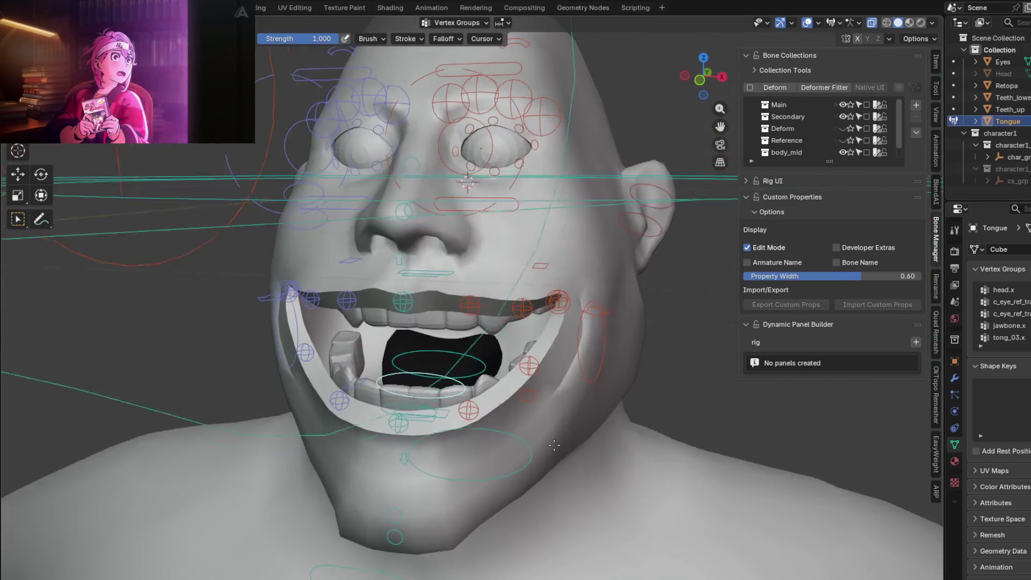
{"action": "mouse_move", "coordinate": [555, 445]}
{"action": "left_mouse_down"}
{"action": "mouse_move", "coordinate": [631, 435]}
{"action": "mouse_move", "coordinate": [567, 426]}
{"action": "mouse_move", "coordinate": [540, 472]}
{"action": "mouse_move", "coordinate": [530, 369]}
{"action": "mouse_move", "coordinate": [573, 381]}
{"action": "mouse_move", "coordinate": [484, 362]}
{"action": "left_mouse_up"}
{"action": "middle_click_drag", "start_coordinate": [483, 363], "coordinate": [367, 362]}
{"action": "mouse_move", "coordinate": [368, 361]}
{"action": "left_mouse_down"}
{"action": "mouse_move", "coordinate": [311, 369]}
{"action": "mouse_move", "coordinate": [248, 310]}
{"action": "left_mouse_up"}
{"action": "mouse_move", "coordinate": [247, 309]}
{"action": "middle_mouse_down"}
{"action": "mouse_move", "coordinate": [230, 277]}
{"action": "mouse_move", "coordinate": [258, 306]}
{"action": "middle_mouse_up"}
{"action": "mouse_move", "coordinate": [197, 297]}
{"action": "left_mouse_down"}
{"action": "mouse_move", "coordinate": [326, 220]}
{"action": "mouse_move", "coordinate": [316, 214]}
{"action": "mouse_move", "coordinate": [197, 291]}
{"action": "left_mouse_up"}
{"action": "middle_click_drag", "start_coordinate": [198, 291], "coordinate": [157, 338]}
Step: Undo the test so the tongue returns inside the mouth and face the head from the front
{"action": "key", "text": "ctrl+z"}
{"action": "key", "text": "KP_1"}
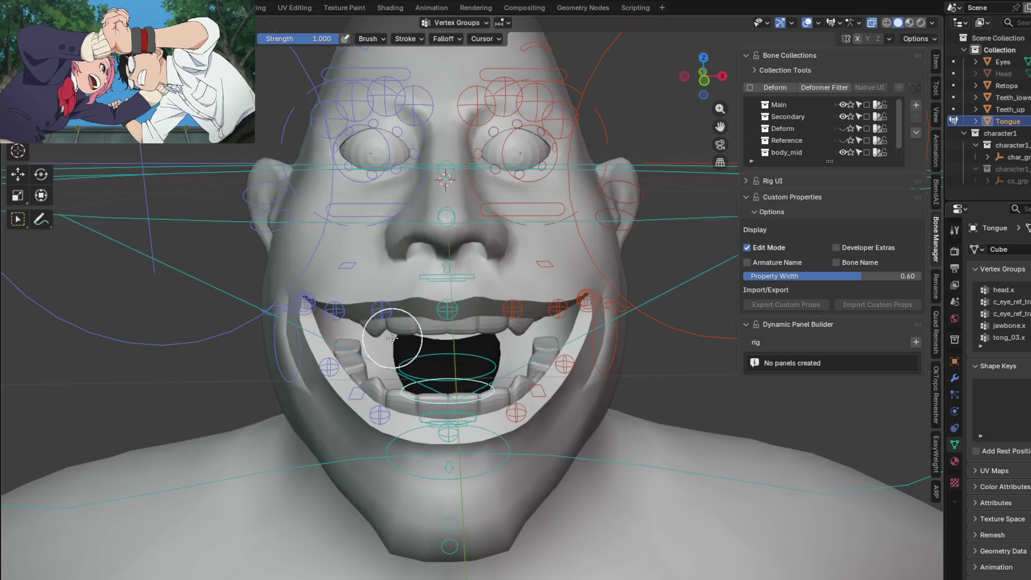
{"action": "middle_click_drag", "start_coordinate": [392, 339], "coordinate": [429, 319]}
{"action": "key", "text": "ctrl+Tab"}
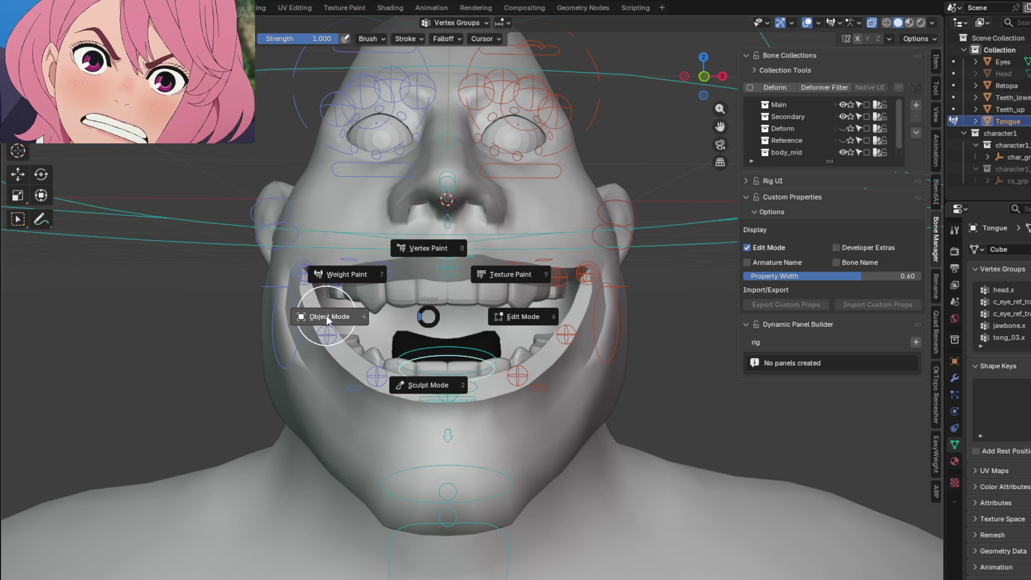
Step: Put the Retopo head mesh into Weight Paint mode and inspect its neck.x weights from several angles
{"action": "left_click", "coordinate": [327, 318]}
{"action": "left_click", "coordinate": [339, 203]}
{"action": "middle_click_drag", "start_coordinate": [339, 203], "coordinate": [404, 223]}
{"action": "key", "text": "ctrl+Tab"}
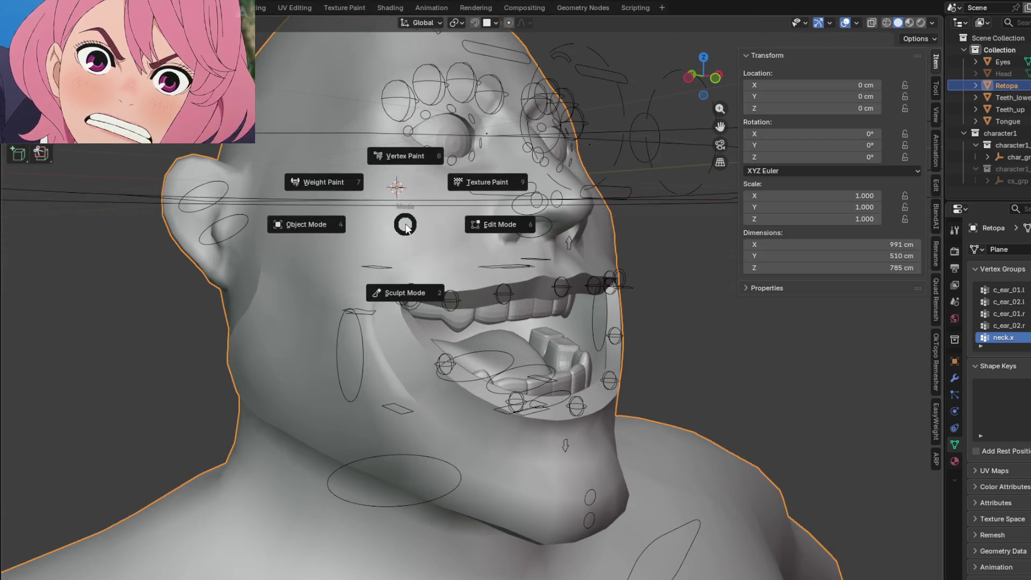
{"action": "left_click", "coordinate": [323, 174]}
{"action": "middle_click_drag", "start_coordinate": [448, 279], "coordinate": [494, 359]}
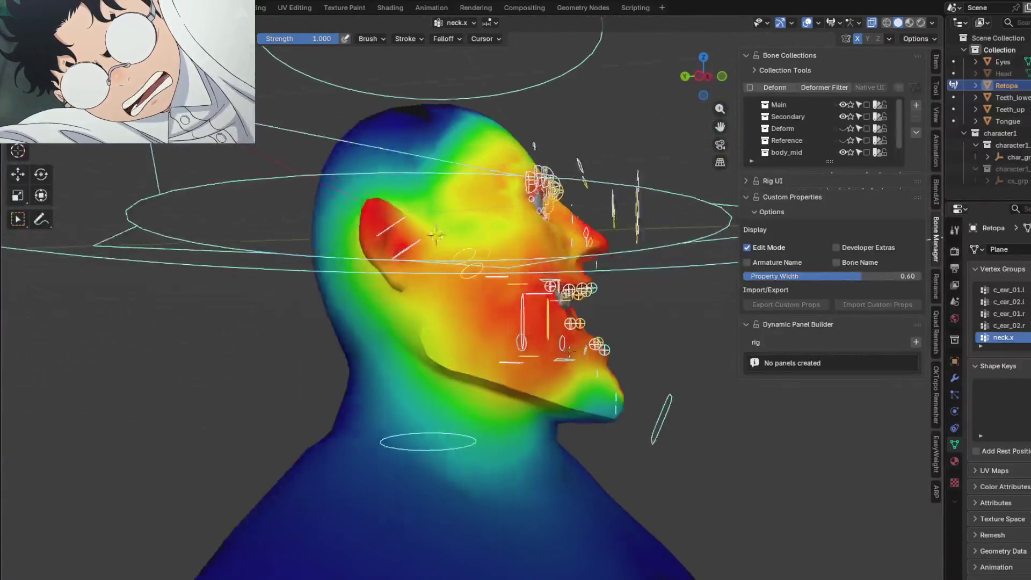
{"action": "middle_click_drag", "start_coordinate": [494, 362], "coordinate": [606, 354]}
{"action": "mouse_move", "coordinate": [461, 234]}
{"action": "middle_mouse_down"}
{"action": "mouse_move", "coordinate": [474, 359]}
{"action": "mouse_move", "coordinate": [486, 371]}
{"action": "mouse_move", "coordinate": [549, 376]}
{"action": "middle_mouse_up"}
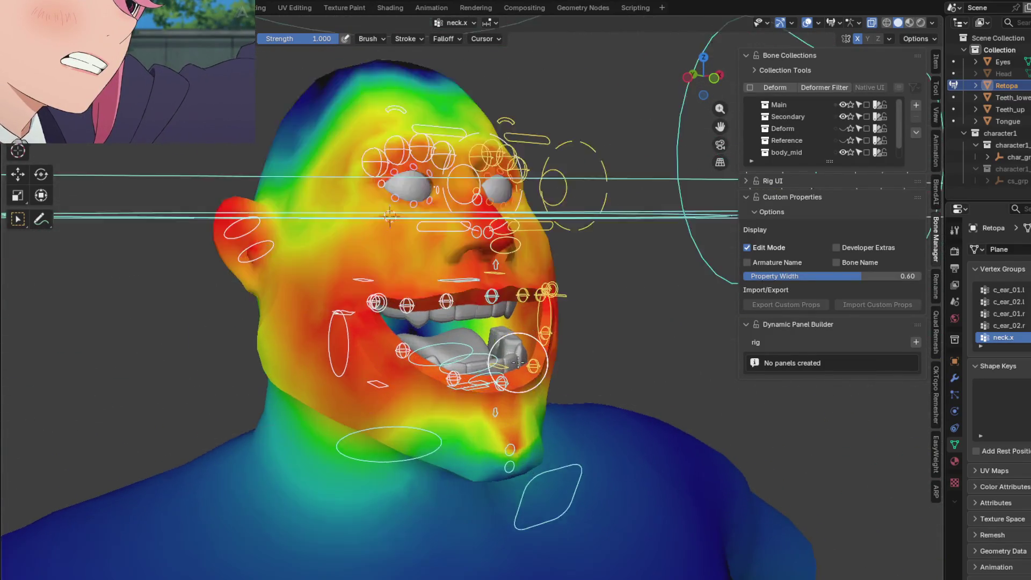
{"action": "scroll", "coordinate": [548, 378], "scroll_direction": "up", "scroll_amount": 4}
Step: Switch to the Tongue mesh, enter Weight Paint, then take it into Edit Mode
{"action": "key", "text": "ctrl+Tab"}
{"action": "left_click", "coordinate": [482, 381]}
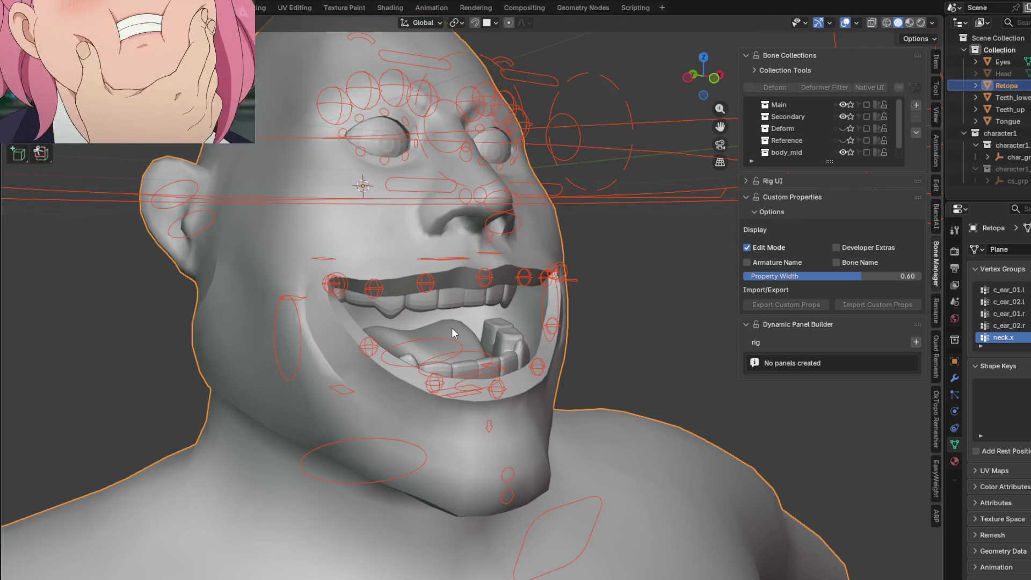
{"action": "left_click", "coordinate": [451, 328]}
{"action": "key", "text": "ctrl+Tab"}
{"action": "left_click", "coordinate": [380, 291]}
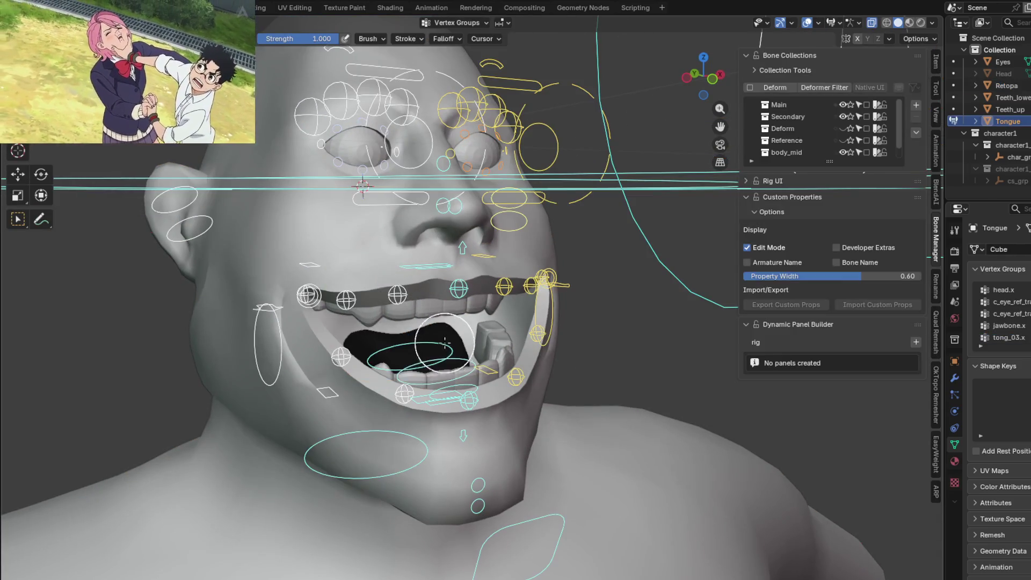
{"action": "middle_click_drag", "start_coordinate": [436, 356], "coordinate": [532, 379]}
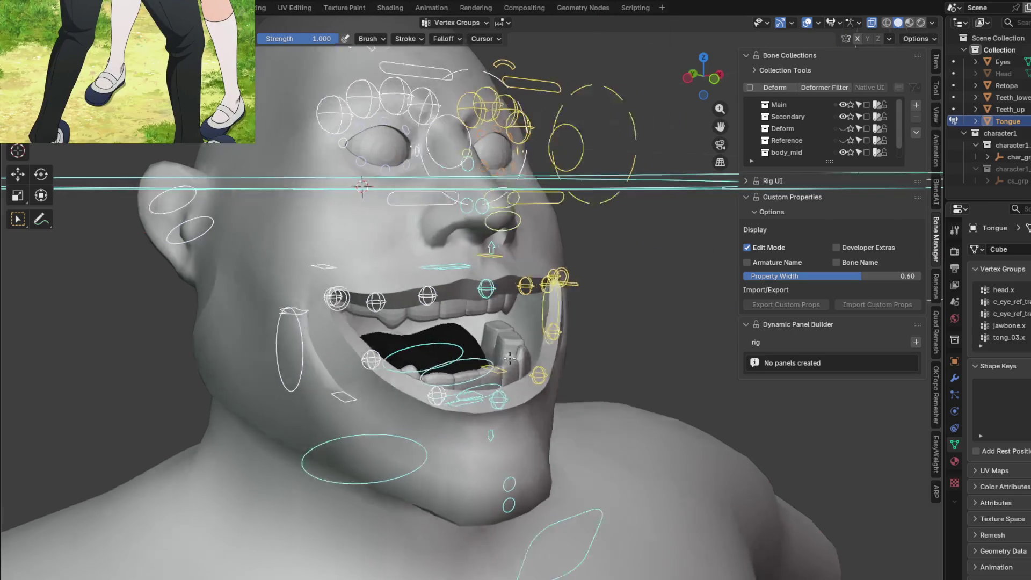
{"action": "key", "text": "Tab"}
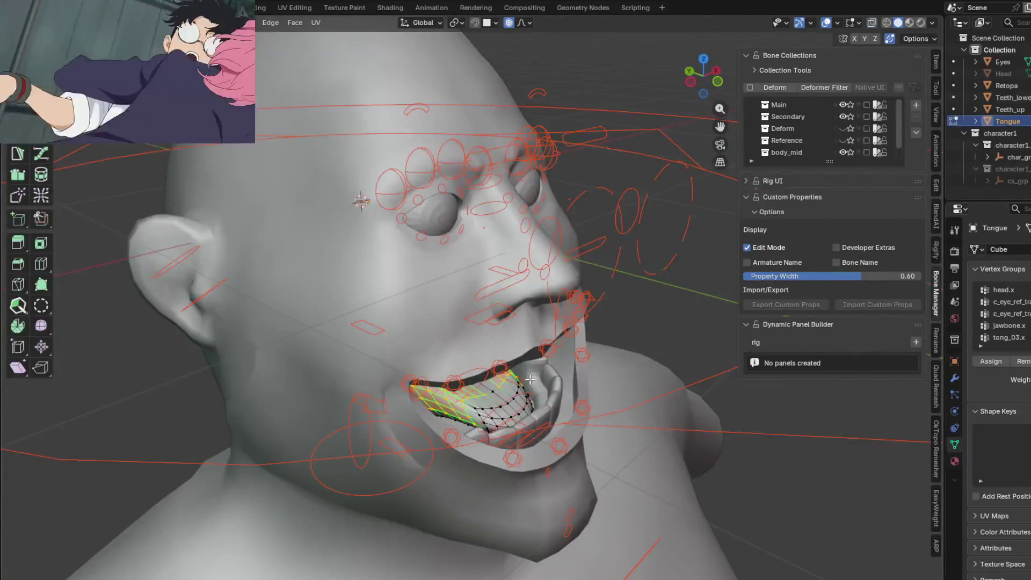
Step: Leave tongue Edit Mode, select the rig with the Tongue and re-enter Weight Paint mode
{"action": "key", "text": "KP_1"}
{"action": "key", "text": "Tab"}
{"action": "key", "text": "ctrl+Tab"}
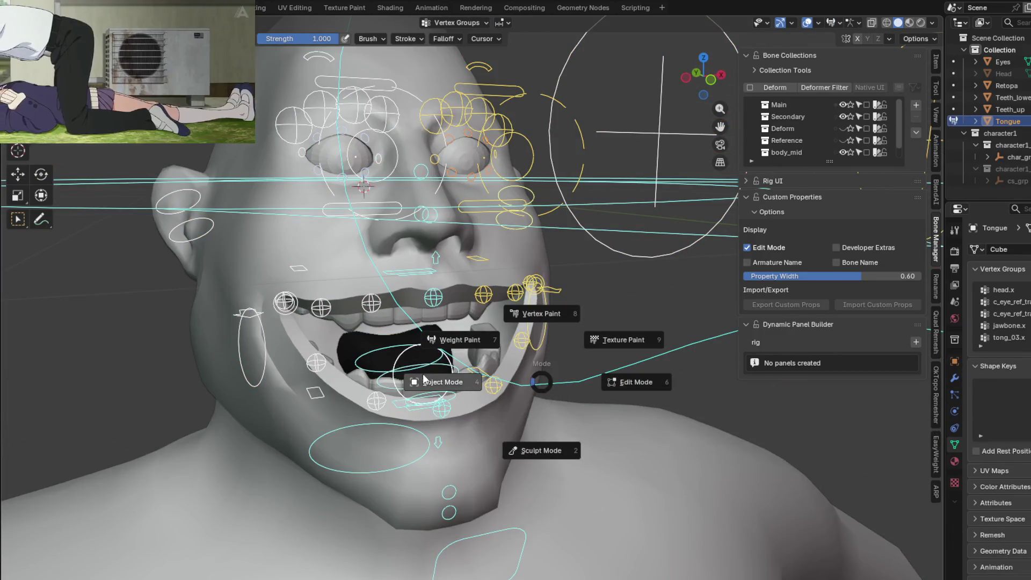
{"action": "left_click", "coordinate": [435, 377]}
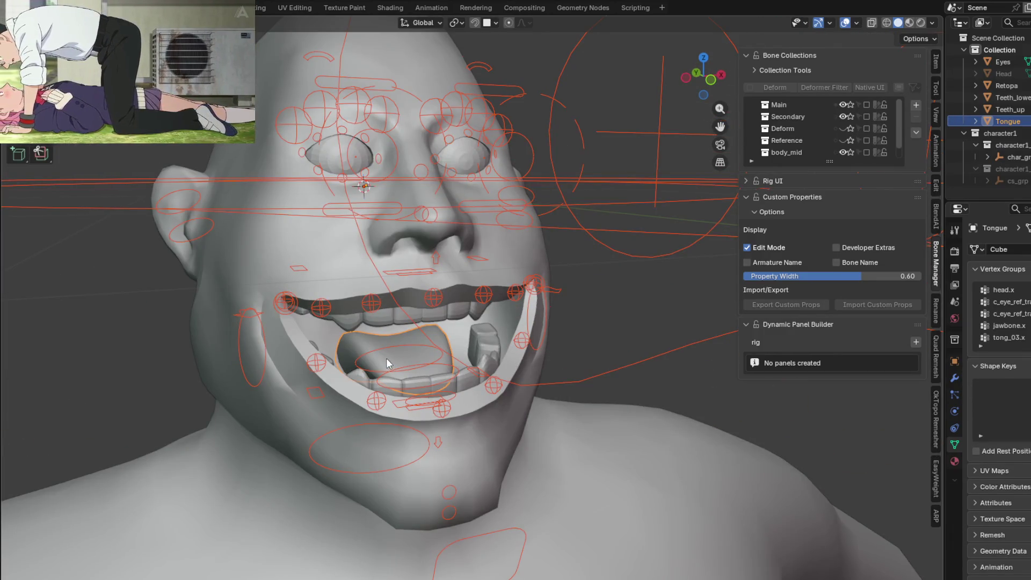
{"action": "left_click", "coordinate": [374, 346], "text": "shift"}
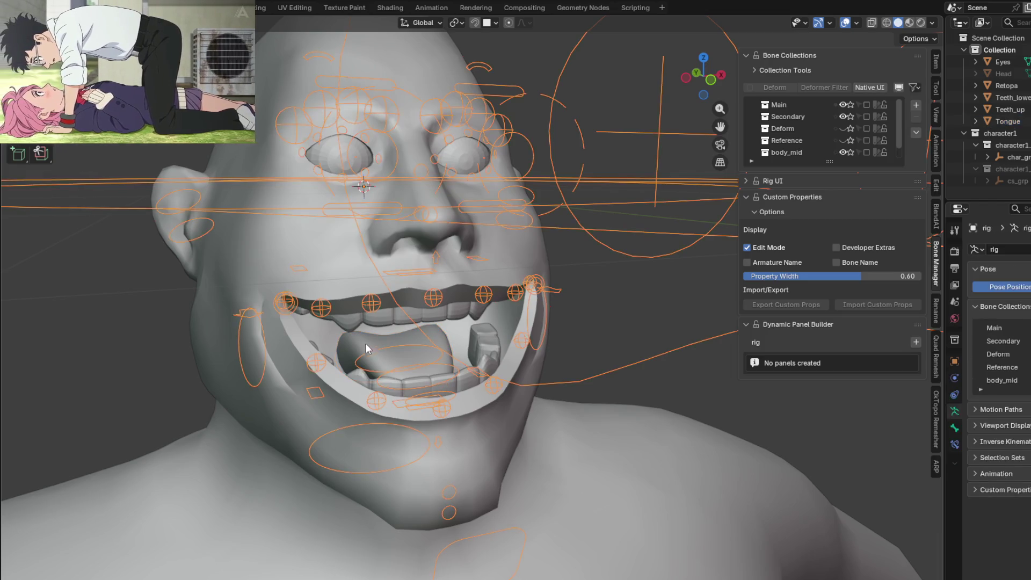
{"action": "key", "text": "ctrl+Tab"}
{"action": "left_click", "coordinate": [284, 303]}
Step: Inspect the weight-painted tongue from front and three-quarter views
{"action": "middle_click_drag", "start_coordinate": [284, 303], "coordinate": [483, 370]}
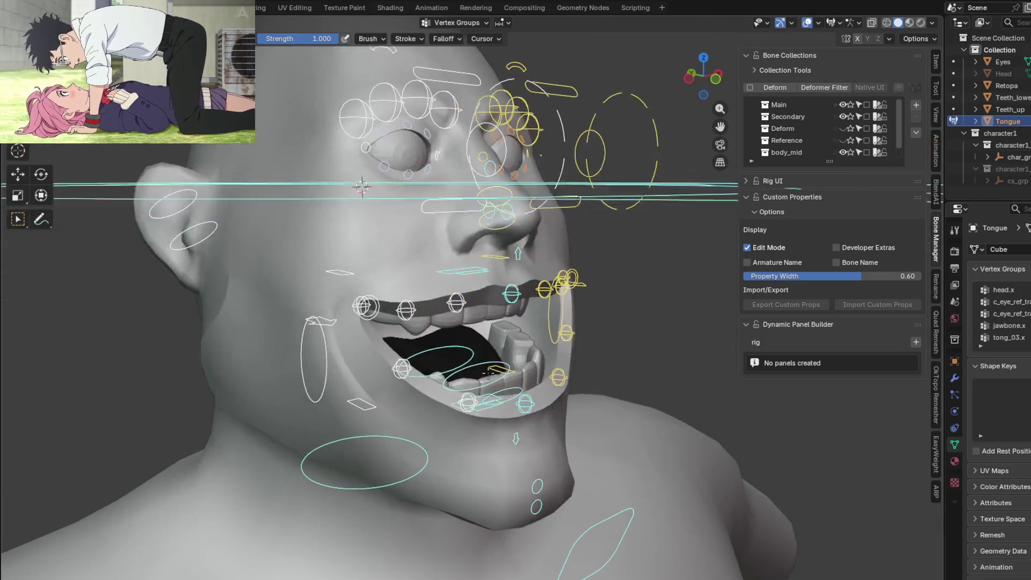
{"action": "key", "text": "KP_1"}
{"action": "middle_click_drag", "start_coordinate": [724, 386], "coordinate": [683, 409]}
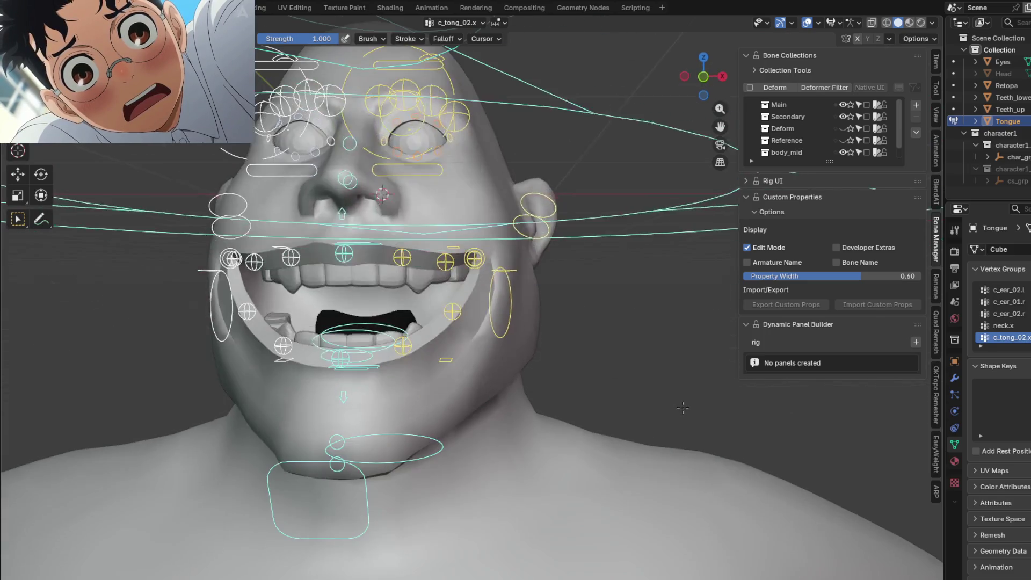
{"action": "middle_click_drag", "start_coordinate": [639, 382], "coordinate": [658, 398]}
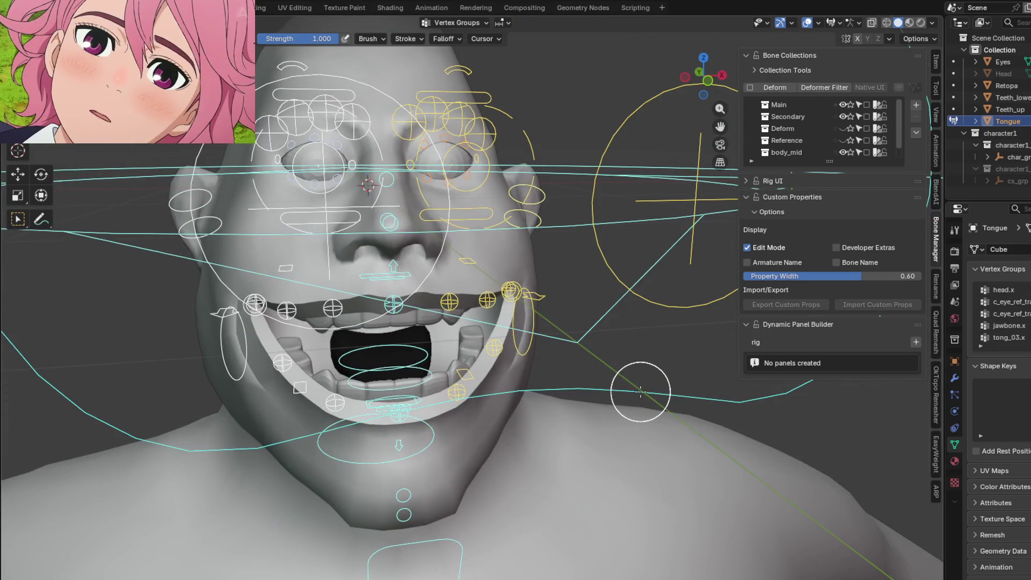
{"action": "mouse_move", "coordinate": [610, 375]}
{"action": "middle_mouse_down"}
{"action": "mouse_move", "coordinate": [433, 368]}
{"action": "mouse_move", "coordinate": [574, 390]}
{"action": "middle_mouse_up"}
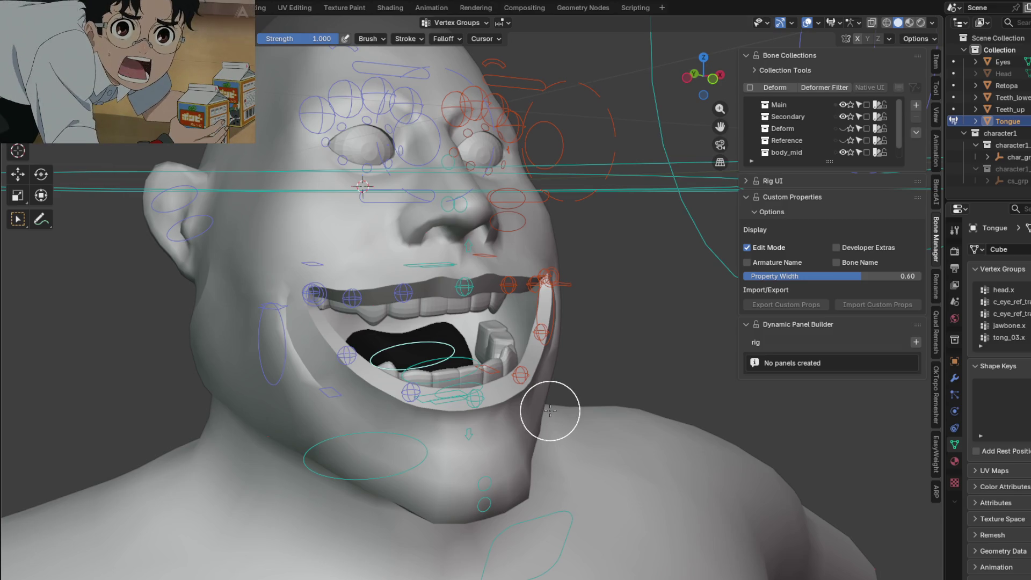
{"action": "key", "text": "ctrl+Tab"}
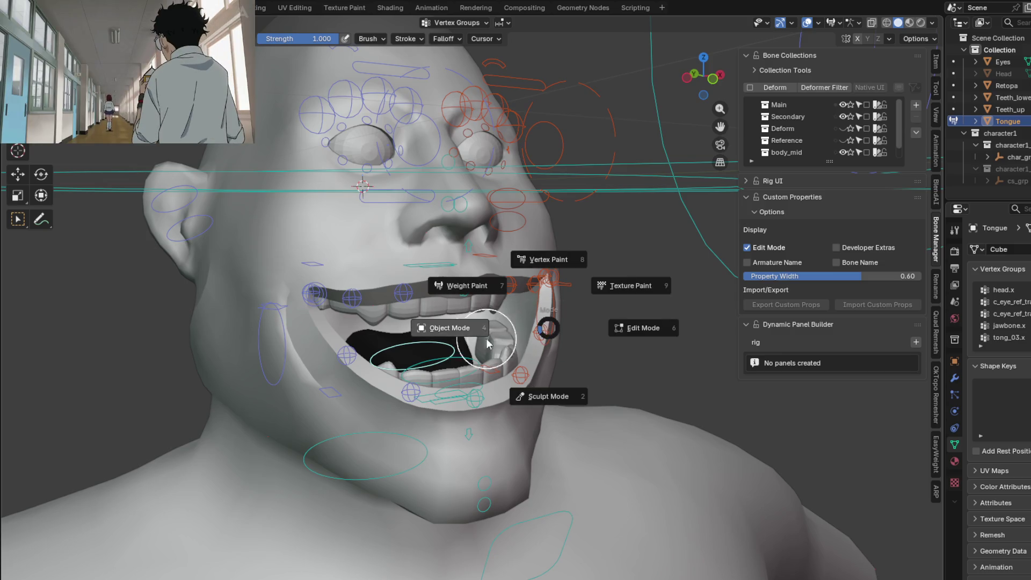
Step: Return to Object Mode, put the rig into Pose Mode and select the c_lips_roll_top.x bone
{"action": "left_click", "coordinate": [445, 335]}
{"action": "scroll", "coordinate": [549, 337], "scroll_direction": "down", "scroll_amount": 1}
{"action": "scroll", "coordinate": [564, 326], "scroll_direction": "up", "scroll_amount": 1}
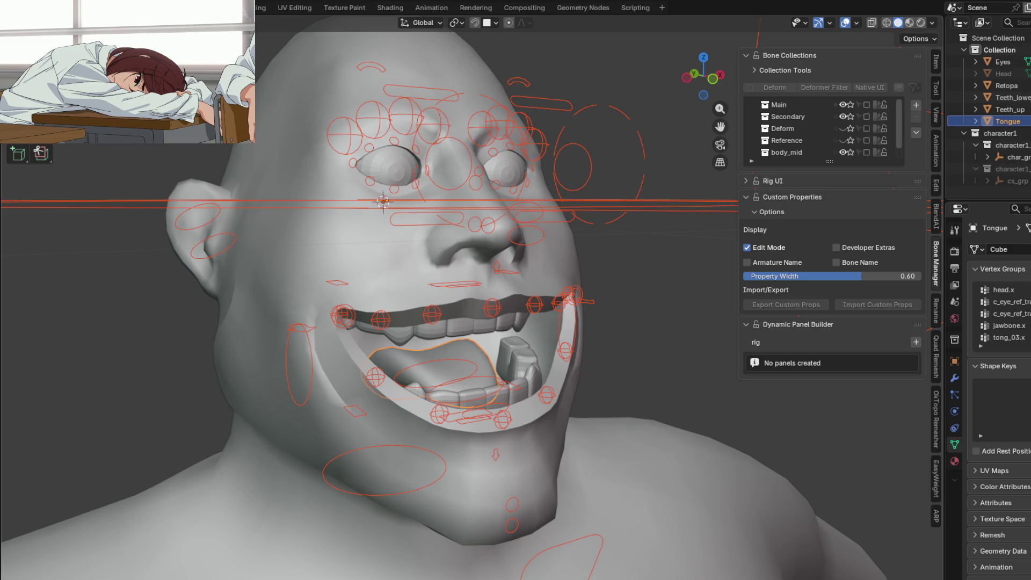
{"action": "middle_click_drag", "start_coordinate": [695, 314], "coordinate": [599, 322]}
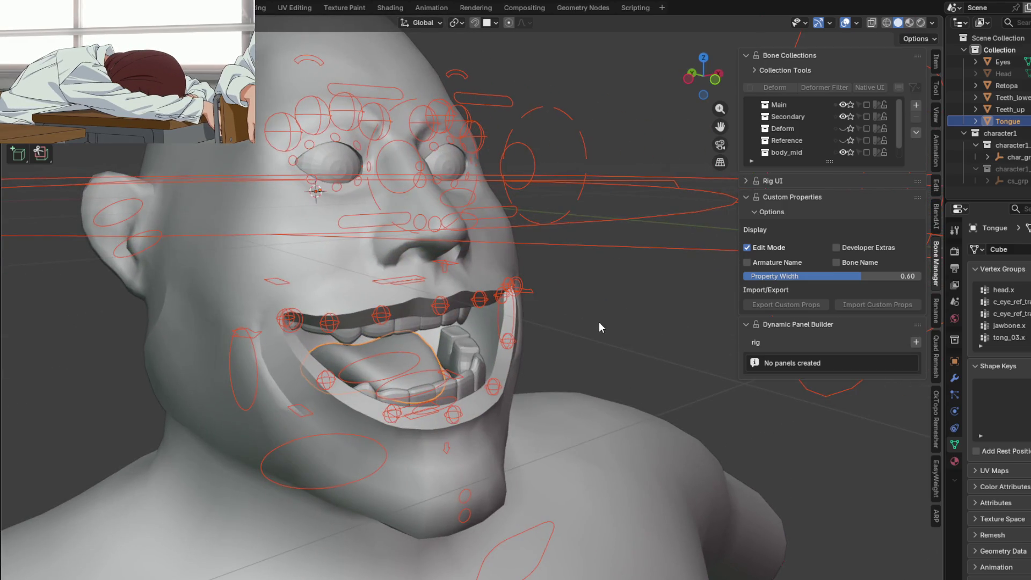
{"action": "key", "text": "ctrl+Tab"}
{"action": "left_click", "coordinate": [515, 326]}
{"action": "mouse_move", "coordinate": [515, 325]}
{"action": "middle_mouse_down"}
{"action": "mouse_move", "coordinate": [542, 270]}
{"action": "mouse_move", "coordinate": [494, 229]}
{"action": "middle_mouse_up"}
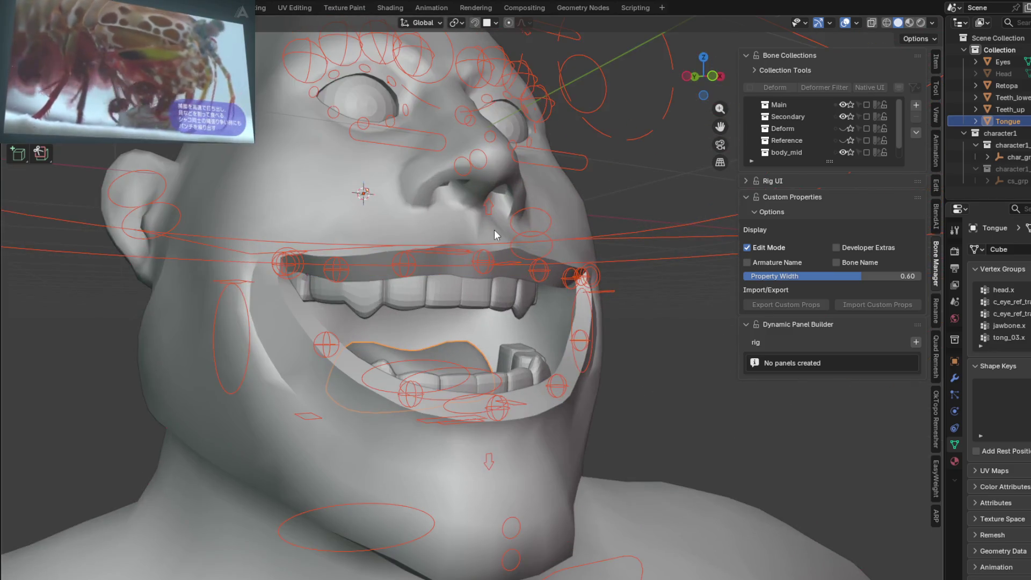
{"action": "left_click", "coordinate": [559, 157]}
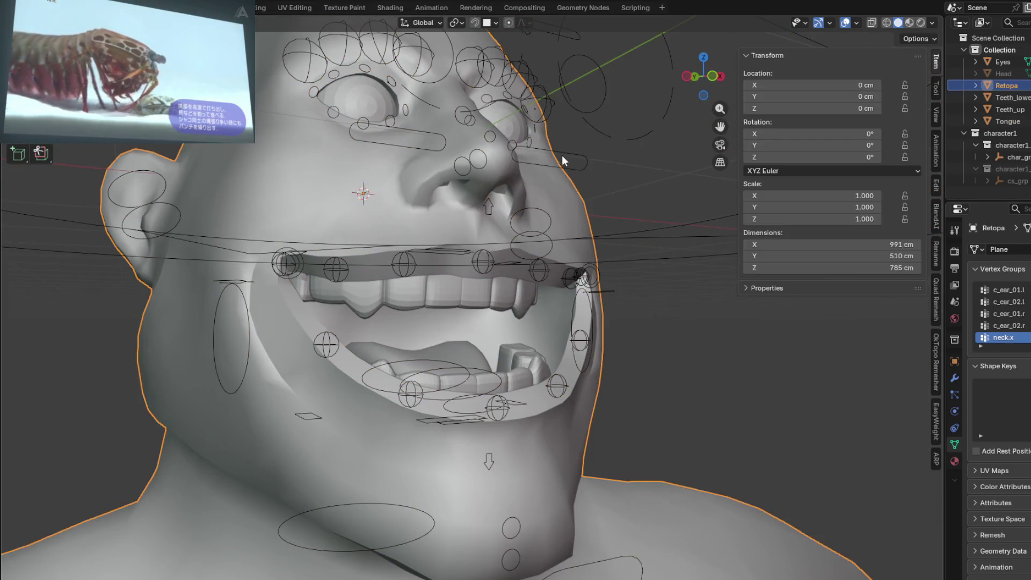
{"action": "key", "text": "ctrl+Tab"}
{"action": "left_click", "coordinate": [485, 207]}
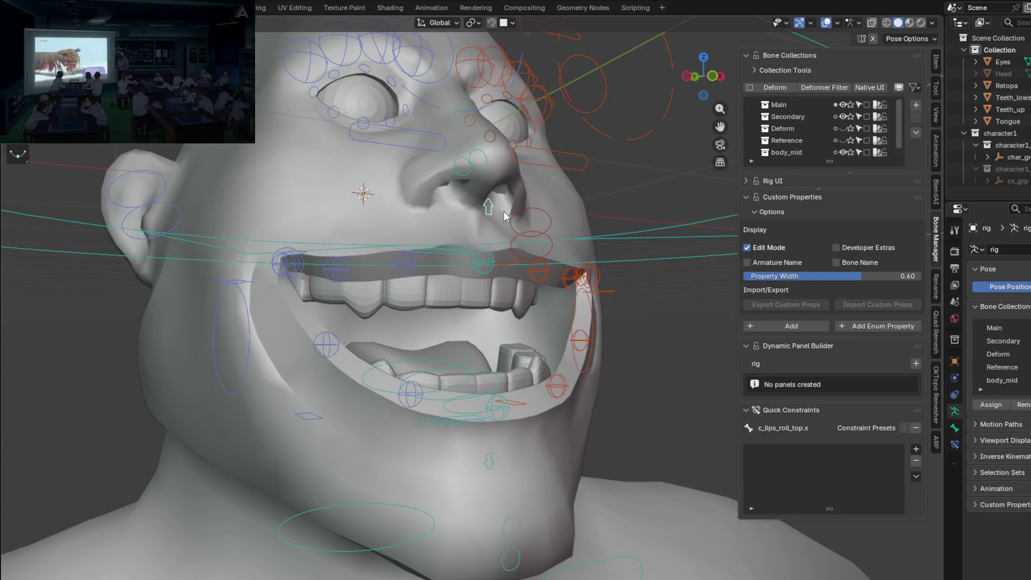
Step: Test-move the upper lip roll bone vertically and cancel the move
{"action": "key", "text": "g"}
{"action": "key", "text": "z"}
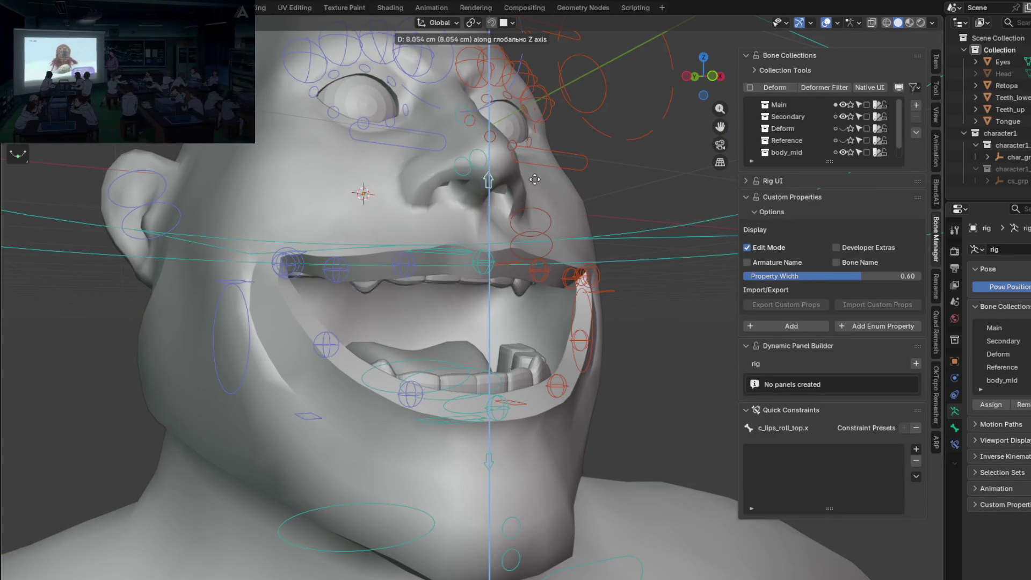
{"action": "middle_click_drag", "start_coordinate": [521, 239], "coordinate": [507, 234]}
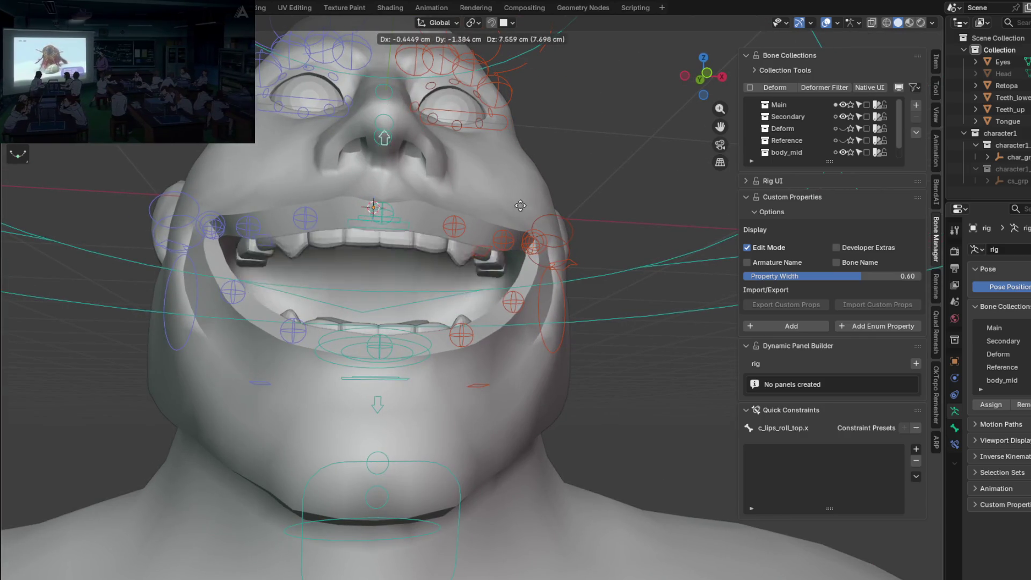
{"action": "right_click", "coordinate": [495, 284]}
{"action": "mouse_move", "coordinate": [495, 283]}
{"action": "middle_mouse_down"}
{"action": "mouse_move", "coordinate": [436, 294]}
{"action": "mouse_move", "coordinate": [558, 323]}
{"action": "mouse_move", "coordinate": [543, 352]}
{"action": "mouse_move", "coordinate": [413, 391]}
{"action": "middle_mouse_up"}
Step: Pose the c_lips_roll_bot.x lip and c_chin_01.x chin controls downward to open the mouth
{"action": "left_click", "coordinate": [348, 427]}
{"action": "key", "text": "g"}
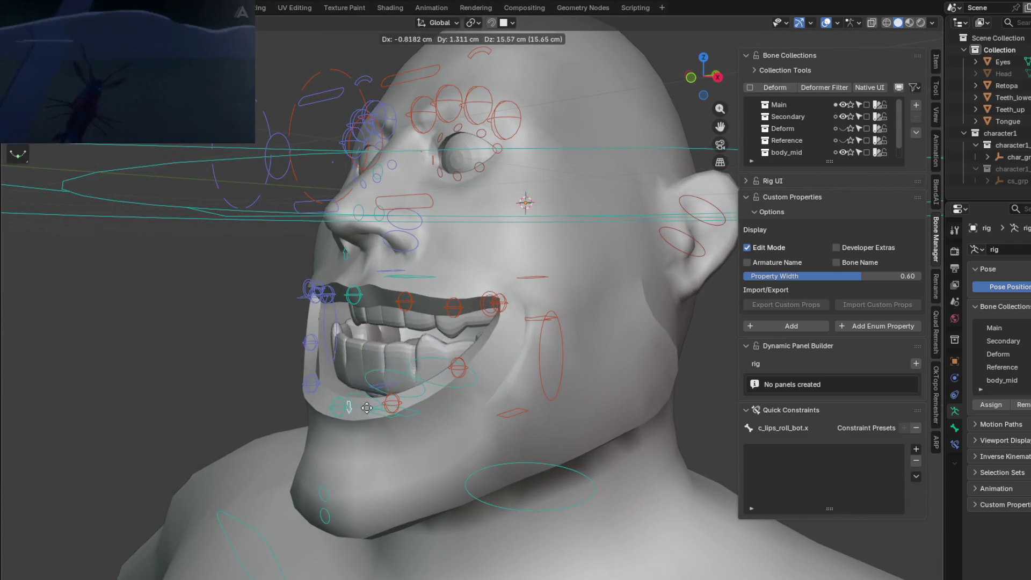
{"action": "left_click", "coordinate": [366, 447]}
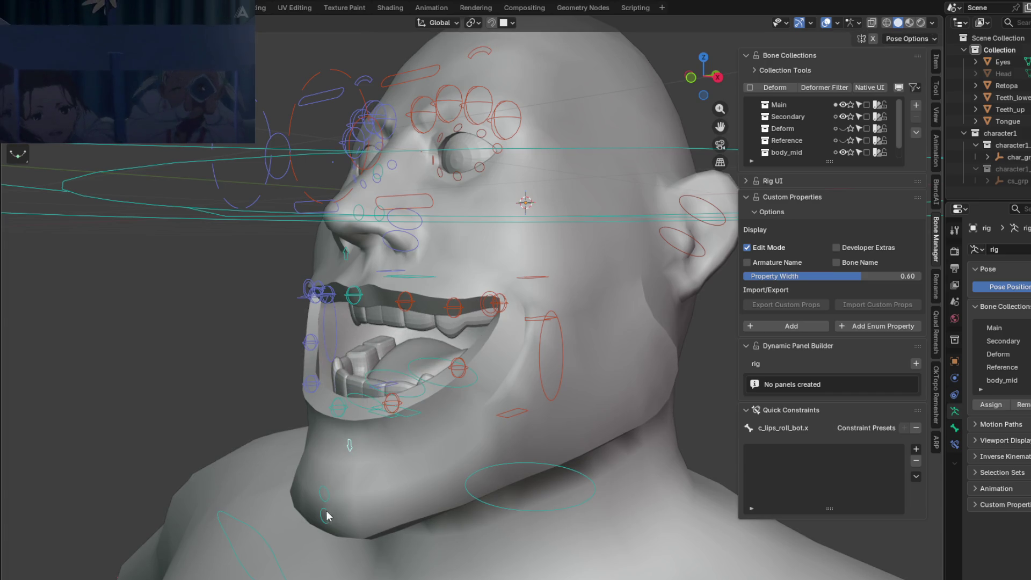
{"action": "key", "text": "g"}
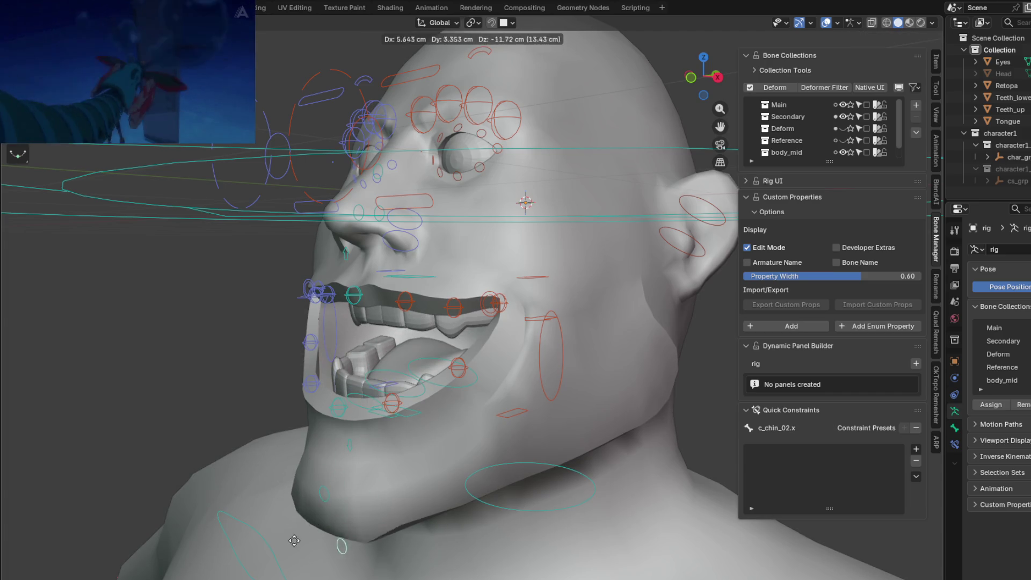
{"action": "key", "text": "Escape"}
{"action": "left_click", "coordinate": [321, 490]}
{"action": "key", "text": "g"}
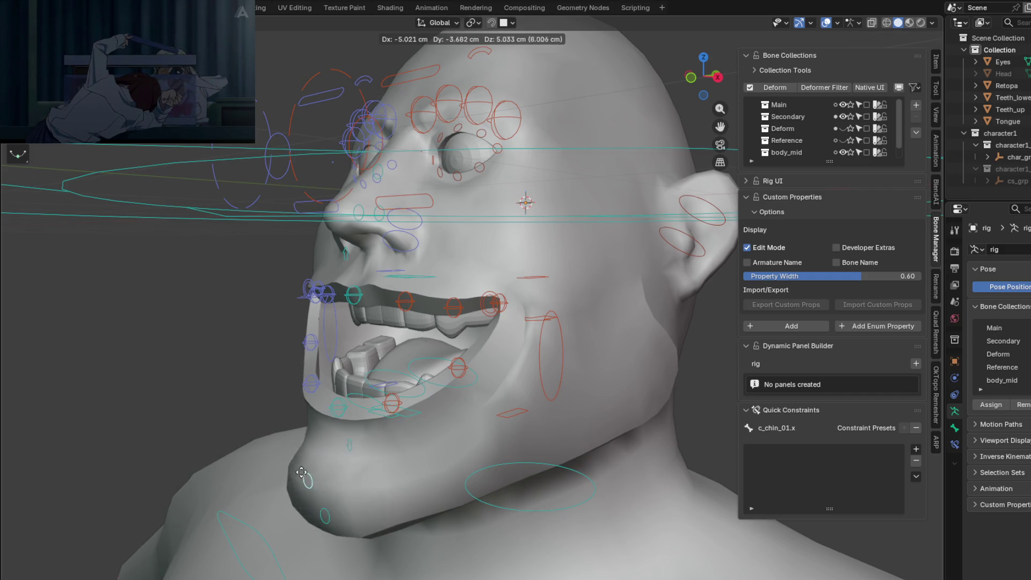
{"action": "left_click", "coordinate": [298, 481]}
Step: Reposition the lower c_teeth_bot.l and upper c_teeth_top.l teeth controls
{"action": "mouse_move", "coordinate": [482, 410]}
{"action": "middle_mouse_down"}
{"action": "mouse_move", "coordinate": [462, 416]}
{"action": "mouse_move", "coordinate": [587, 441]}
{"action": "mouse_move", "coordinate": [605, 421]}
{"action": "mouse_move", "coordinate": [533, 387]}
{"action": "mouse_move", "coordinate": [537, 372]}
{"action": "mouse_move", "coordinate": [510, 447]}
{"action": "middle_mouse_up"}
{"action": "left_click", "coordinate": [495, 420]}
{"action": "key", "text": "g"}
{"action": "left_click", "coordinate": [591, 438]}
{"action": "mouse_move", "coordinate": [545, 300]}
{"action": "middle_mouse_down"}
{"action": "mouse_move", "coordinate": [639, 294]}
{"action": "mouse_move", "coordinate": [633, 333]}
{"action": "middle_mouse_up"}
{"action": "left_click", "coordinate": [550, 266]}
{"action": "key", "text": "g"}
{"action": "mouse_move", "coordinate": [548, 296]}
{"action": "middle_mouse_down"}
{"action": "mouse_move", "coordinate": [563, 241]}
{"action": "mouse_move", "coordinate": [620, 215]}
{"action": "mouse_move", "coordinate": [609, 251]}
{"action": "mouse_move", "coordinate": [596, 225]}
{"action": "mouse_move", "coordinate": [576, 254]}
{"action": "middle_mouse_up"}
{"action": "left_click", "coordinate": [583, 227]}
Step: Preview the rest pose, leave Pose Mode and put the Retopa head mesh into Weight Paint mode
{"action": "key", "text": "a"}
{"action": "key", "text": "Tab"}
{"action": "key", "text": "Tab"}
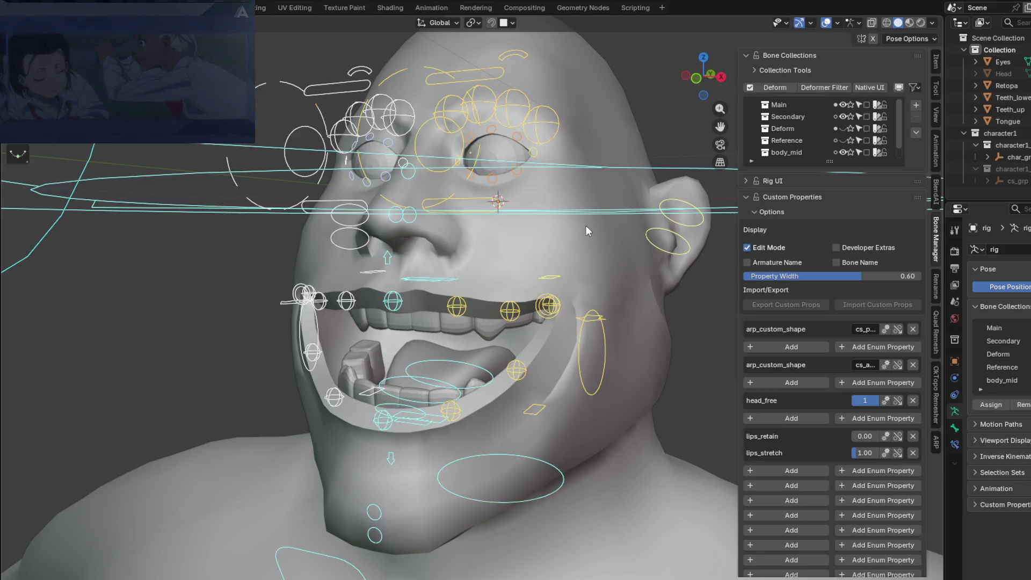
{"action": "key", "text": "ctrl+Tab"}
{"action": "left_click", "coordinate": [576, 254]}
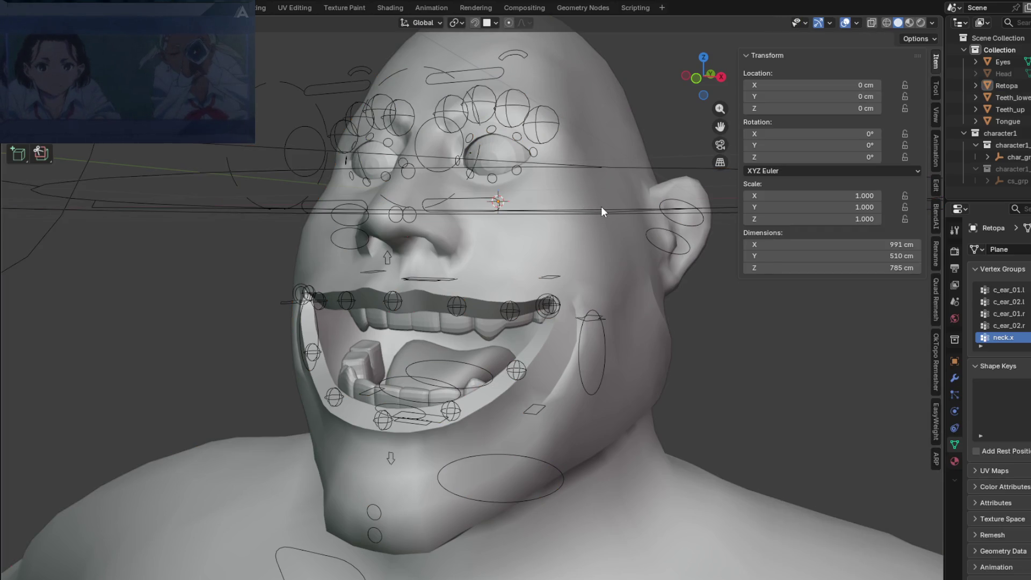
{"action": "left_click", "coordinate": [645, 212], "text": "shift"}
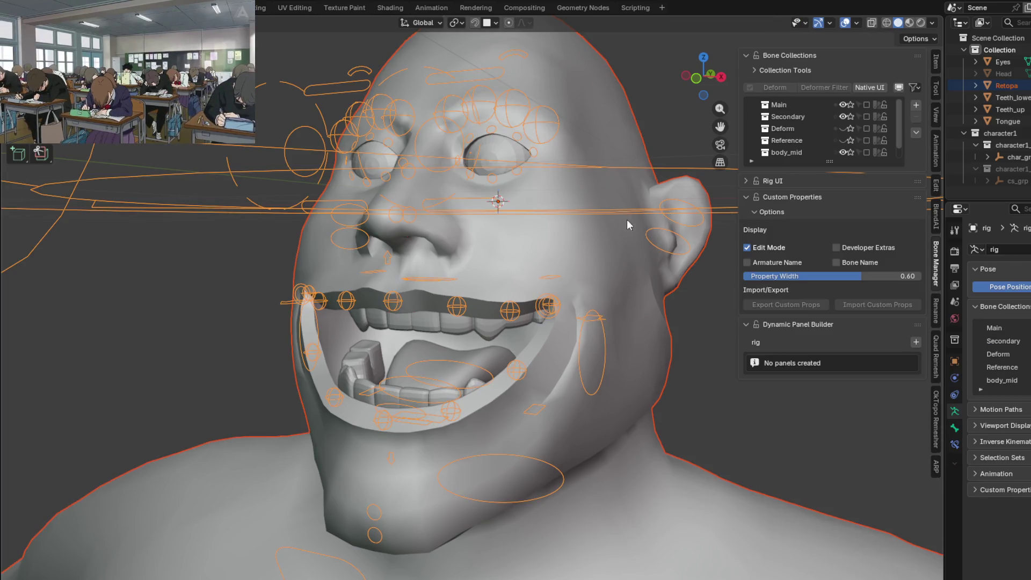
{"action": "key", "text": "ctrl+Tab"}
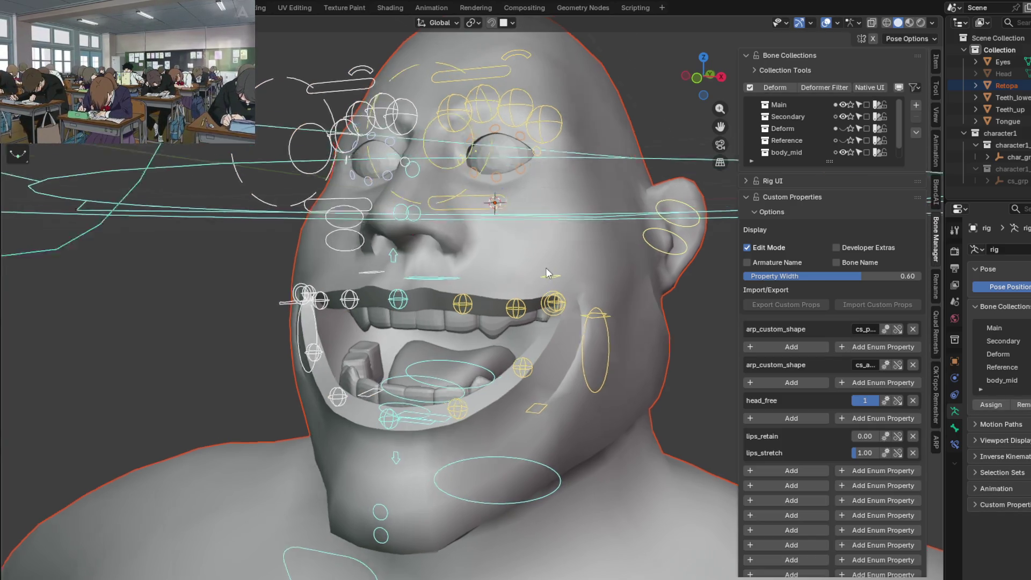
{"action": "middle_click_drag", "start_coordinate": [552, 320], "coordinate": [554, 275]}
{"action": "key", "text": "ctrl+Tab"}
{"action": "left_click", "coordinate": [603, 268]}
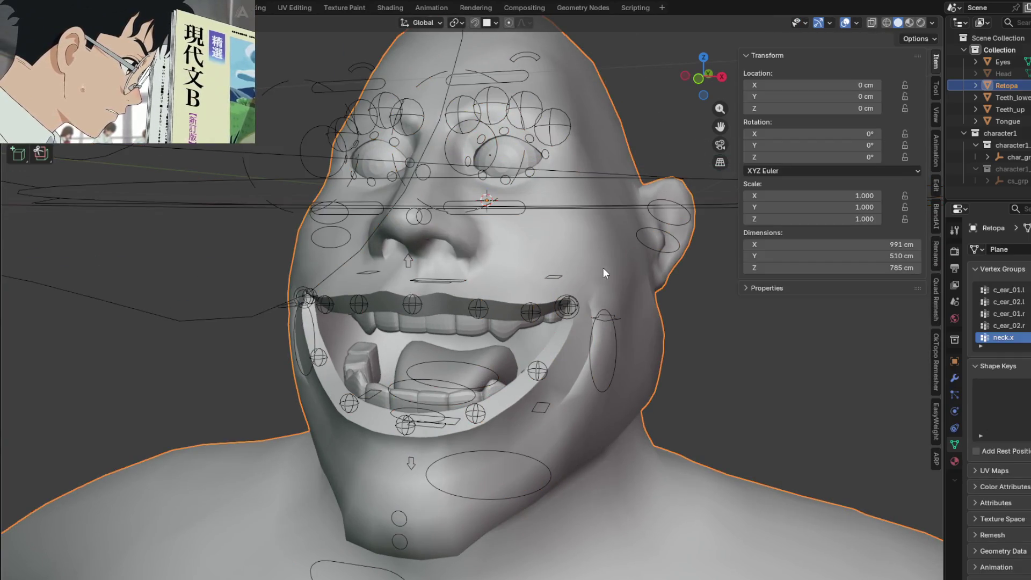
{"action": "key", "text": "ctrl+Tab"}
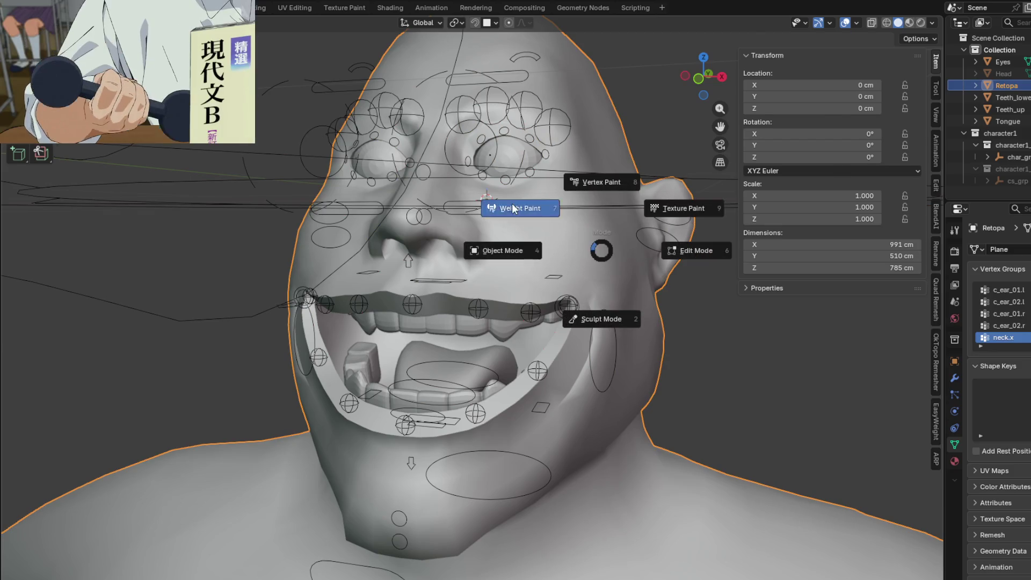
{"action": "left_click", "coordinate": [519, 210]}
{"action": "mouse_move", "coordinate": [613, 271]}
{"action": "middle_mouse_down"}
{"action": "mouse_move", "coordinate": [429, 257]}
{"action": "mouse_move", "coordinate": [928, 58]}
{"action": "middle_mouse_up"}
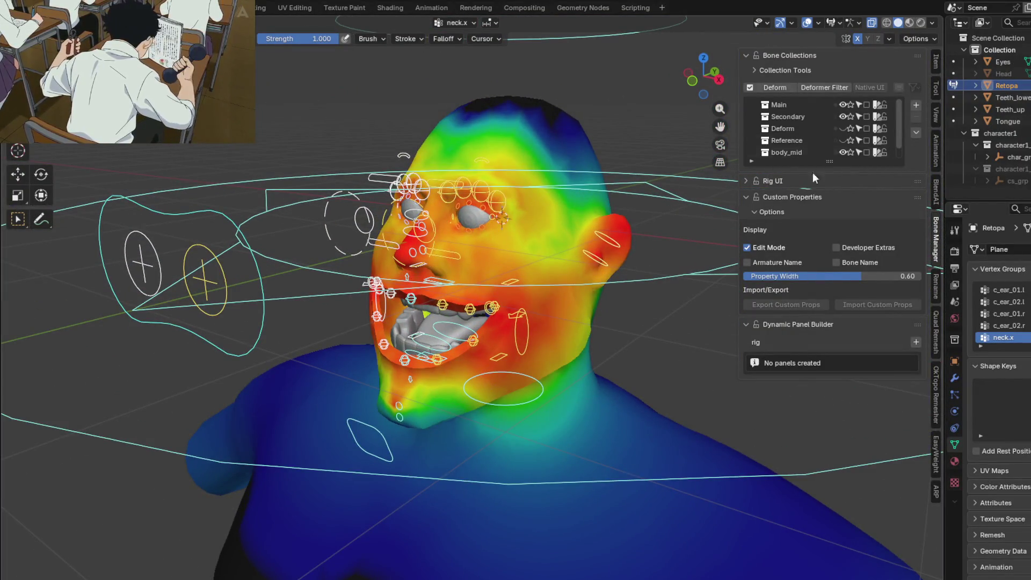
Step: Toggle bone collection visibility so only the Deform bones are shown
{"action": "mouse_move", "coordinate": [675, 392]}
{"action": "middle_mouse_down"}
{"action": "mouse_move", "coordinate": [585, 375]}
{"action": "mouse_move", "coordinate": [623, 381]}
{"action": "middle_mouse_up"}
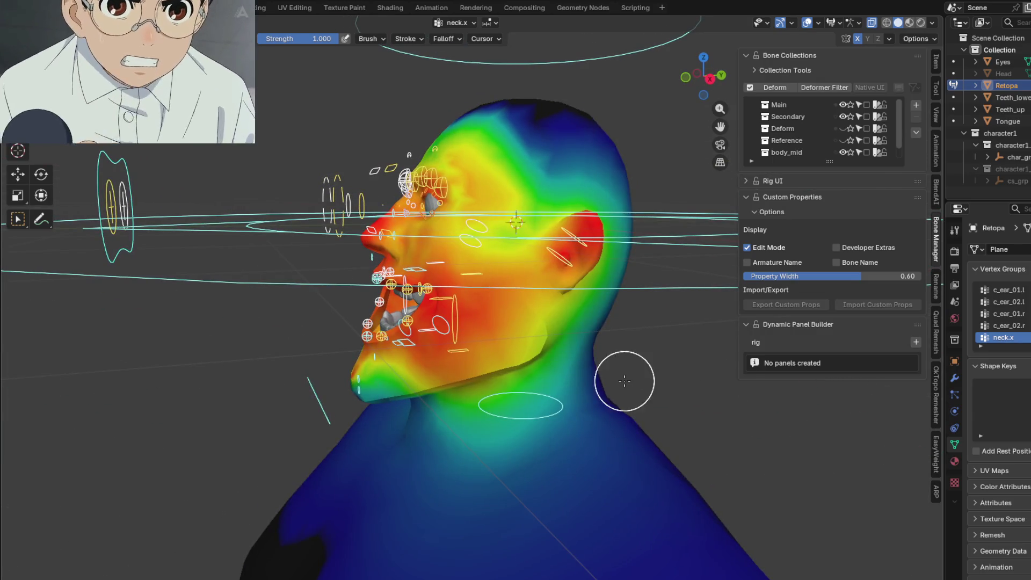
{"action": "left_click", "coordinate": [843, 128]}
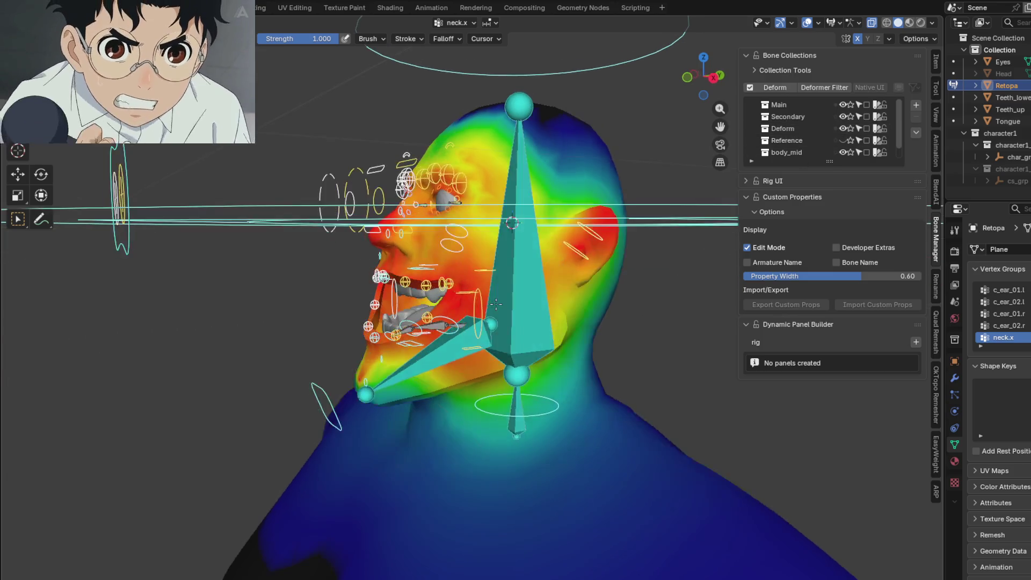
{"action": "mouse_move", "coordinate": [499, 306]}
{"action": "middle_mouse_down"}
{"action": "mouse_move", "coordinate": [536, 306]}
{"action": "mouse_move", "coordinate": [580, 274]}
{"action": "middle_mouse_up"}
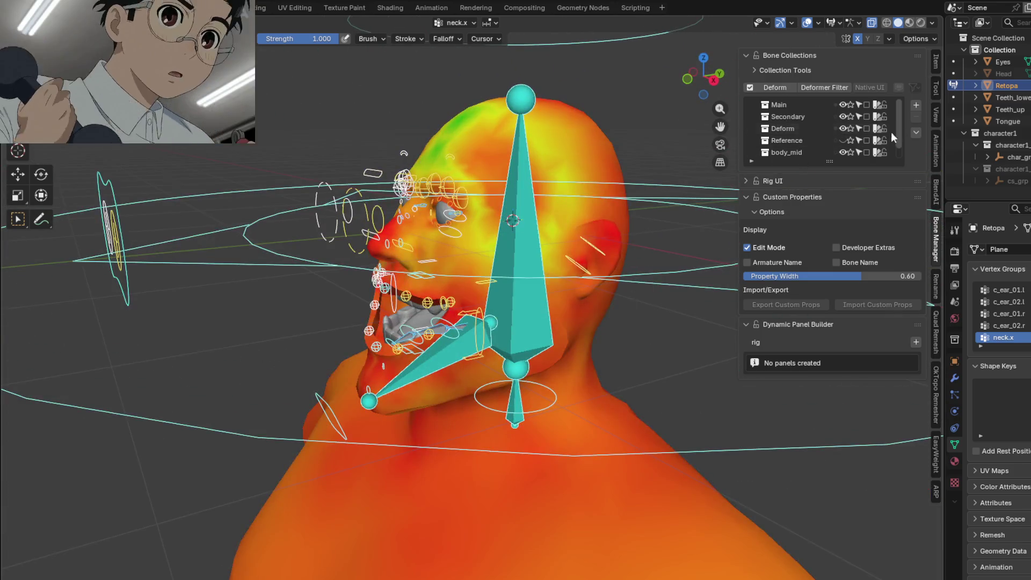
{"action": "left_click", "coordinate": [844, 141]}
{"action": "scroll", "coordinate": [843, 145], "scroll_direction": "down", "scroll_amount": 1}
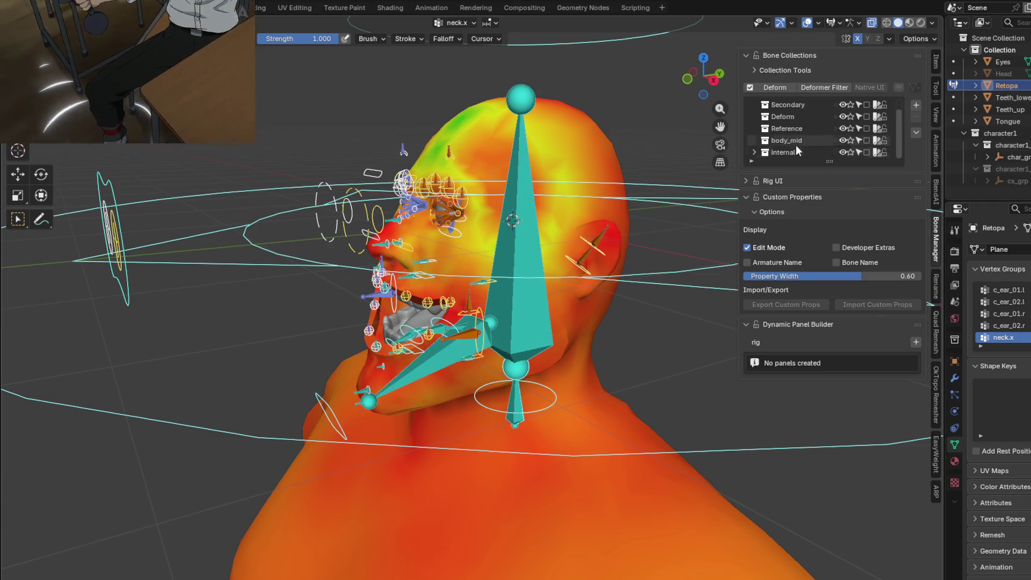
{"action": "scroll", "coordinate": [798, 151], "scroll_direction": "up", "scroll_amount": 1}
{"action": "mouse_move", "coordinate": [621, 379]}
{"action": "middle_mouse_down"}
{"action": "mouse_move", "coordinate": [656, 365]}
{"action": "mouse_move", "coordinate": [714, 426]}
{"action": "mouse_move", "coordinate": [643, 408]}
{"action": "mouse_move", "coordinate": [691, 393]}
{"action": "middle_mouse_up"}
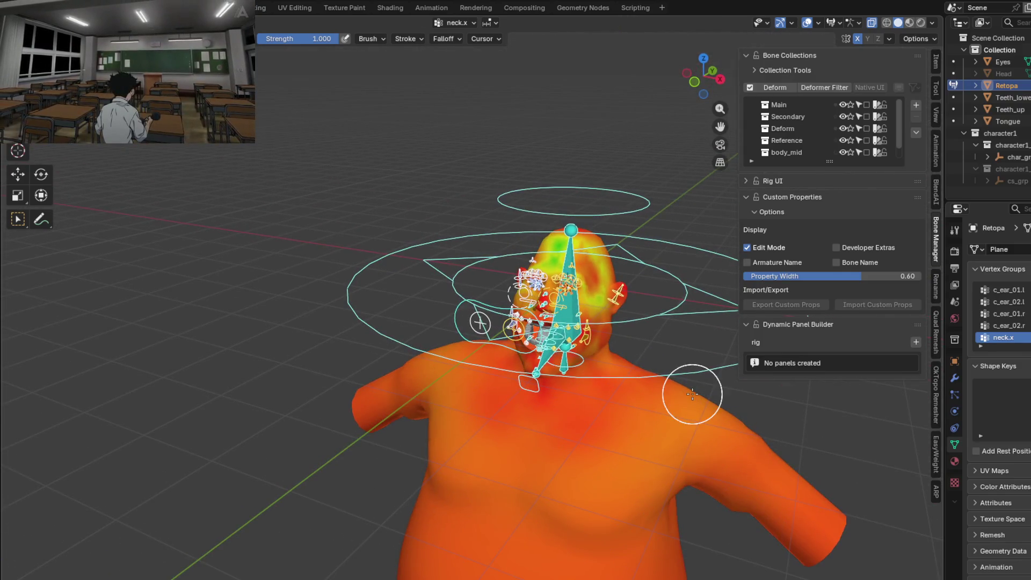
{"action": "left_click", "coordinate": [843, 116]}
{"action": "left_click", "coordinate": [843, 104]}
{"action": "left_click", "coordinate": [844, 140]}
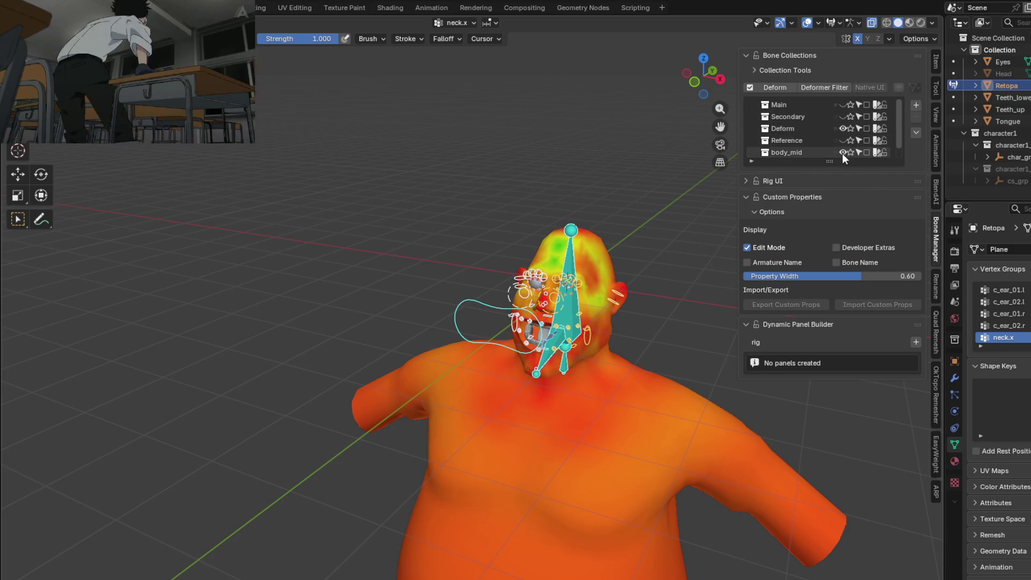
{"action": "mouse_move", "coordinate": [524, 131]}
{"action": "middle_mouse_down"}
{"action": "mouse_move", "coordinate": [578, 157]}
{"action": "mouse_move", "coordinate": [564, 216]}
{"action": "middle_mouse_up"}
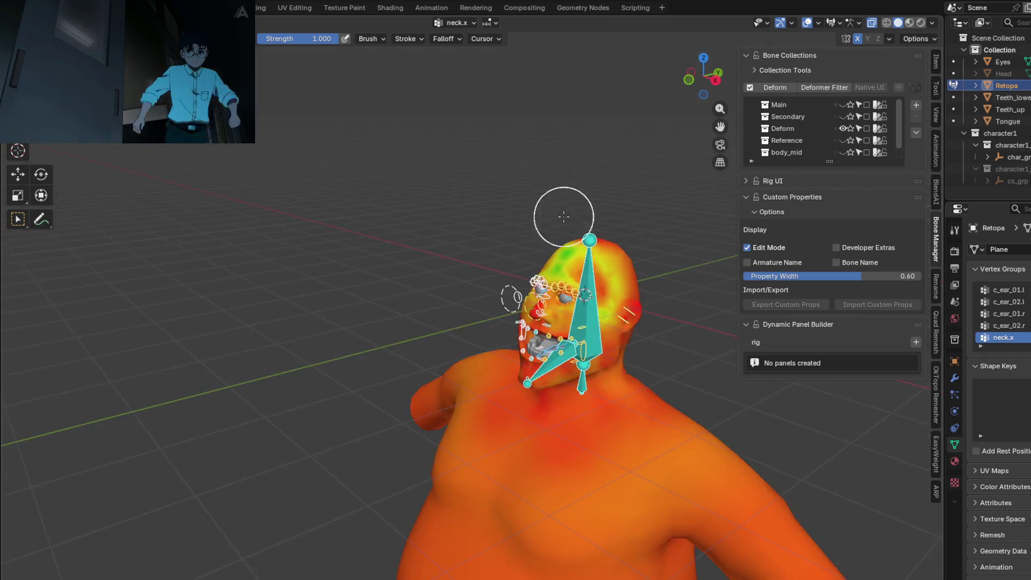
Step: Display the c_eye_offset.r vertex group weights on the head
{"action": "left_click", "coordinate": [508, 290], "text": "ctrl"}
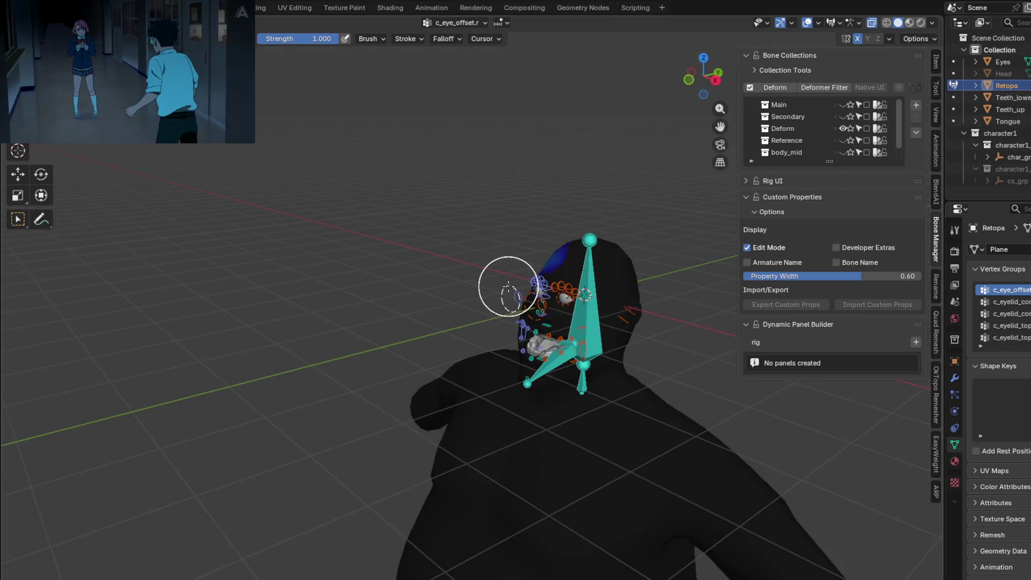
{"action": "mouse_move", "coordinate": [667, 322]}
{"action": "middle_mouse_down"}
{"action": "mouse_move", "coordinate": [426, 281]}
{"action": "mouse_move", "coordinate": [582, 296]}
{"action": "middle_mouse_up"}
{"action": "scroll", "coordinate": [581, 297], "scroll_direction": "up", "scroll_amount": 3}
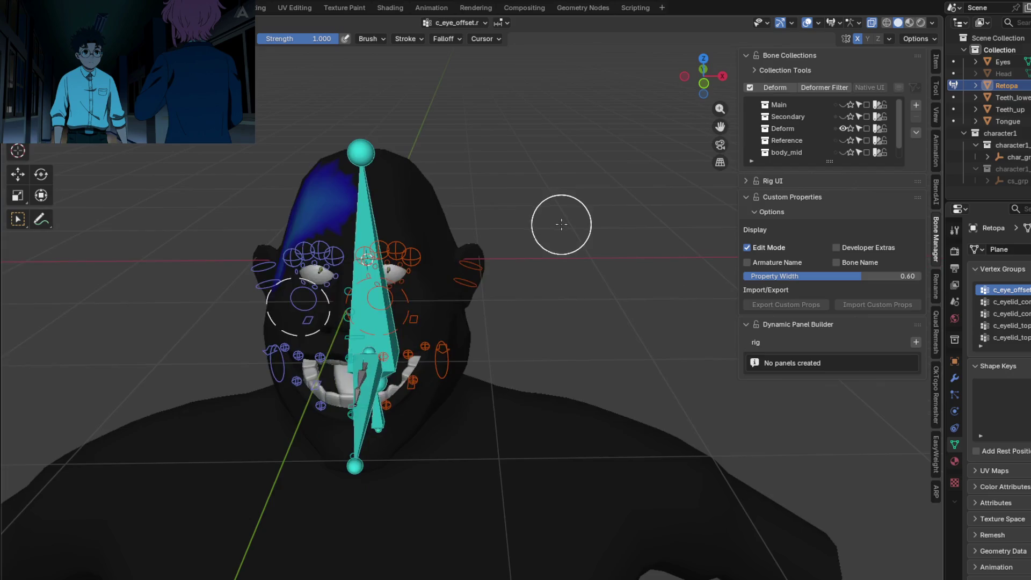
{"action": "key", "text": "ctrl+z"}
{"action": "mouse_move", "coordinate": [603, 257]}
{"action": "middle_mouse_down"}
{"action": "mouse_move", "coordinate": [495, 298]}
{"action": "mouse_move", "coordinate": [547, 334]}
{"action": "mouse_move", "coordinate": [630, 298]}
{"action": "mouse_move", "coordinate": [512, 279]}
{"action": "mouse_move", "coordinate": [386, 290]}
{"action": "mouse_move", "coordinate": [426, 337]}
{"action": "mouse_move", "coordinate": [489, 357]}
{"action": "middle_mouse_up"}
{"action": "scroll", "coordinate": [426, 336], "scroll_direction": "up", "scroll_amount": 5}
{"action": "scroll", "coordinate": [465, 323], "scroll_direction": "down", "scroll_amount": 5}
{"action": "scroll", "coordinate": [489, 357], "scroll_direction": "up", "scroll_amount": 5}
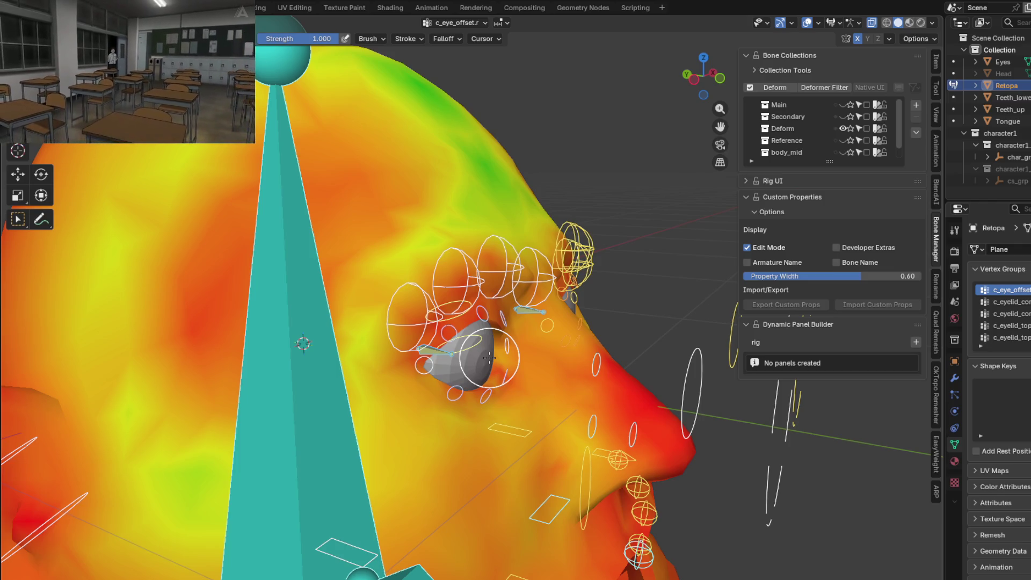
Step: Back in Object Mode, select the Eyes mesh with the rig active and enter Pose Mode
{"action": "key", "text": "ctrl+Tab"}
{"action": "key", "text": "4"}
{"action": "left_click", "coordinate": [485, 366]}
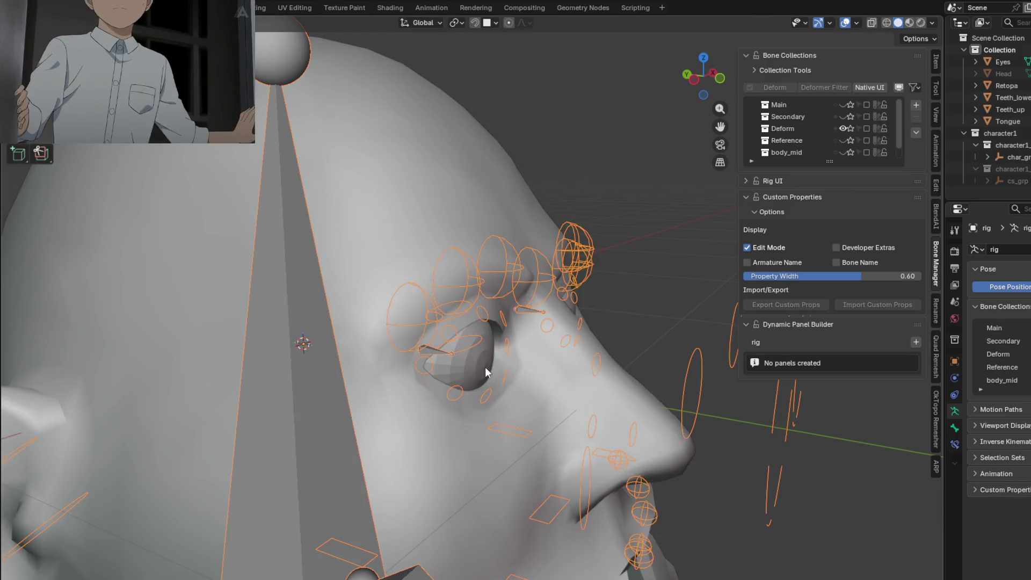
{"action": "left_click", "coordinate": [456, 343]}
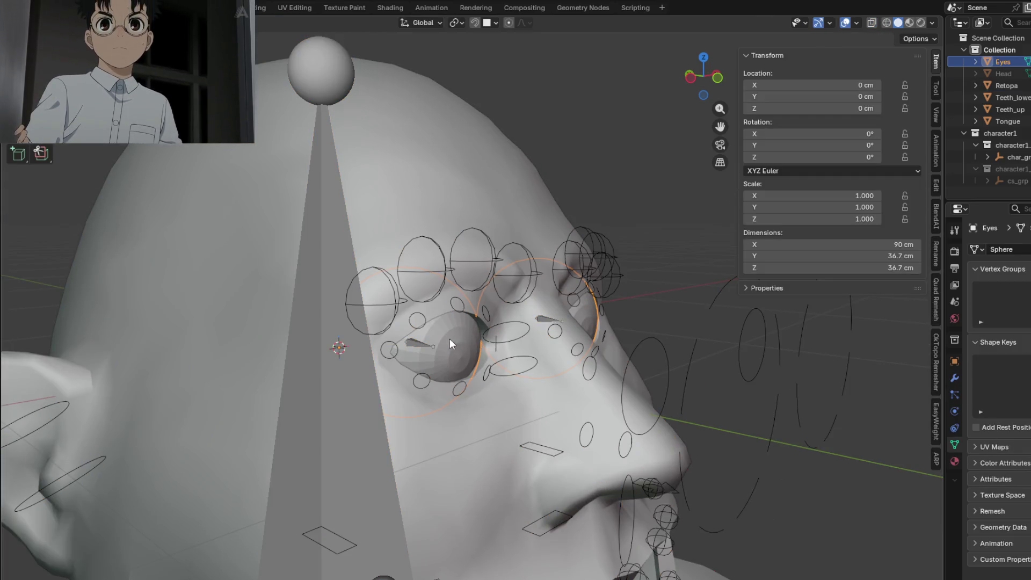
{"action": "left_click", "coordinate": [445, 271]}
{"action": "key", "text": "ctrl+Tab"}
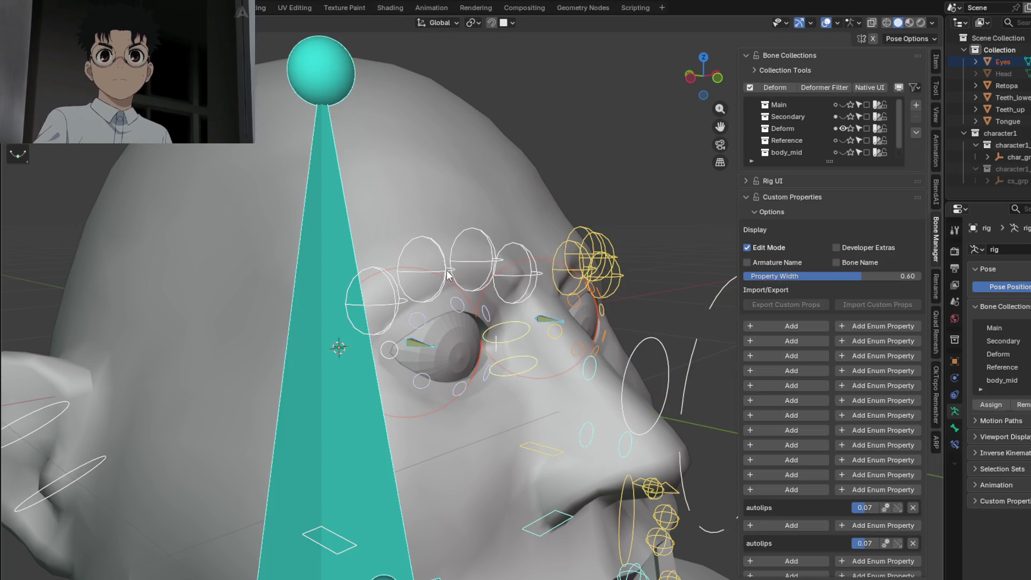
Step: Select the c_eye_ref_track.r then c_eye_ref_track.l eye bones
{"action": "middle_click_drag", "start_coordinate": [468, 274], "coordinate": [483, 285]}
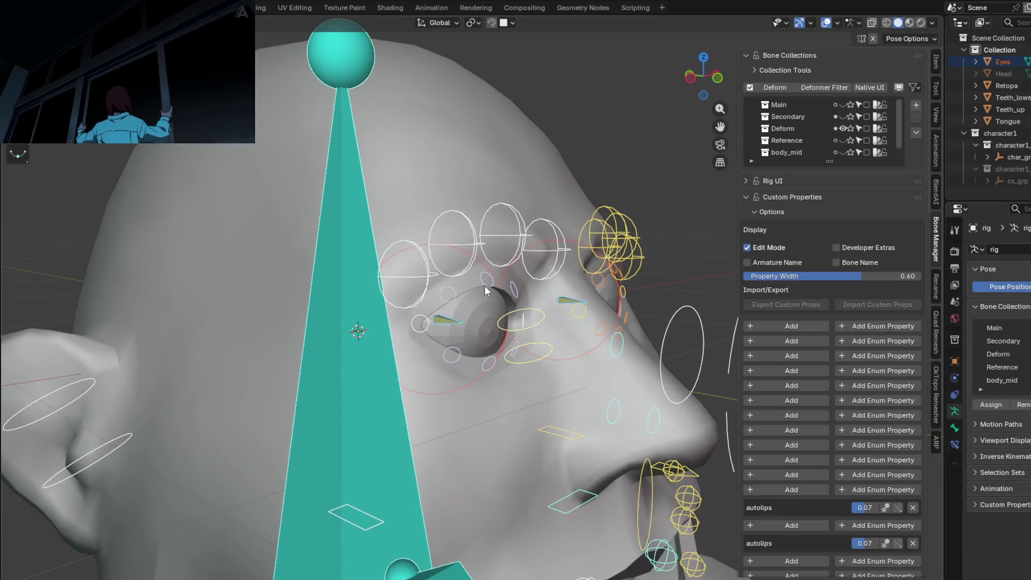
{"action": "scroll", "coordinate": [439, 333], "scroll_direction": "up", "scroll_amount": 3}
{"action": "left_click", "coordinate": [445, 326]}
{"action": "scroll", "coordinate": [462, 335], "scroll_direction": "down", "scroll_amount": 3}
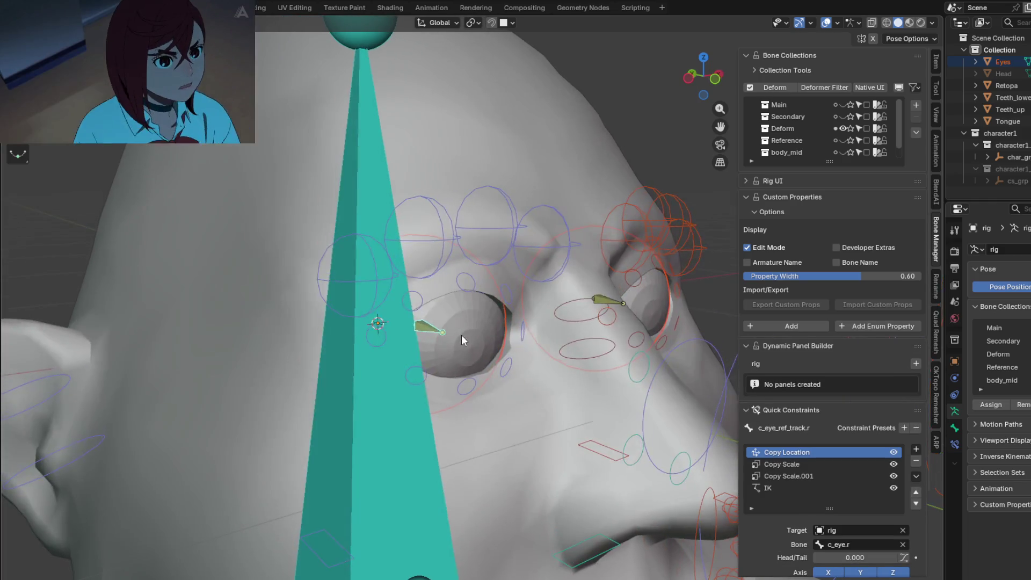
{"action": "mouse_move", "coordinate": [462, 335]}
{"action": "middle_mouse_down"}
{"action": "mouse_move", "coordinate": [450, 349]}
{"action": "mouse_move", "coordinate": [652, 327]}
{"action": "mouse_move", "coordinate": [504, 352]}
{"action": "middle_mouse_up"}
{"action": "left_click", "coordinate": [630, 299]}
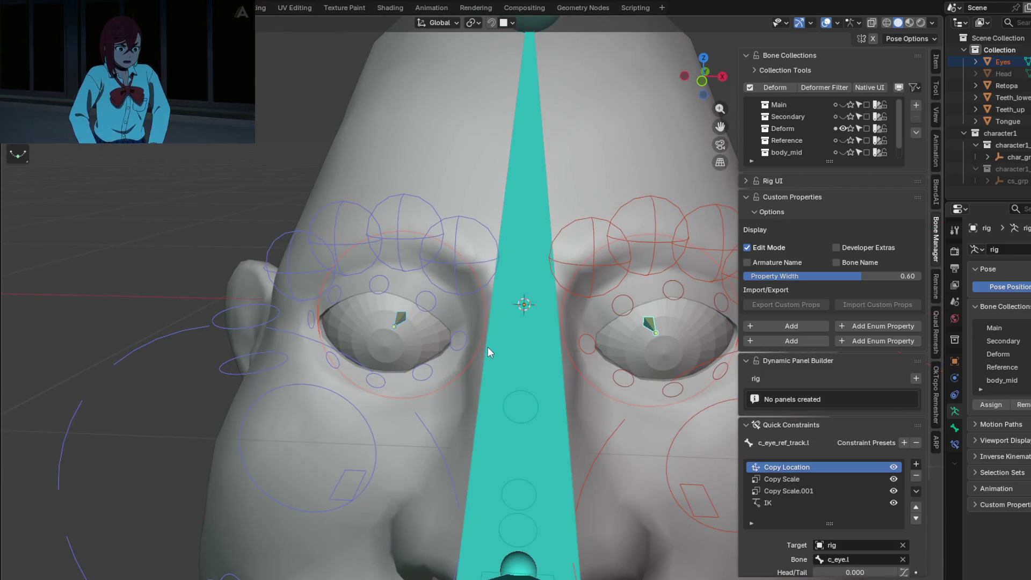
Step: Parent the Eyes mesh to the eye track bone with Ctrl+P, Bone Relative
{"action": "key", "text": "alt+p"}
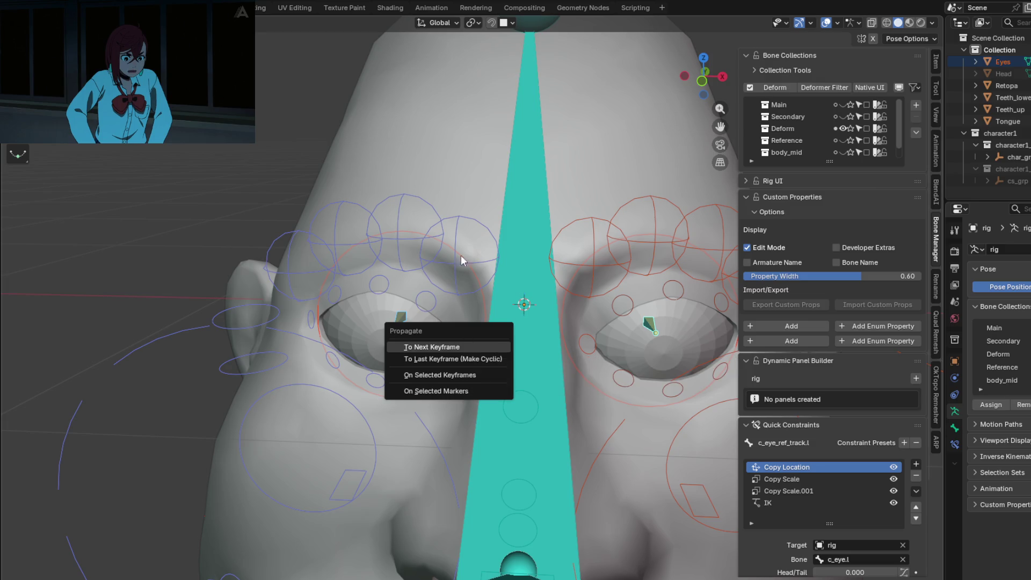
{"action": "key", "text": "Escape"}
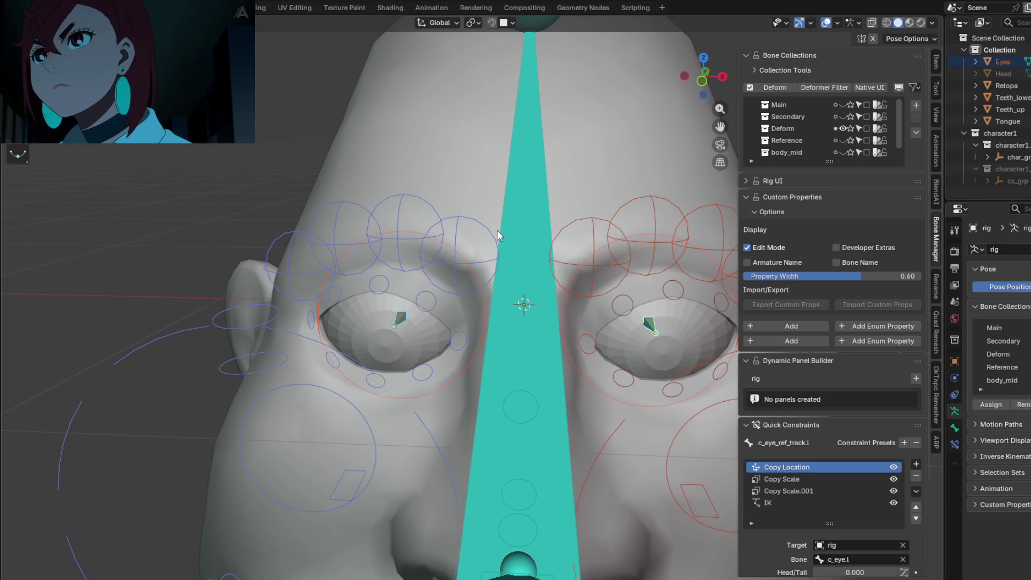
{"action": "right_click", "coordinate": [497, 230]}
{"action": "left_click", "coordinate": [447, 283]}
{"action": "middle_click_drag", "start_coordinate": [448, 283], "coordinate": [557, 295]}
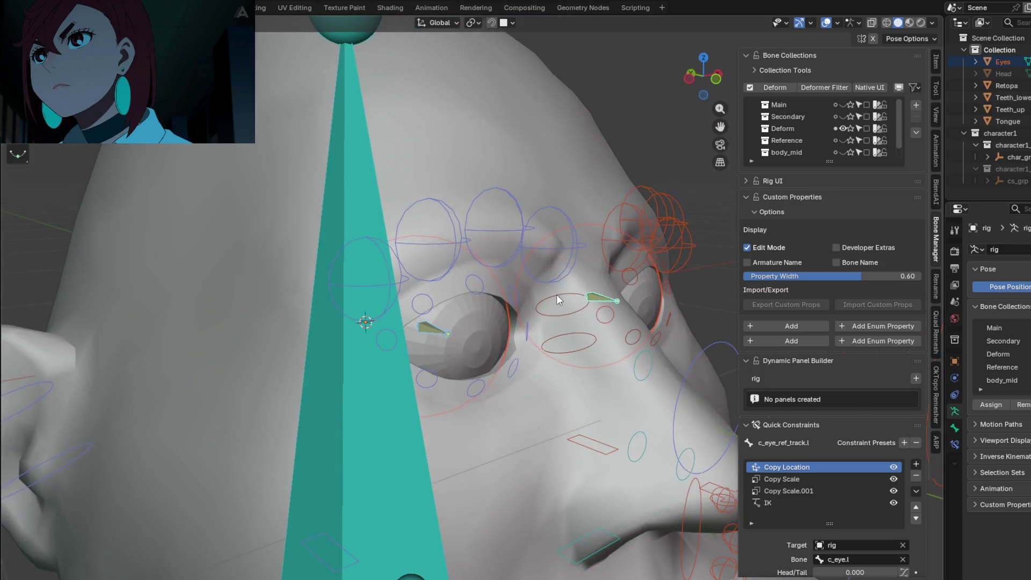
{"action": "key", "text": "ctrl+p"}
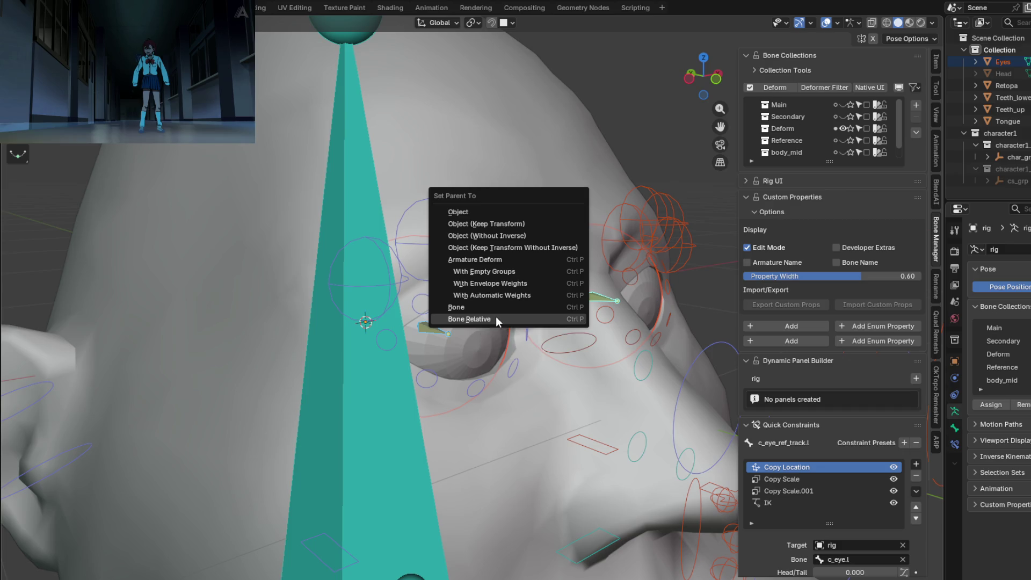
{"action": "left_click", "coordinate": [495, 317]}
{"action": "mouse_move", "coordinate": [495, 316]}
{"action": "middle_mouse_down"}
{"action": "mouse_move", "coordinate": [445, 395]}
{"action": "mouse_move", "coordinate": [540, 398]}
{"action": "mouse_move", "coordinate": [573, 364]}
{"action": "mouse_move", "coordinate": [549, 363]}
{"action": "middle_mouse_up"}
Step: Test-rotate the c_eye.r bone and show the Main bone collection
{"action": "key", "text": "r"}
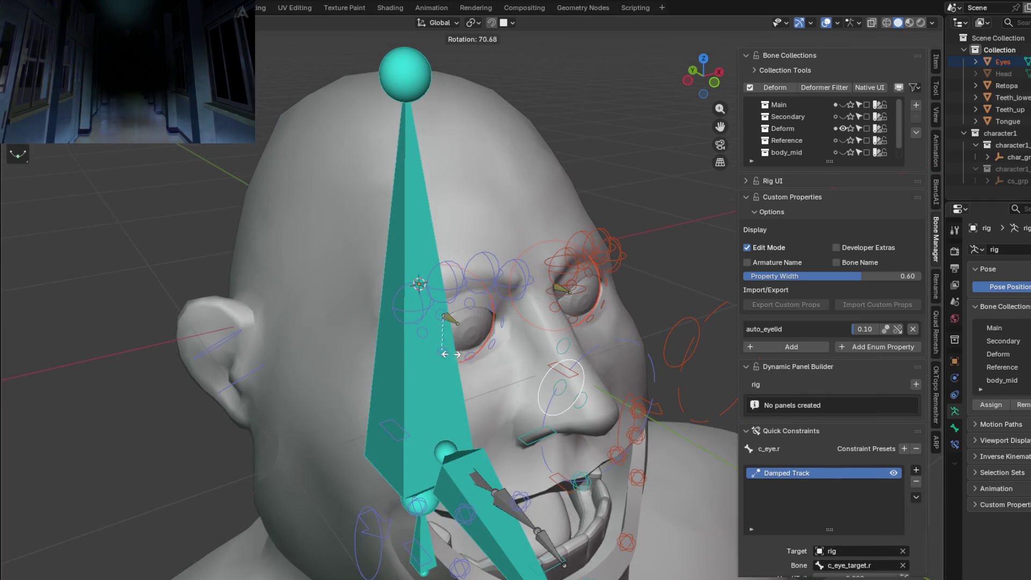
{"action": "left_click", "coordinate": [711, 265]}
{"action": "mouse_move", "coordinate": [712, 264]}
{"action": "middle_mouse_down"}
{"action": "mouse_move", "coordinate": [723, 381]}
{"action": "mouse_move", "coordinate": [653, 380]}
{"action": "mouse_move", "coordinate": [709, 242]}
{"action": "middle_mouse_up"}
{"action": "left_click", "coordinate": [843, 105]}
{"action": "mouse_move", "coordinate": [553, 330]}
{"action": "middle_mouse_down"}
{"action": "mouse_move", "coordinate": [403, 312]}
{"action": "mouse_move", "coordinate": [458, 337]}
{"action": "mouse_move", "coordinate": [568, 342]}
{"action": "mouse_move", "coordinate": [491, 341]}
{"action": "mouse_move", "coordinate": [464, 355]}
{"action": "middle_mouse_up"}
Step: Grab the eye-target control and place it in front of the face
{"action": "left_click", "coordinate": [549, 375]}
{"action": "mouse_move", "coordinate": [549, 372]}
{"action": "middle_mouse_down"}
{"action": "mouse_move", "coordinate": [502, 396]}
{"action": "mouse_move", "coordinate": [455, 357]}
{"action": "middle_mouse_up"}
{"action": "key", "text": "g"}
{"action": "left_click", "coordinate": [531, 365]}
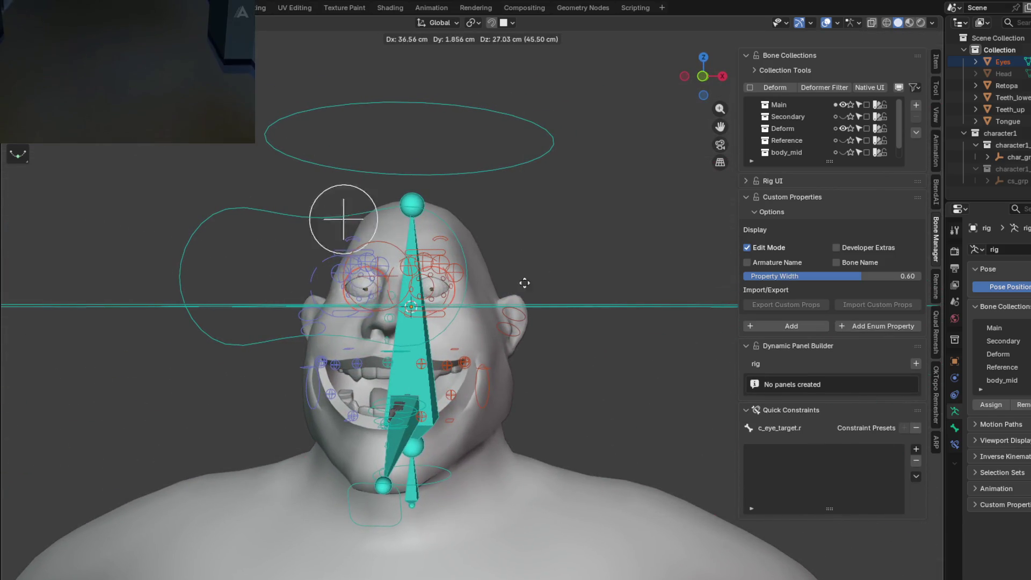
{"action": "left_click", "coordinate": [364, 339]}
{"action": "mouse_move", "coordinate": [365, 339]}
{"action": "middle_mouse_down"}
{"action": "mouse_move", "coordinate": [489, 379]}
{"action": "mouse_move", "coordinate": [391, 345]}
{"action": "middle_mouse_up"}
{"action": "key", "text": "g"}
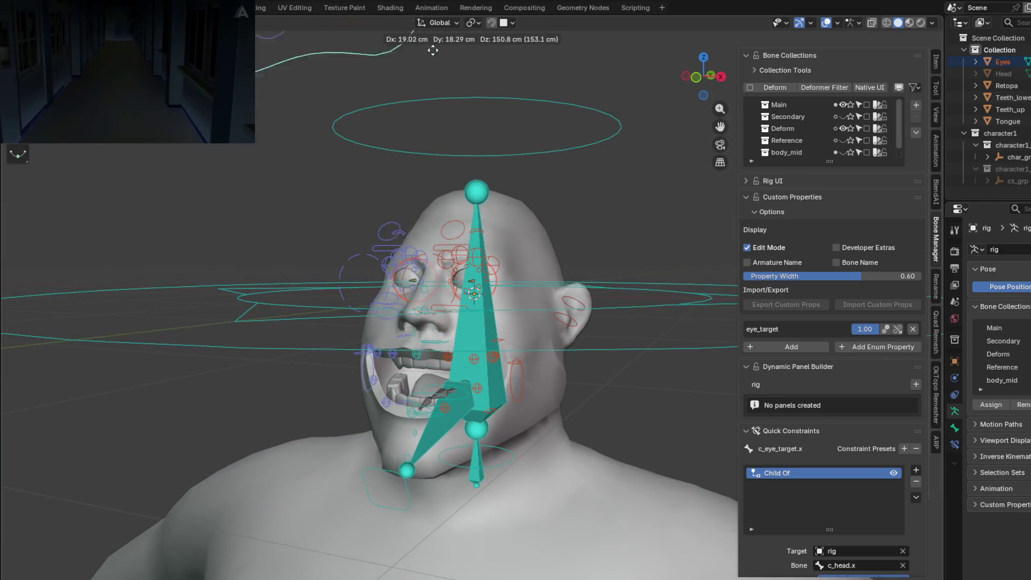
{"action": "left_click", "coordinate": [449, 266]}
Step: Switch shading to Material Preview, refine the eye-target position and select the right eye-track bone
{"action": "middle_click_drag", "start_coordinate": [449, 264], "coordinate": [567, 337]}
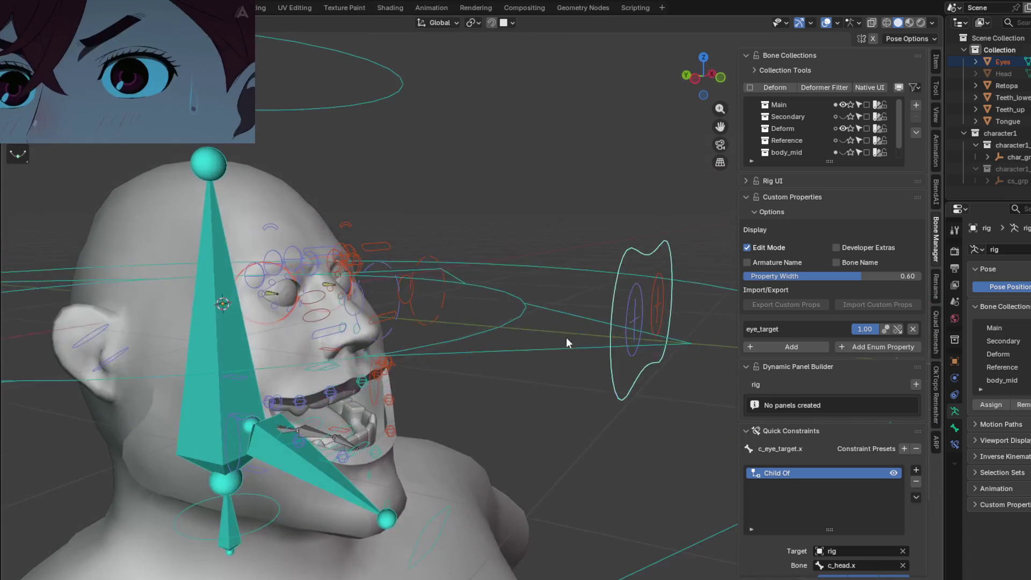
{"action": "left_click", "coordinate": [911, 23]}
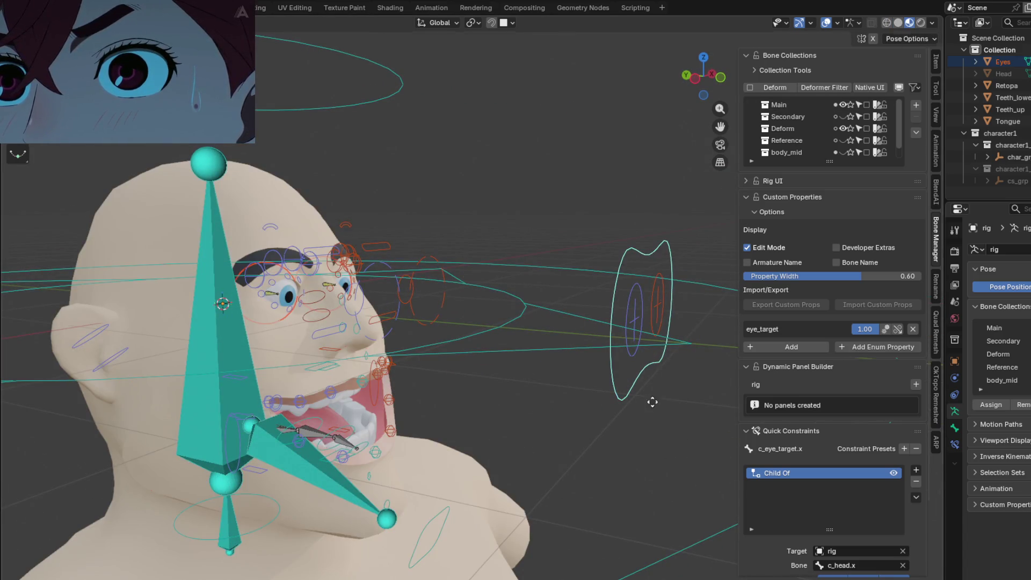
{"action": "key", "text": "g"}
{"action": "left_click", "coordinate": [615, 467]}
{"action": "mouse_move", "coordinate": [560, 189]}
{"action": "middle_mouse_down"}
{"action": "mouse_move", "coordinate": [434, 269]}
{"action": "mouse_move", "coordinate": [507, 271]}
{"action": "middle_mouse_up"}
{"action": "left_click", "coordinate": [360, 344]}
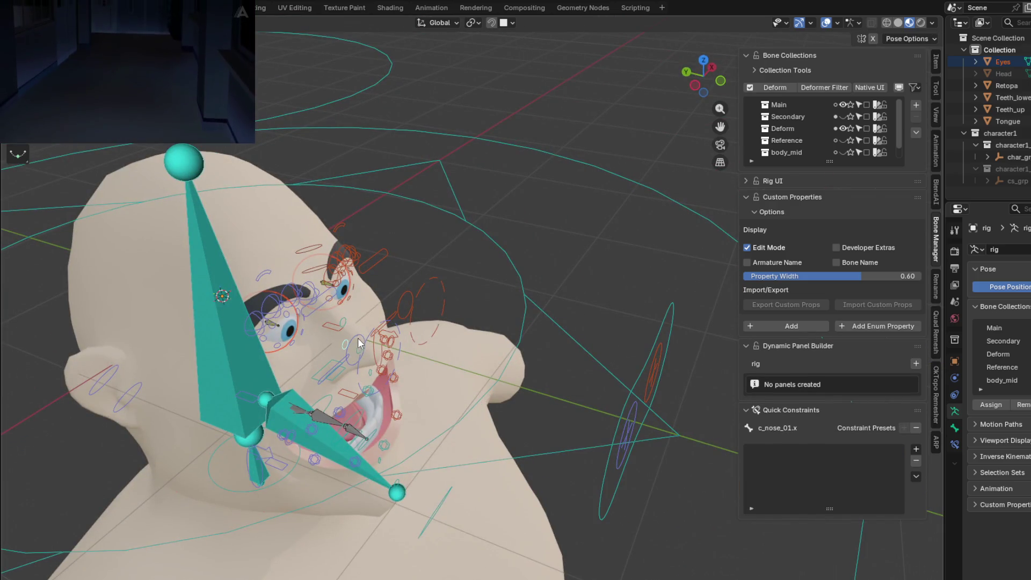
{"action": "middle_click_drag", "start_coordinate": [360, 344], "coordinate": [551, 300]}
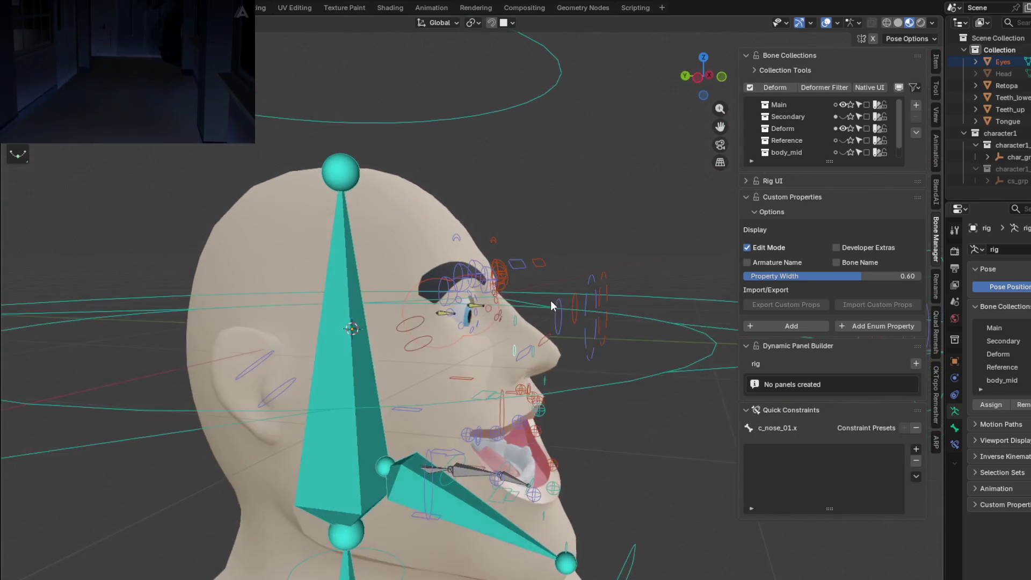
{"action": "scroll", "coordinate": [550, 301], "scroll_direction": "up", "scroll_amount": 3}
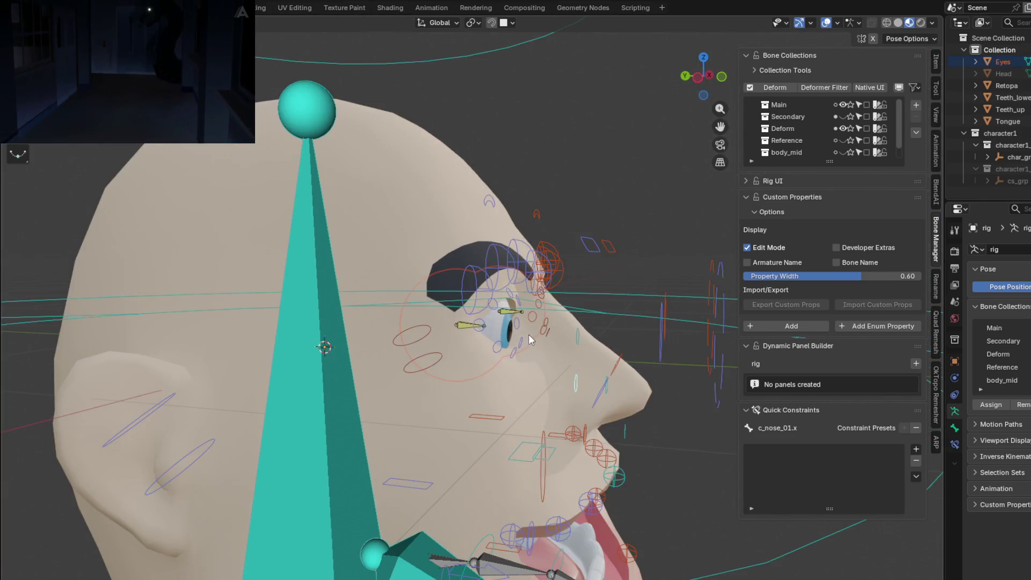
{"action": "mouse_move", "coordinate": [529, 334]}
{"action": "middle_mouse_down"}
{"action": "mouse_move", "coordinate": [446, 346]}
{"action": "mouse_move", "coordinate": [640, 340]}
{"action": "mouse_move", "coordinate": [487, 308]}
{"action": "mouse_move", "coordinate": [500, 357]}
{"action": "mouse_move", "coordinate": [606, 336]}
{"action": "mouse_move", "coordinate": [571, 325]}
{"action": "mouse_move", "coordinate": [748, 84]}
{"action": "middle_mouse_up"}
{"action": "left_click", "coordinate": [482, 306]}
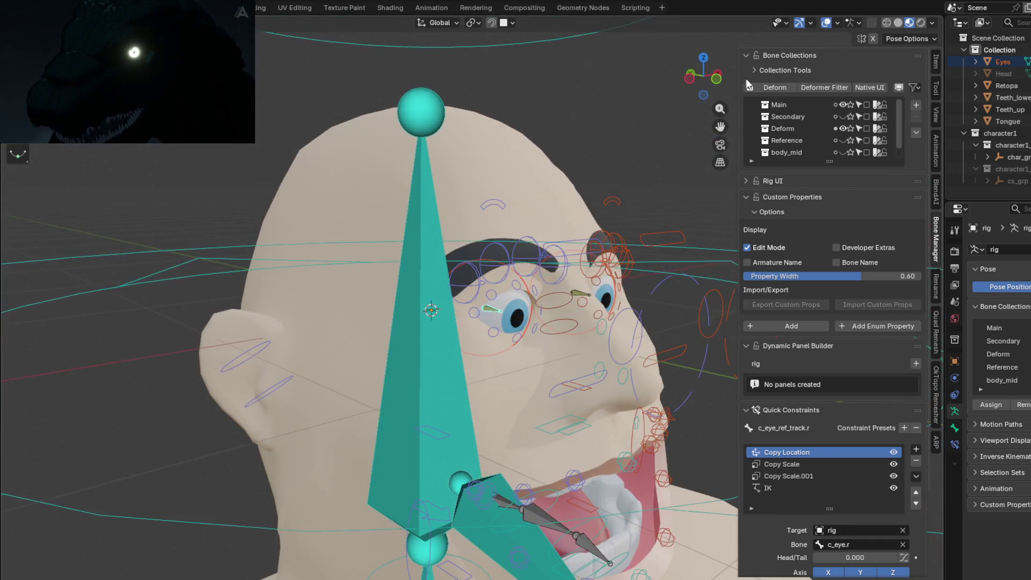
Step: Hide the Main bone collection, make Deform active and show the internal bone collection
{"action": "left_click", "coordinate": [841, 105]}
{"action": "middle_click_drag", "start_coordinate": [500, 317], "coordinate": [840, 109]}
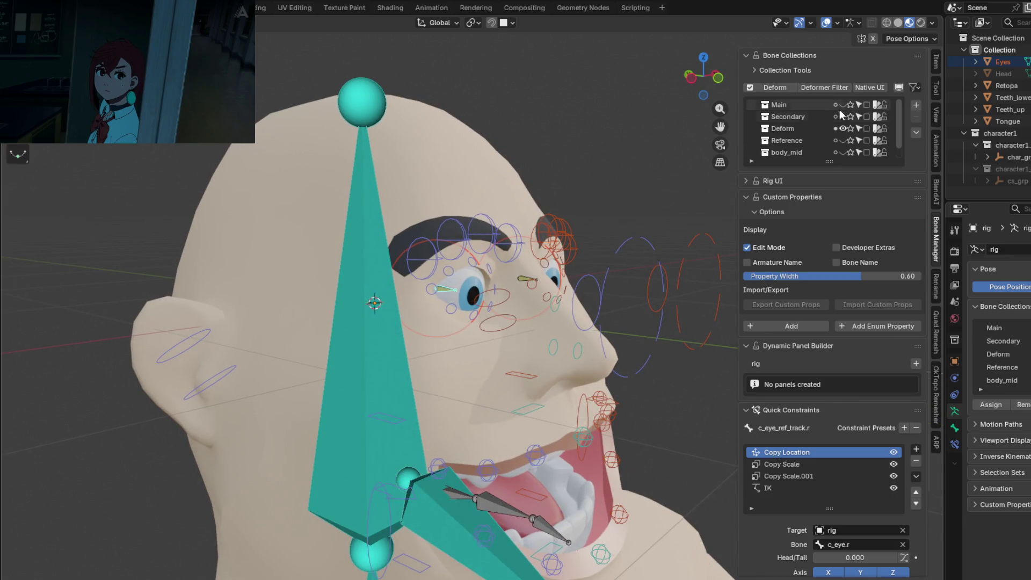
{"action": "left_click", "coordinate": [779, 130]}
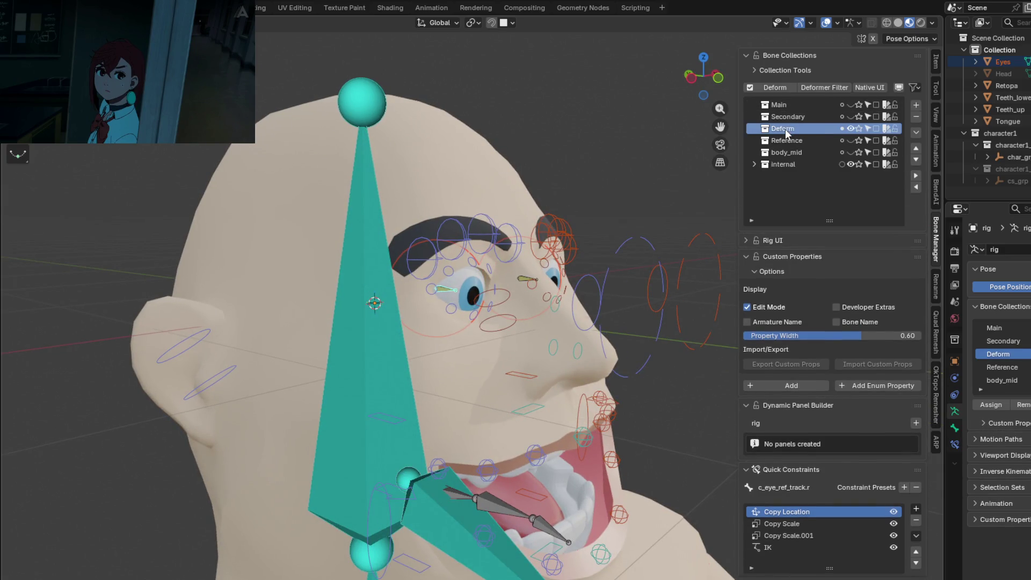
{"action": "left_click", "coordinate": [850, 165]}
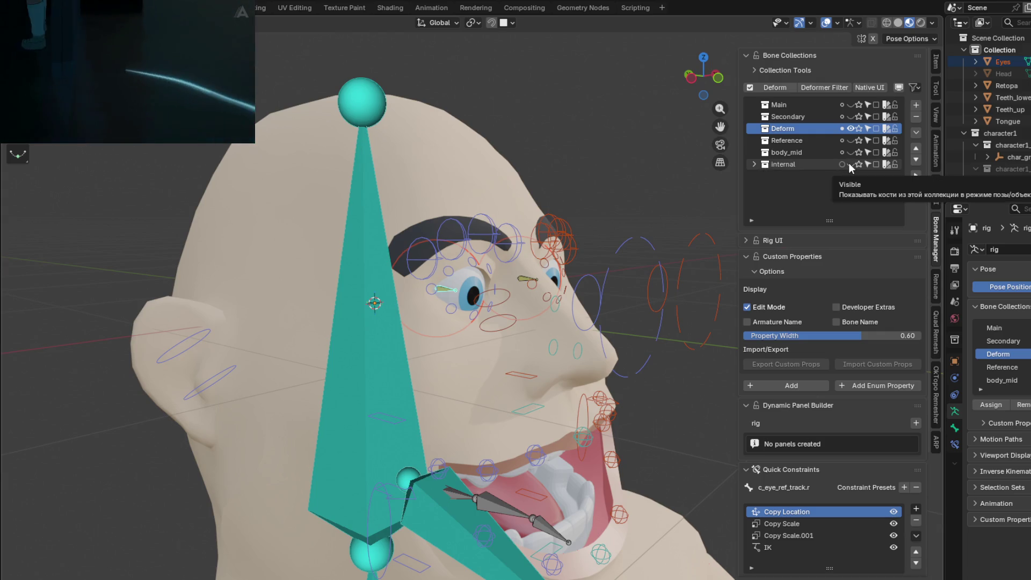
{"action": "mouse_move", "coordinate": [580, 274]}
{"action": "middle_mouse_down"}
{"action": "mouse_move", "coordinate": [509, 271]}
{"action": "mouse_move", "coordinate": [610, 310]}
{"action": "mouse_move", "coordinate": [502, 331]}
{"action": "mouse_move", "coordinate": [642, 315]}
{"action": "mouse_move", "coordinate": [598, 309]}
{"action": "middle_mouse_up"}
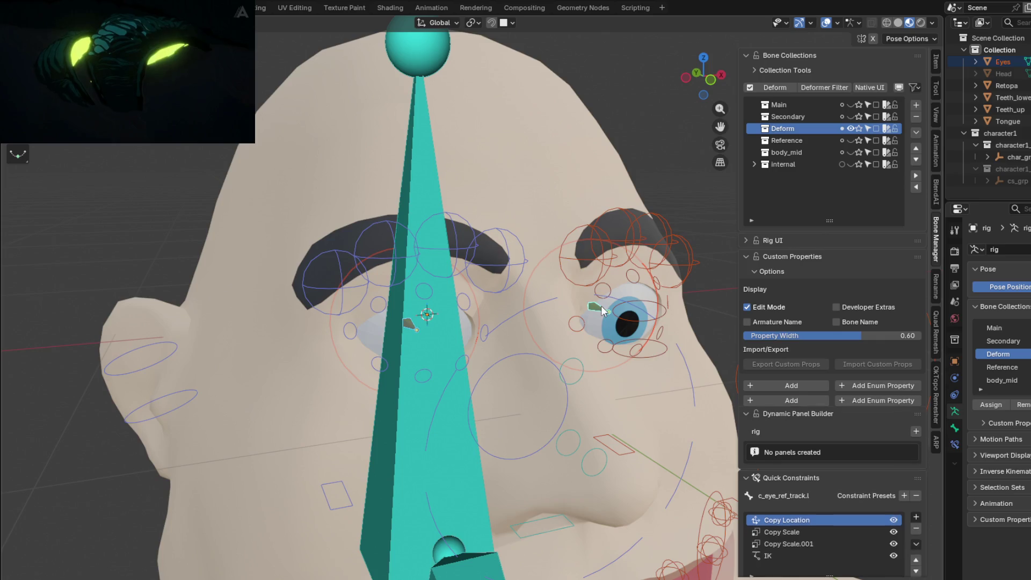
{"action": "middle_click_drag", "start_coordinate": [500, 336], "coordinate": [550, 344]}
{"action": "scroll", "coordinate": [550, 339], "scroll_direction": "down", "scroll_amount": 1}
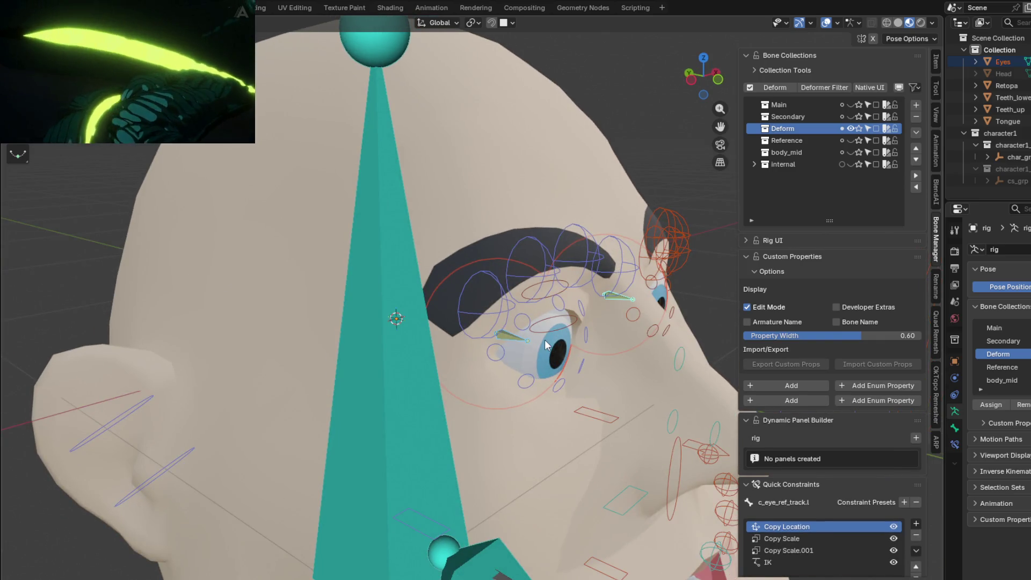
Step: Parent the eye sphere to the bone, then show Main again and move the right eye target to test
{"action": "key", "text": "ctrl+p"}
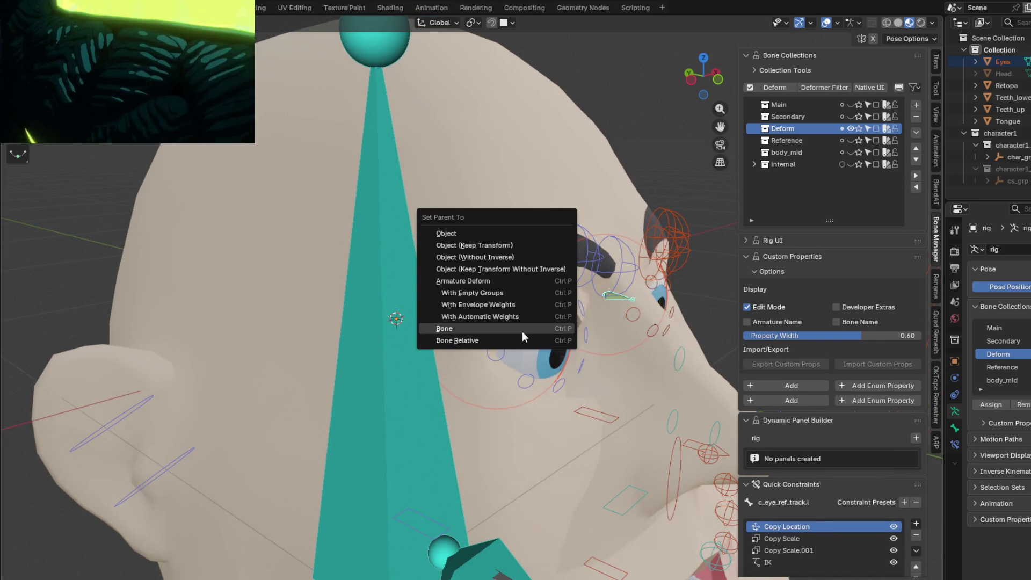
{"action": "left_click", "coordinate": [521, 331]}
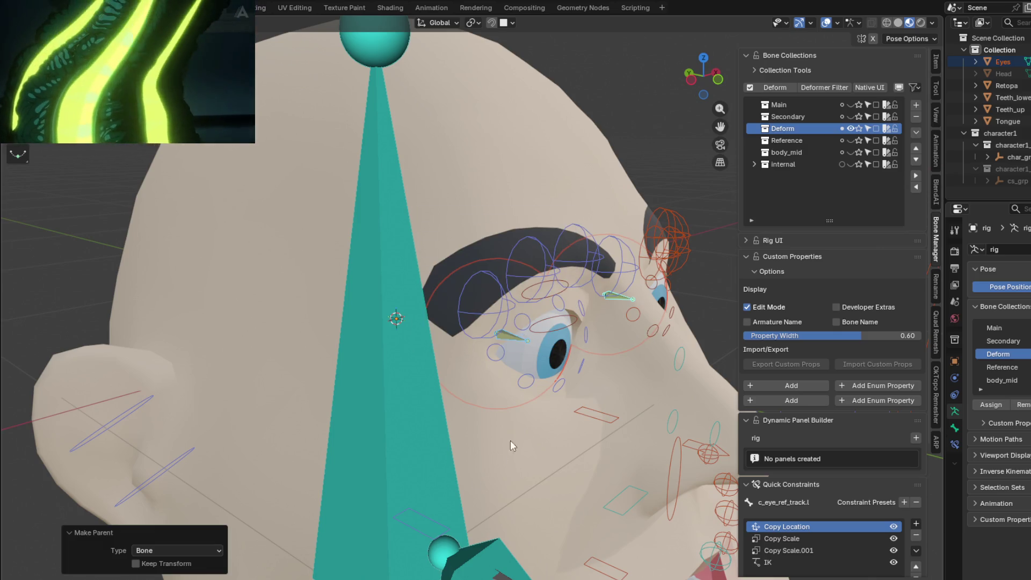
{"action": "middle_click_drag", "start_coordinate": [450, 471], "coordinate": [495, 346]}
{"action": "scroll", "coordinate": [482, 367], "scroll_direction": "down", "scroll_amount": 2}
{"action": "scroll", "coordinate": [477, 365], "scroll_direction": "down", "scroll_amount": 1}
{"action": "scroll", "coordinate": [484, 368], "scroll_direction": "down", "scroll_amount": 1}
{"action": "scroll", "coordinate": [445, 345], "scroll_direction": "down", "scroll_amount": 1}
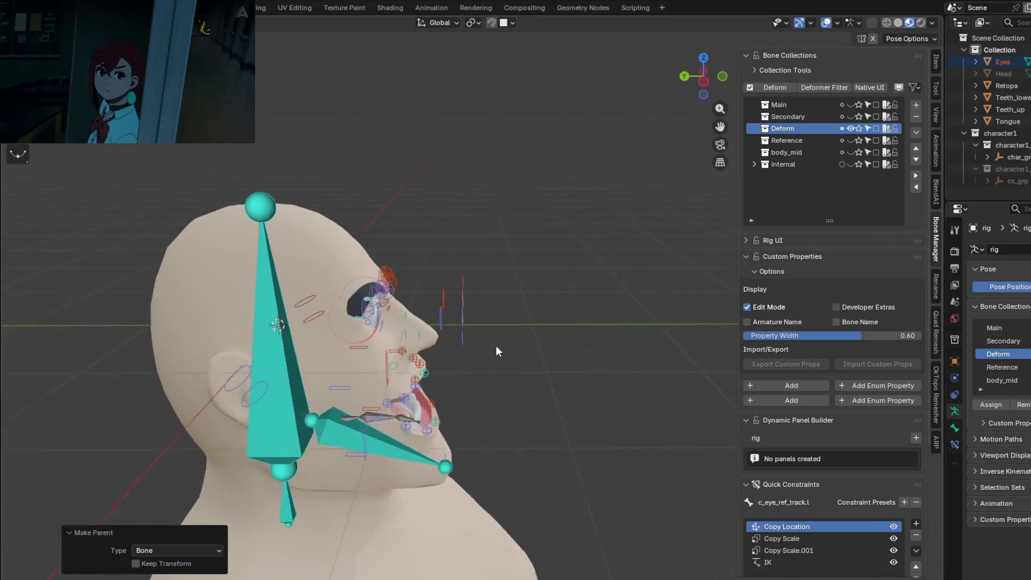
{"action": "left_click", "coordinate": [850, 105]}
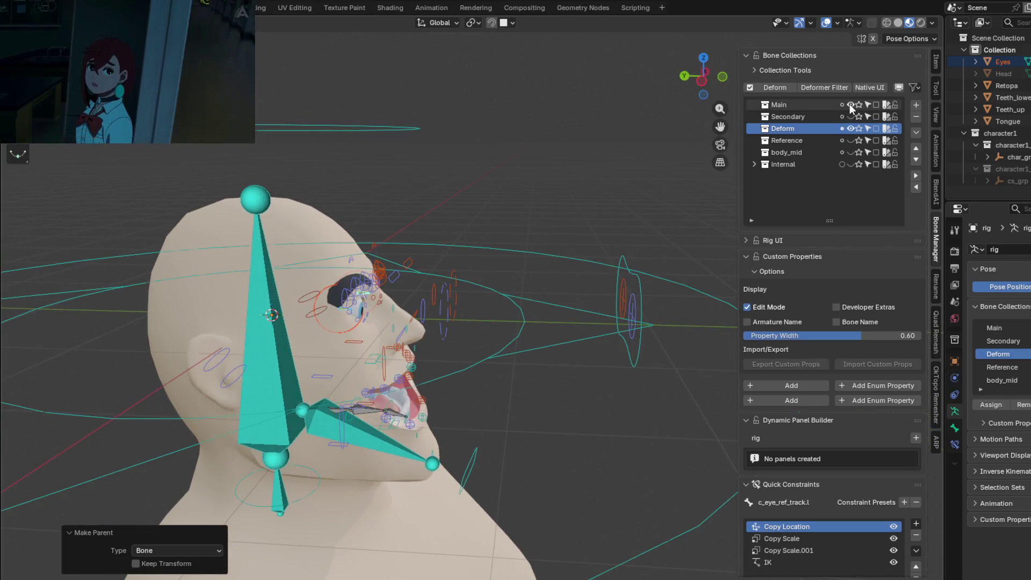
{"action": "left_click", "coordinate": [631, 301]}
{"action": "middle_click_drag", "start_coordinate": [635, 300], "coordinate": [599, 316]}
{"action": "key", "text": "g"}
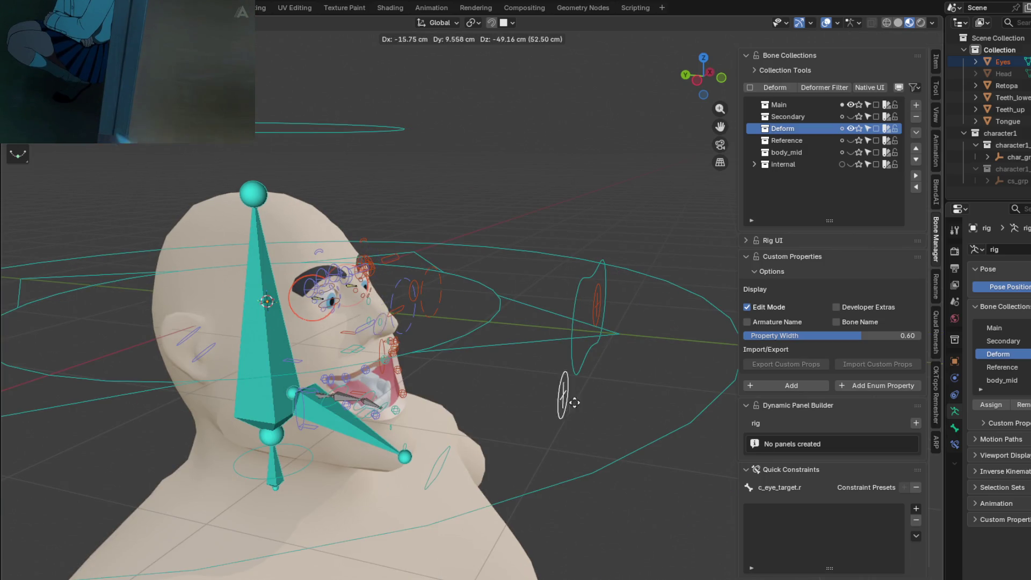
{"action": "scroll", "coordinate": [529, 310], "scroll_direction": "down", "scroll_amount": 1}
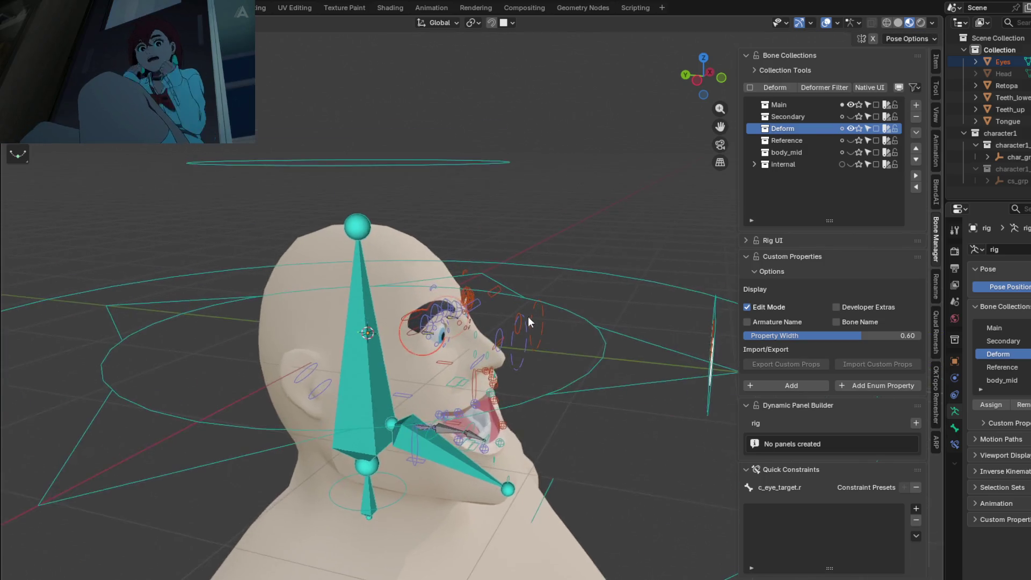
{"action": "scroll", "coordinate": [500, 310], "scroll_direction": "up", "scroll_amount": 2}
{"action": "scroll", "coordinate": [451, 326], "scroll_direction": "up", "scroll_amount": 2}
Step: Parent the eye sphere to the c_eye_ref_track.l bone with Armature Deform
{"action": "mouse_move", "coordinate": [439, 338]}
{"action": "middle_mouse_down"}
{"action": "mouse_move", "coordinate": [336, 332]}
{"action": "mouse_move", "coordinate": [499, 336]}
{"action": "mouse_move", "coordinate": [470, 334]}
{"action": "mouse_move", "coordinate": [477, 344]}
{"action": "middle_mouse_up"}
{"action": "scroll", "coordinate": [469, 333], "scroll_direction": "up", "scroll_amount": 2}
{"action": "left_click", "coordinate": [445, 341]}
{"action": "left_click", "coordinate": [556, 306]}
{"action": "scroll", "coordinate": [556, 306], "scroll_direction": "down", "scroll_amount": 5}
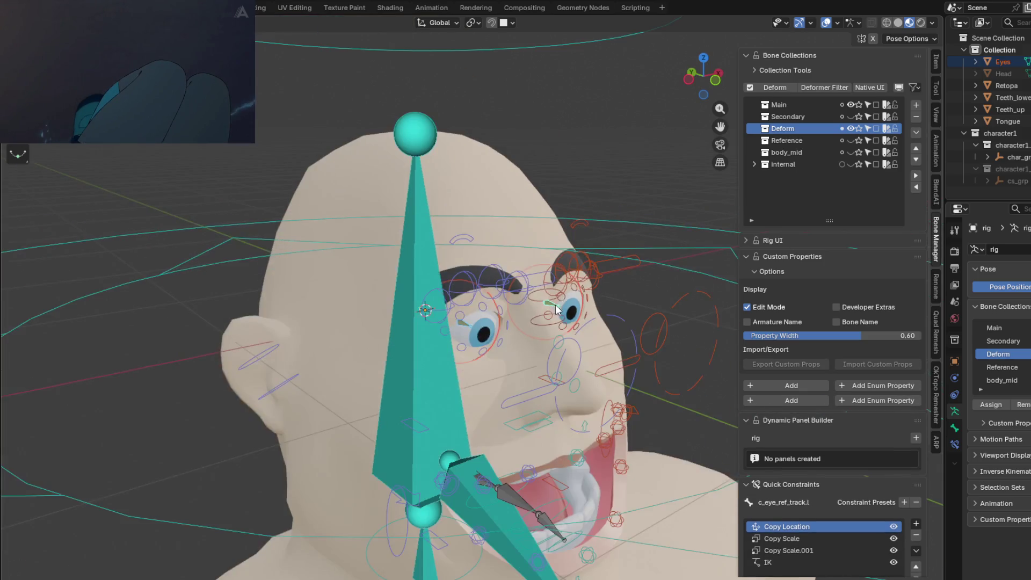
{"action": "middle_click_drag", "start_coordinate": [560, 315], "coordinate": [571, 322]}
{"action": "key", "text": "ctrl+p"}
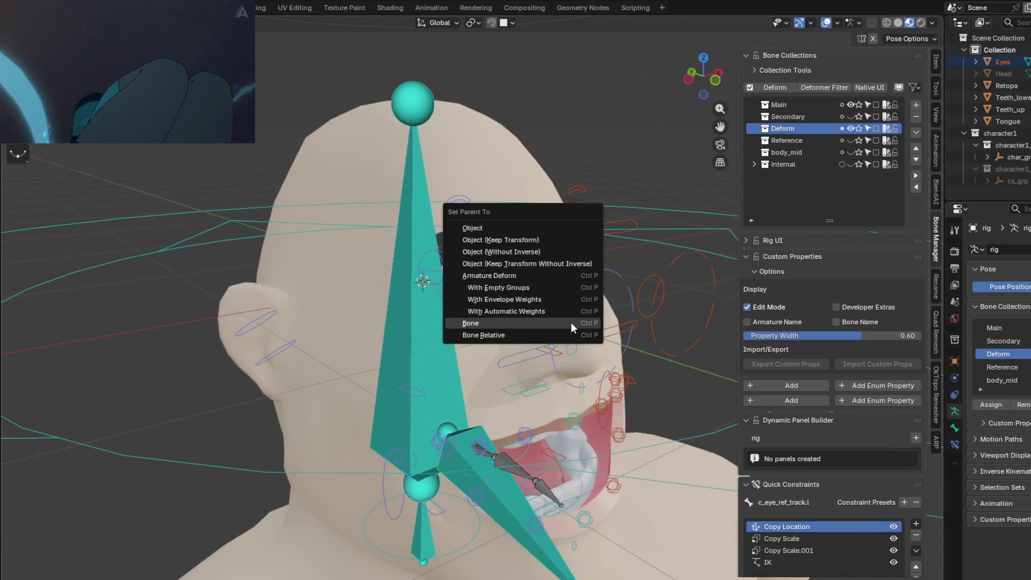
{"action": "left_click", "coordinate": [507, 276]}
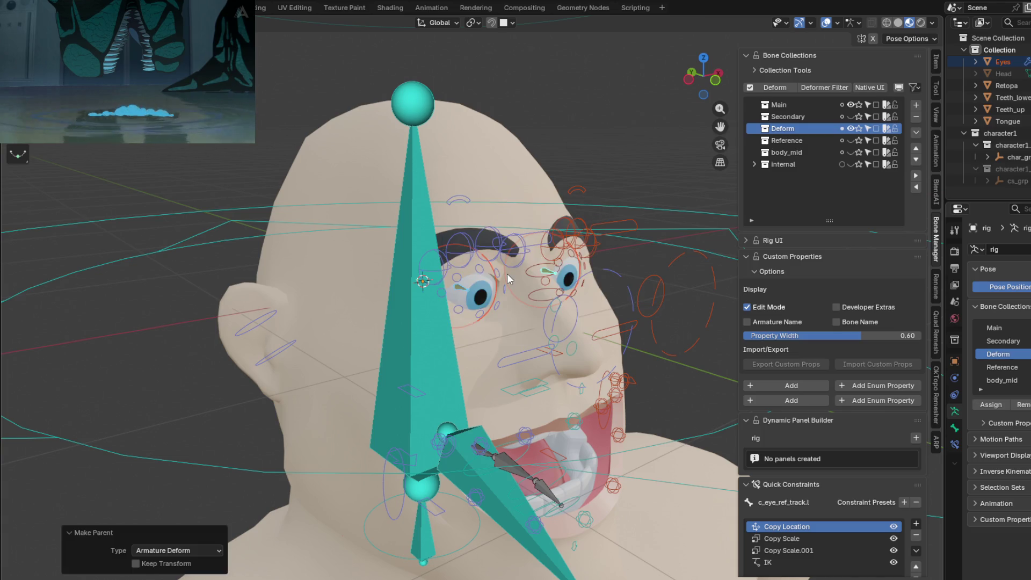
{"action": "middle_click_drag", "start_coordinate": [506, 275], "coordinate": [579, 339]}
{"action": "scroll", "coordinate": [579, 335], "scroll_direction": "down", "scroll_amount": 3}
{"action": "middle_click_drag", "start_coordinate": [649, 387], "coordinate": [440, 352]}
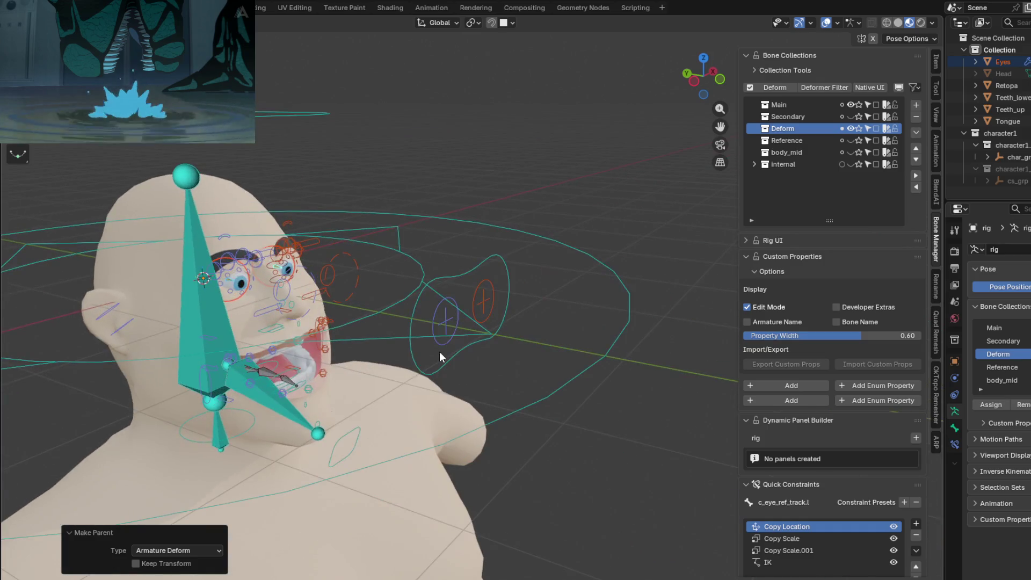
Step: Reposition the eye target, then parent the eye sphere to the right eye-track bone with automatic weights
{"action": "left_click_drag", "start_coordinate": [439, 304], "coordinate": [444, 322]}
{"action": "middle_click_drag", "start_coordinate": [436, 283], "coordinate": [288, 294]}
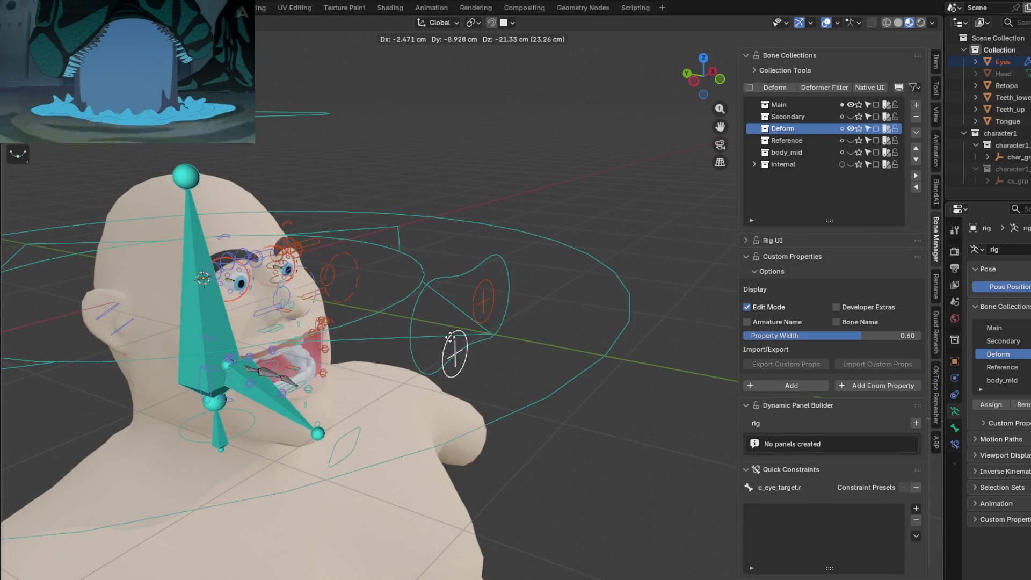
{"action": "left_click", "coordinate": [288, 294]}
{"action": "scroll", "coordinate": [289, 294], "scroll_direction": "up", "scroll_amount": 3}
{"action": "scroll", "coordinate": [289, 294], "scroll_direction": "up", "scroll_amount": 3}
{"action": "scroll", "coordinate": [379, 315], "scroll_direction": "up", "scroll_amount": 3}
{"action": "mouse_move", "coordinate": [379, 315]}
{"action": "middle_mouse_down"}
{"action": "mouse_move", "coordinate": [411, 315]}
{"action": "mouse_move", "coordinate": [443, 251]}
{"action": "middle_mouse_up"}
{"action": "left_click", "coordinate": [461, 260]}
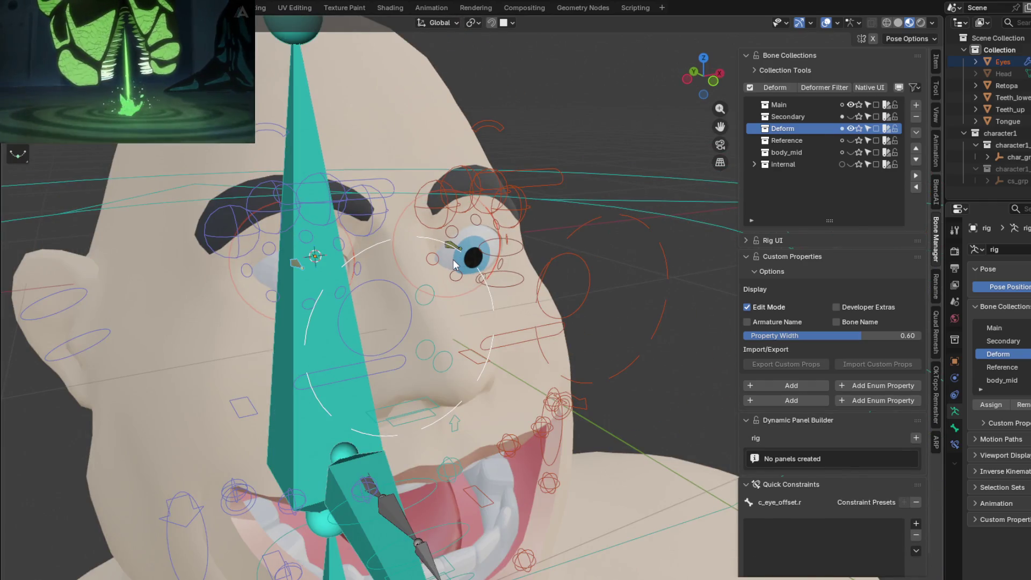
{"action": "left_click", "coordinate": [456, 258]}
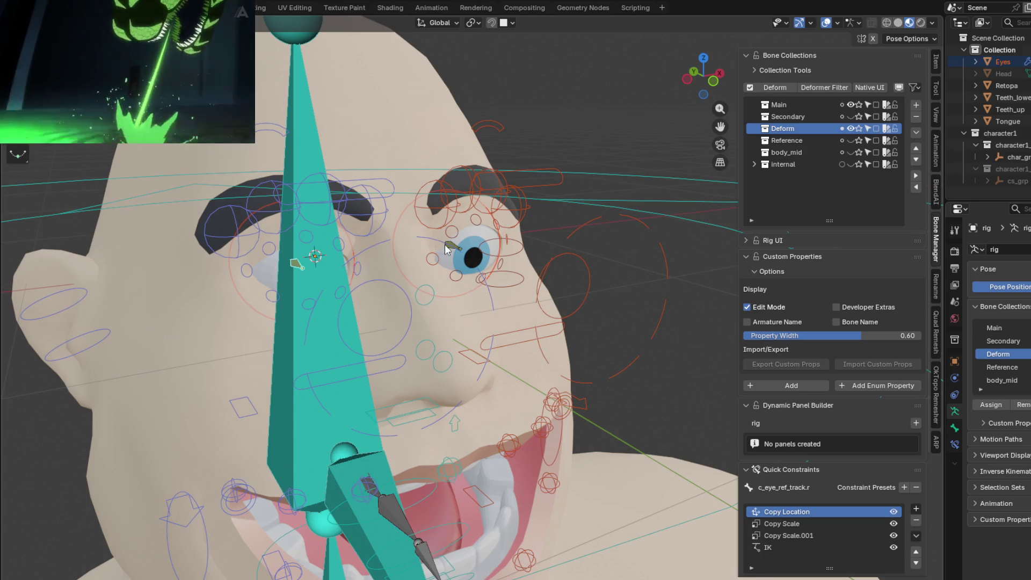
{"action": "mouse_move", "coordinate": [445, 245]}
{"action": "middle_mouse_down"}
{"action": "mouse_move", "coordinate": [449, 266]}
{"action": "mouse_move", "coordinate": [502, 290]}
{"action": "middle_mouse_up"}
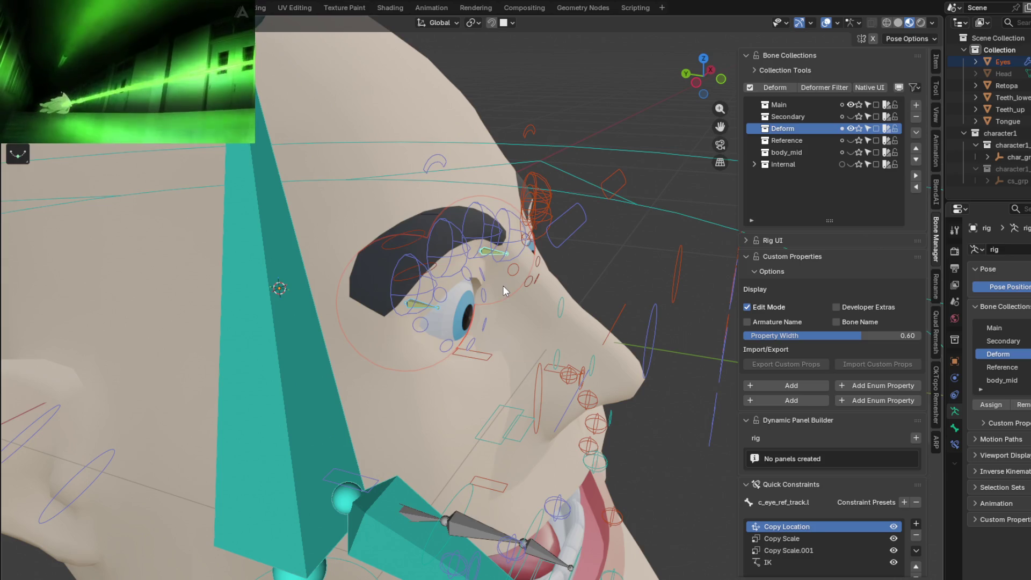
{"action": "key", "text": "ctrl+p"}
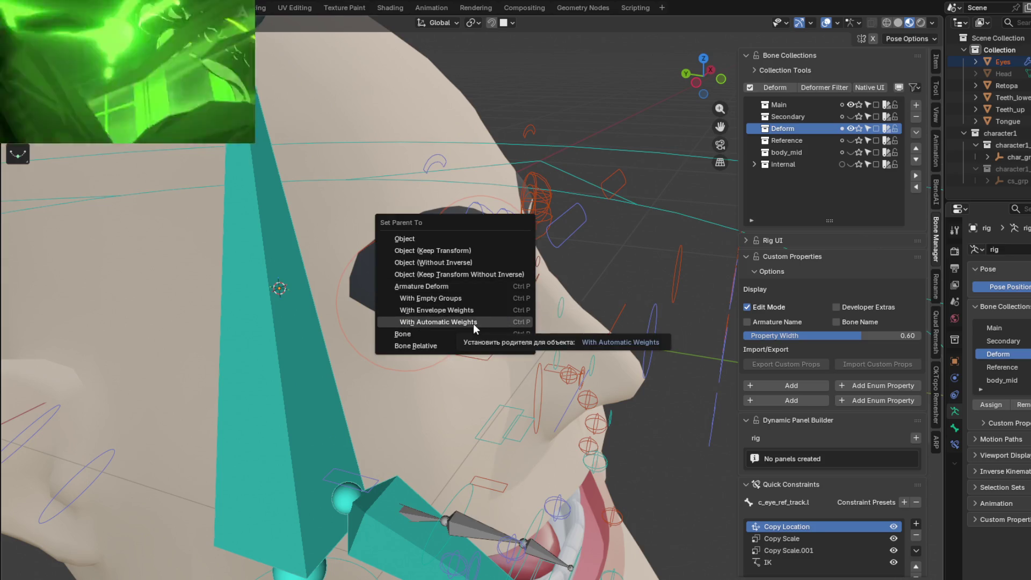
{"action": "left_click", "coordinate": [473, 323]}
Step: Move the eye-target bone around to test that the eye follows it
{"action": "mouse_move", "coordinate": [473, 323]}
{"action": "middle_mouse_down"}
{"action": "mouse_move", "coordinate": [485, 334]}
{"action": "mouse_move", "coordinate": [347, 340]}
{"action": "middle_mouse_up"}
{"action": "left_click", "coordinate": [493, 261]}
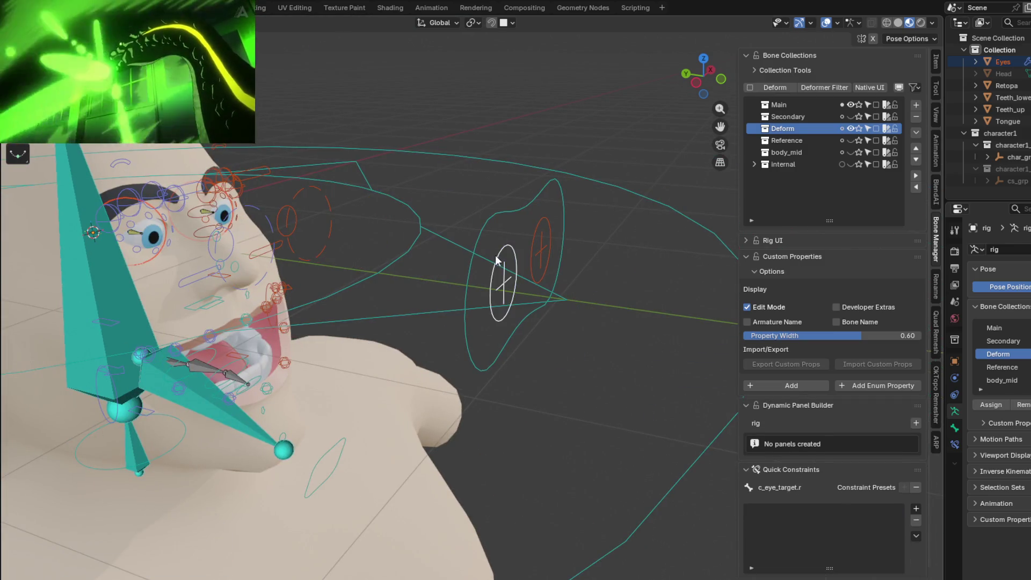
{"action": "key", "text": "g"}
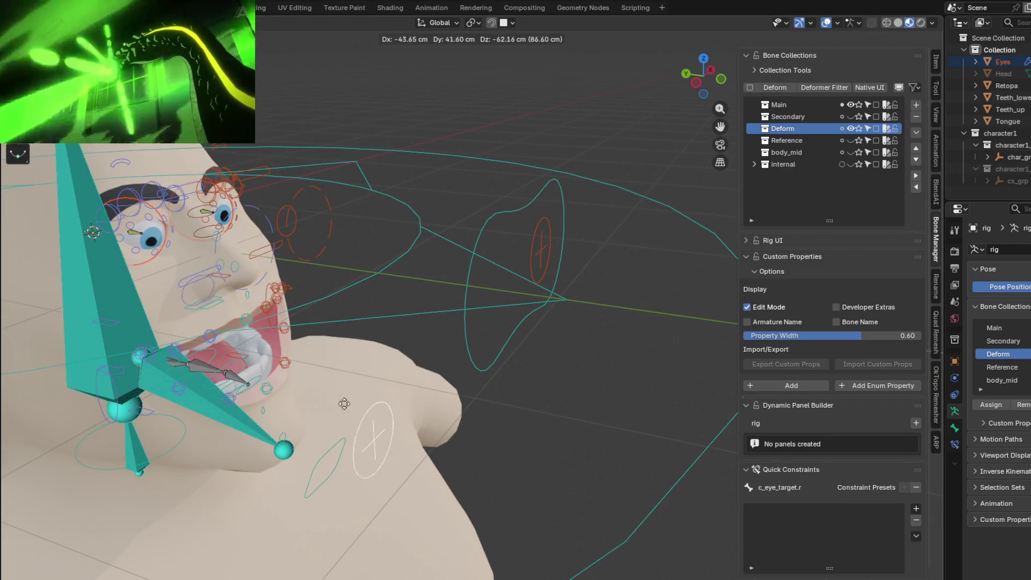
{"action": "left_click", "coordinate": [549, 301]}
{"action": "scroll", "coordinate": [507, 270], "scroll_direction": "down", "scroll_amount": 2}
{"action": "middle_click_drag", "start_coordinate": [507, 271], "coordinate": [407, 259]}
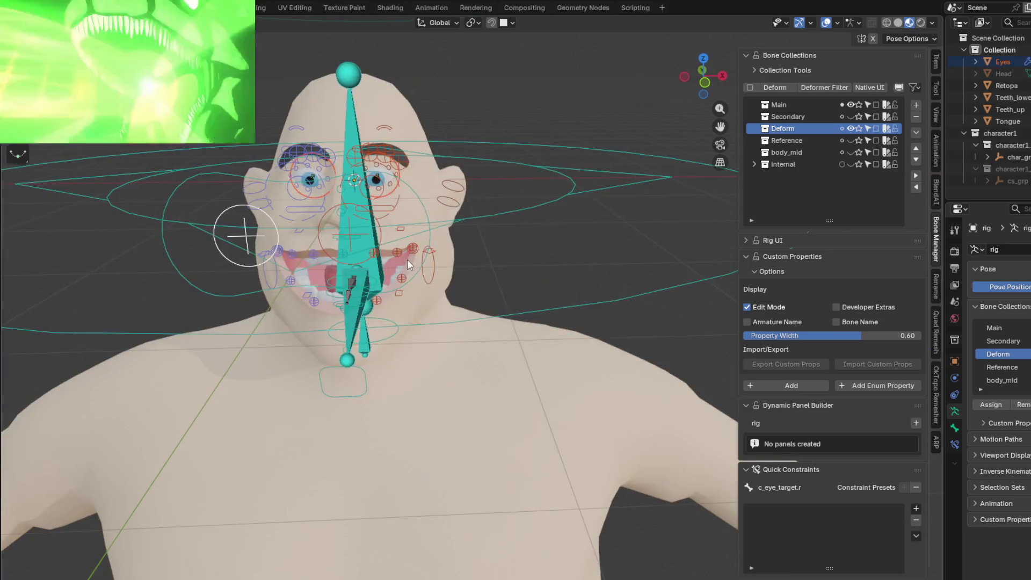
{"action": "middle_click_drag", "start_coordinate": [329, 210], "coordinate": [326, 185]}
{"action": "key", "text": "g"}
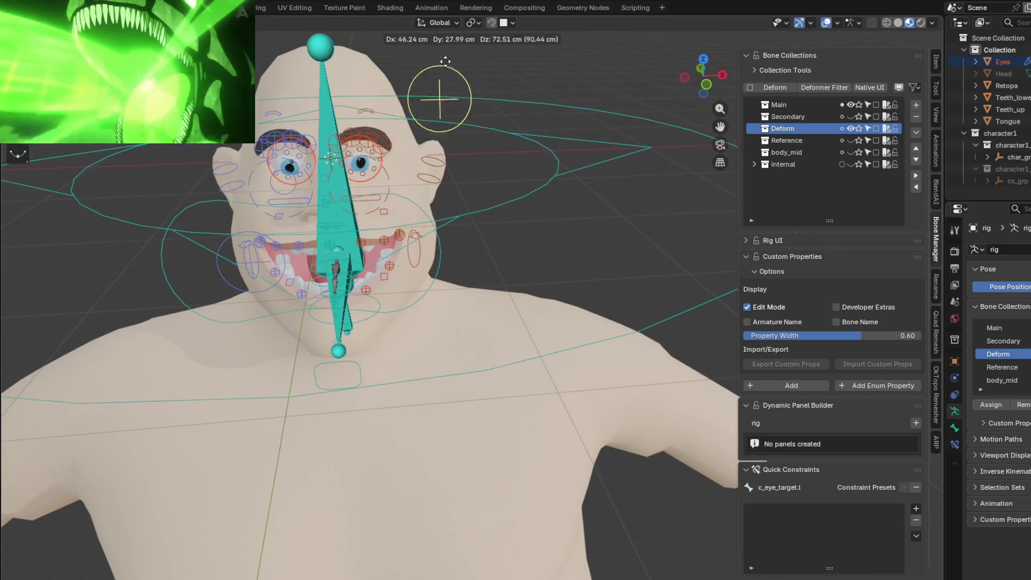
{"action": "left_click", "coordinate": [391, 404]}
Step: Leave Pose Mode and select the Eyes mesh
{"action": "key", "text": "ctrl+Tab"}
{"action": "mouse_move", "coordinate": [418, 240]}
{"action": "middle_mouse_down"}
{"action": "mouse_move", "coordinate": [507, 345]}
{"action": "mouse_move", "coordinate": [403, 300]}
{"action": "mouse_move", "coordinate": [366, 335]}
{"action": "mouse_move", "coordinate": [591, 247]}
{"action": "mouse_move", "coordinate": [380, 277]}
{"action": "mouse_move", "coordinate": [391, 285]}
{"action": "middle_mouse_up"}
{"action": "scroll", "coordinate": [404, 300], "scroll_direction": "up", "scroll_amount": 4}
{"action": "scroll", "coordinate": [380, 278], "scroll_direction": "down", "scroll_amount": 3}
{"action": "scroll", "coordinate": [364, 282], "scroll_direction": "down", "scroll_amount": 2}
{"action": "scroll", "coordinate": [384, 288], "scroll_direction": "up", "scroll_amount": 2}
{"action": "left_click", "coordinate": [397, 277]}
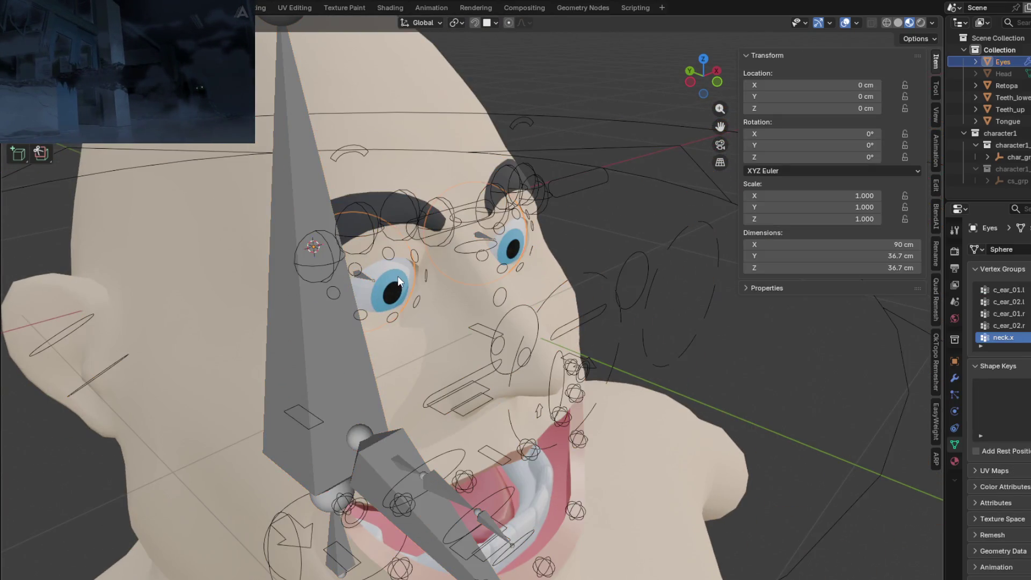
Step: Switch the Eyes mesh to Weight Paint, pick the eye-track bone and isolate the eyes in local view
{"action": "key", "text": "ctrl+Tab"}
{"action": "left_click", "coordinate": [320, 239]}
{"action": "scroll", "coordinate": [369, 277], "scroll_direction": "up", "scroll_amount": 2}
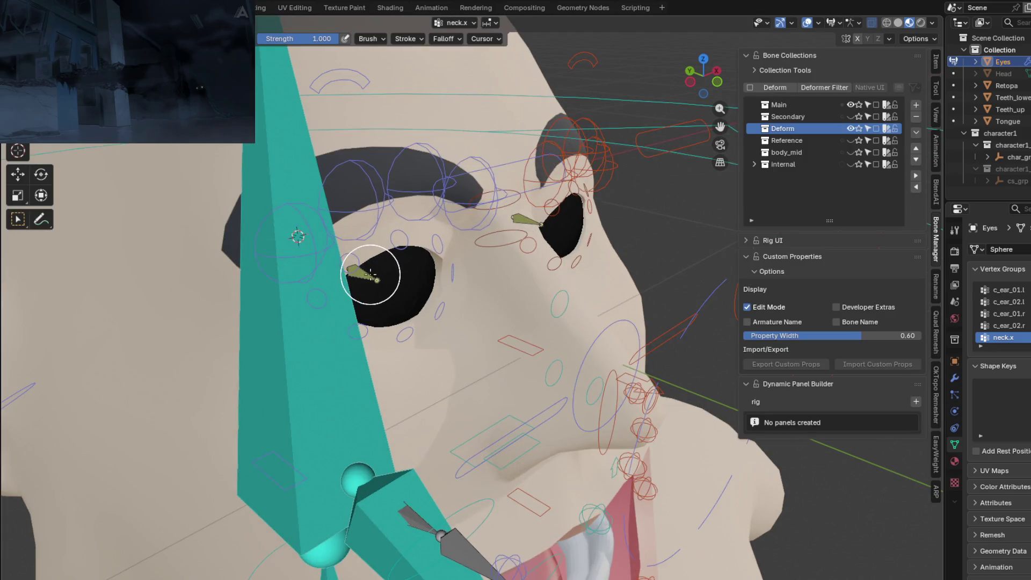
{"action": "left_click", "coordinate": [368, 272], "text": "ctrl"}
{"action": "mouse_move", "coordinate": [456, 281]}
{"action": "middle_mouse_down"}
{"action": "mouse_move", "coordinate": [495, 282]}
{"action": "mouse_move", "coordinate": [116, 249]}
{"action": "middle_mouse_up"}
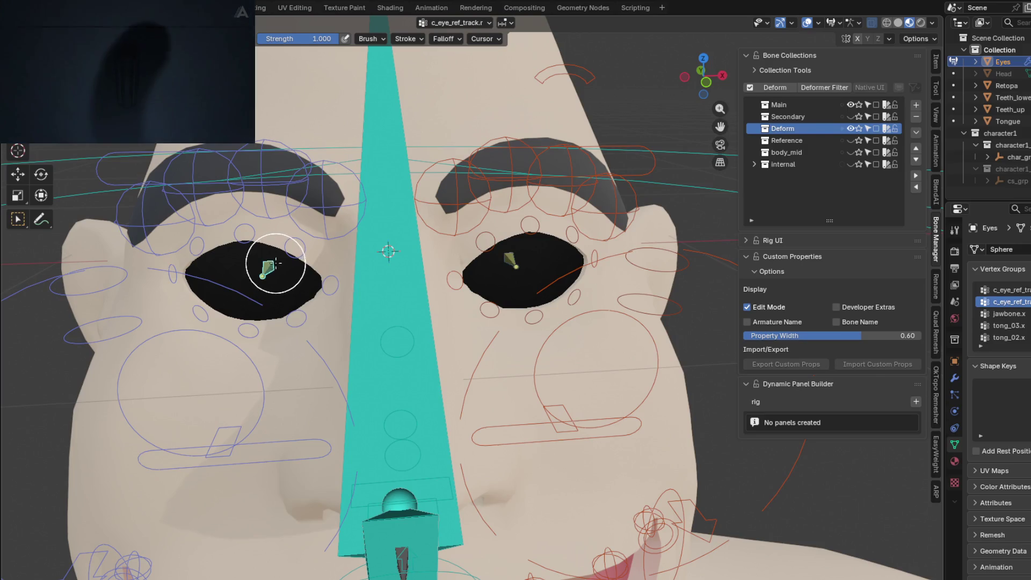
{"action": "middle_click_drag", "start_coordinate": [277, 270], "coordinate": [475, 292]}
{"action": "scroll", "coordinate": [474, 292], "scroll_direction": "down", "scroll_amount": 1}
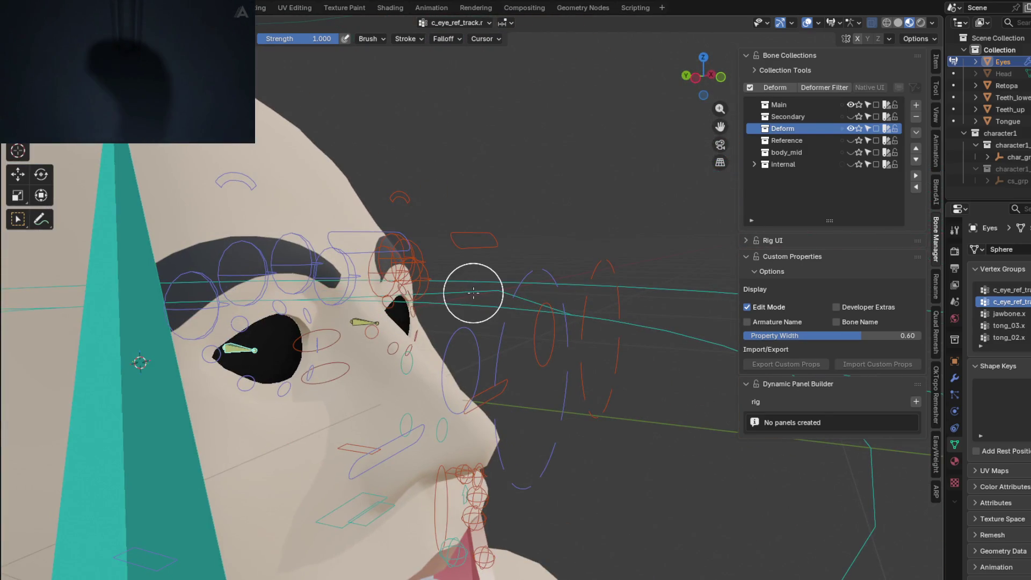
{"action": "key", "text": "KP_Divide"}
{"action": "scroll", "coordinate": [503, 288], "scroll_direction": "up", "scroll_amount": 5}
{"action": "mouse_move", "coordinate": [507, 288]}
{"action": "middle_mouse_down"}
{"action": "mouse_move", "coordinate": [702, 288]}
{"action": "mouse_move", "coordinate": [486, 311]}
{"action": "mouse_move", "coordinate": [334, 270]}
{"action": "middle_mouse_up"}
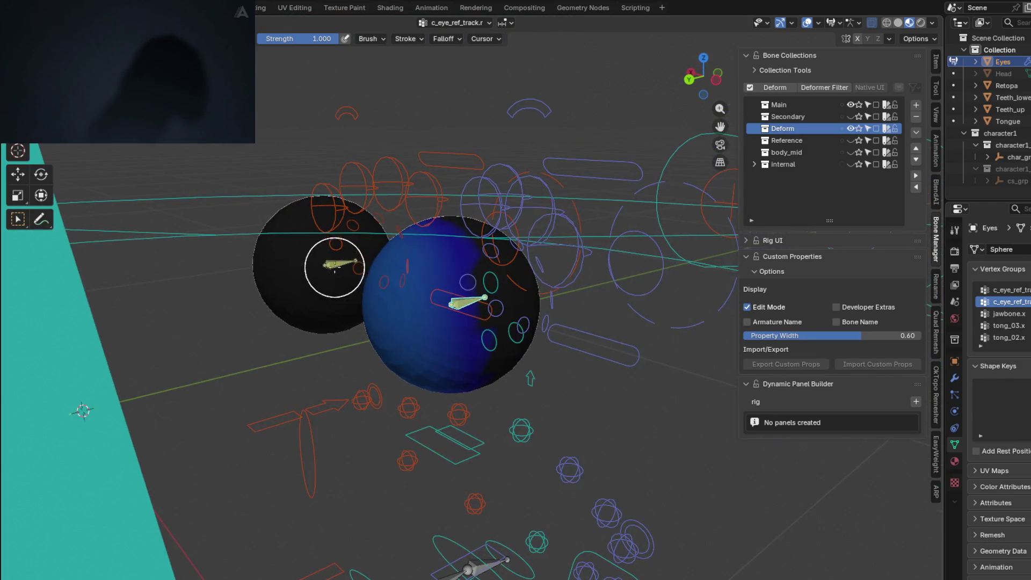
Step: Make the eye-track group active and paint a full-weight stroke down the eyeball
{"action": "left_click", "coordinate": [341, 273], "text": "ctrl"}
{"action": "left_click", "coordinate": [463, 301], "text": "ctrl"}
{"action": "mouse_move", "coordinate": [464, 301]}
{"action": "middle_mouse_down"}
{"action": "mouse_move", "coordinate": [414, 333]}
{"action": "mouse_move", "coordinate": [530, 322]}
{"action": "mouse_move", "coordinate": [505, 326]}
{"action": "mouse_move", "coordinate": [534, 341]}
{"action": "mouse_move", "coordinate": [437, 317]}
{"action": "middle_mouse_up"}
{"action": "mouse_move", "coordinate": [437, 298]}
{"action": "left_mouse_down"}
{"action": "mouse_move", "coordinate": [449, 377]}
{"action": "mouse_move", "coordinate": [483, 338]}
{"action": "left_mouse_up"}
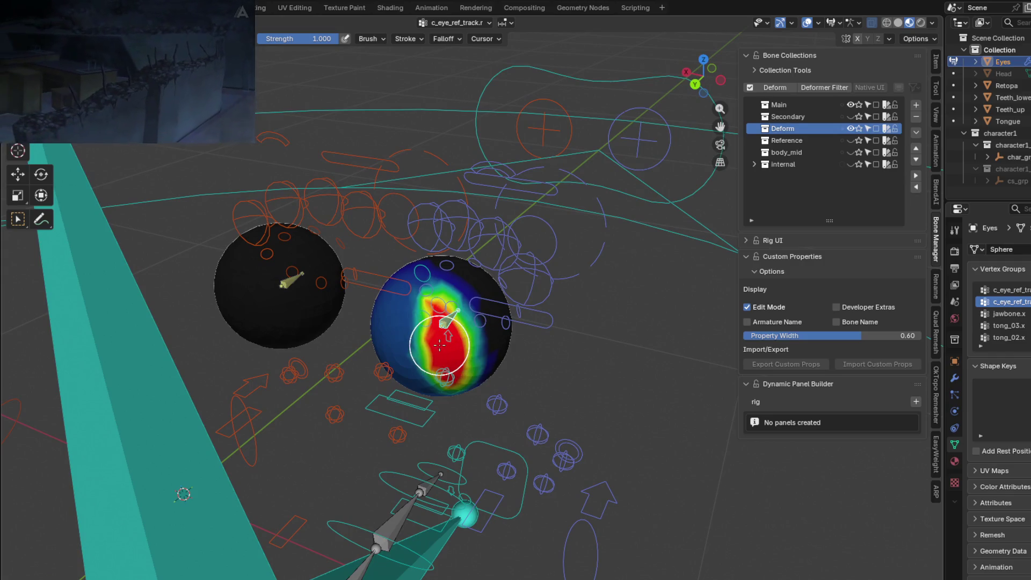
Step: Set the weight brush falloff to Constant and expand the Advanced brush settings in the Tool tab
{"action": "left_click", "coordinate": [483, 39]}
{"action": "mouse_move", "coordinate": [444, 40]}
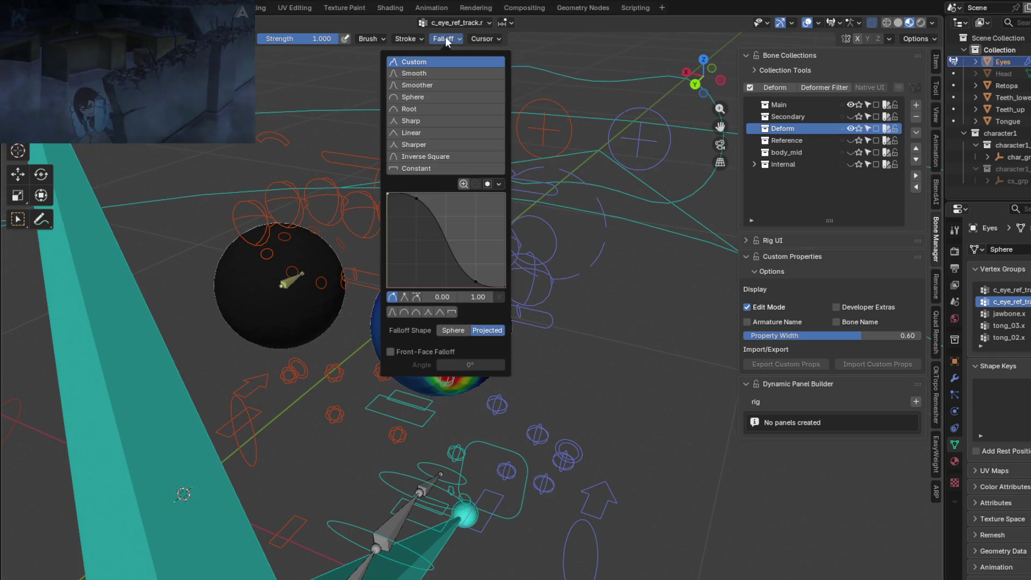
{"action": "left_click", "coordinate": [415, 167]}
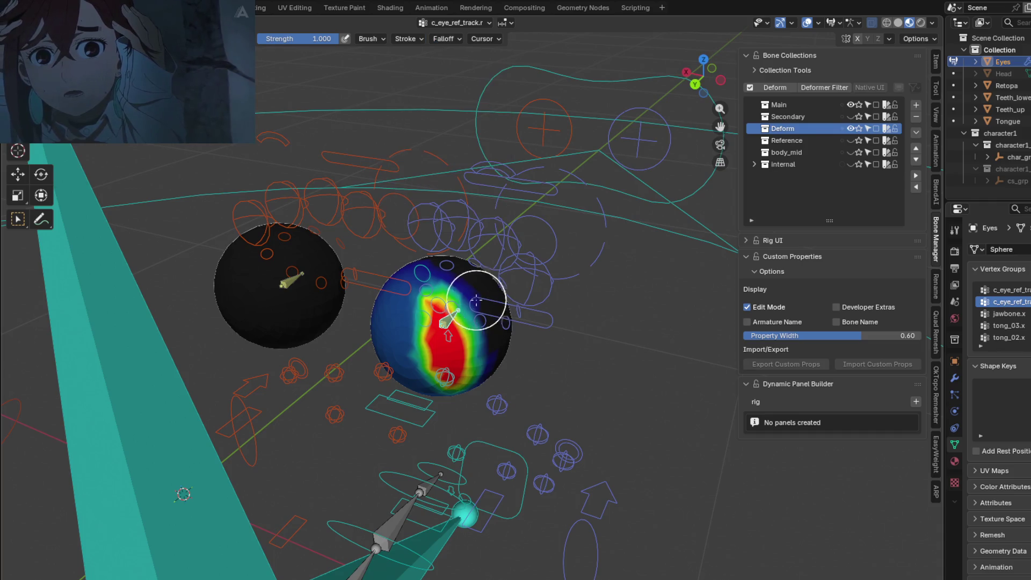
{"action": "left_click", "coordinate": [935, 83]}
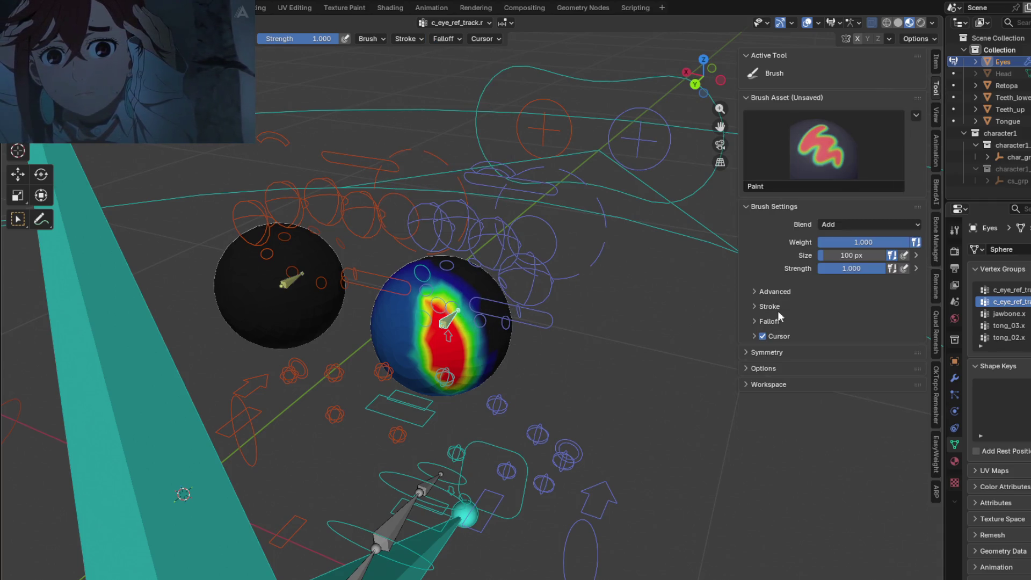
{"action": "left_click", "coordinate": [754, 292]}
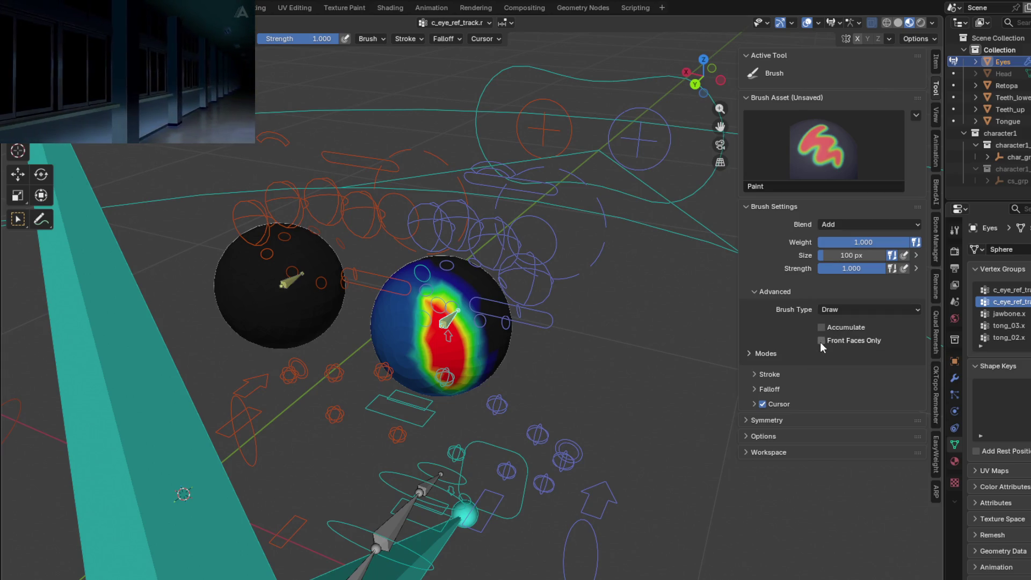
Step: Set the brush Falloff Shape to Sphere
{"action": "left_click", "coordinate": [416, 40]}
{"action": "mouse_move", "coordinate": [406, 38]}
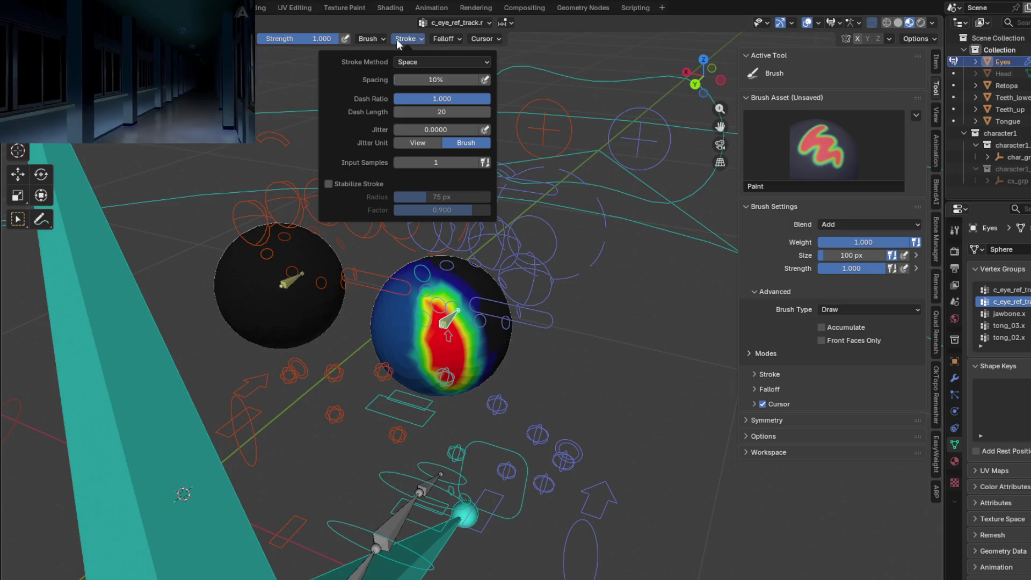
{"action": "left_click", "coordinate": [438, 38]}
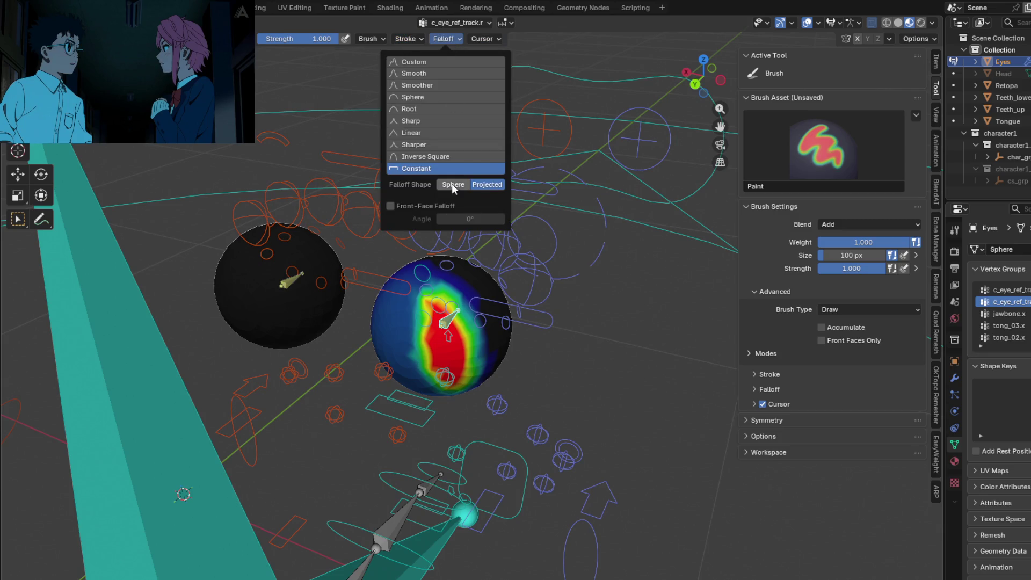
{"action": "left_click", "coordinate": [454, 184]}
{"action": "middle_click_drag", "start_coordinate": [495, 322], "coordinate": [449, 321]}
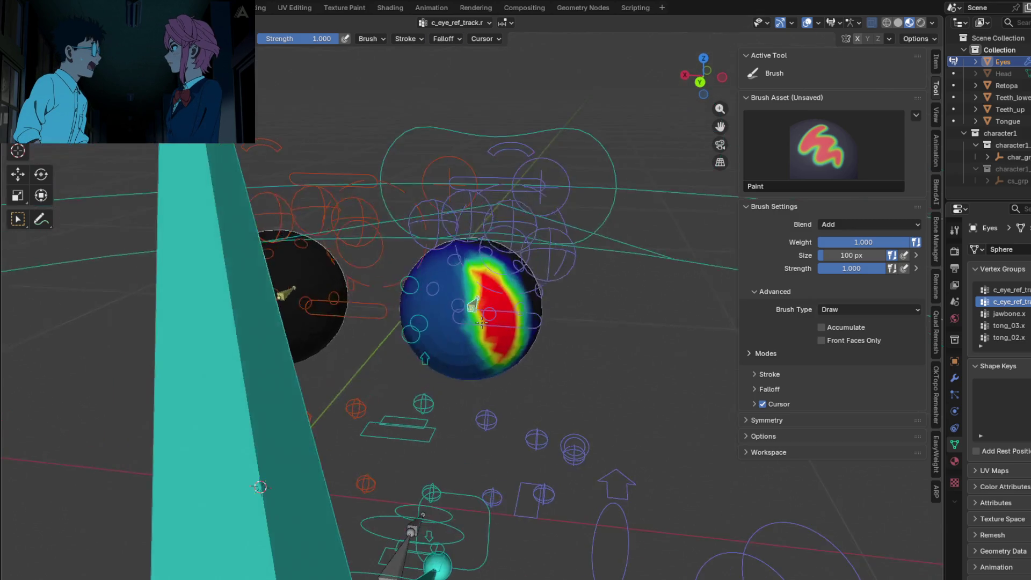
Step: Paint full weight over the first eye sphere from side and front angles
{"action": "mouse_move", "coordinate": [450, 321]}
{"action": "left_mouse_down"}
{"action": "mouse_move", "coordinate": [460, 276]}
{"action": "mouse_move", "coordinate": [469, 352]}
{"action": "mouse_move", "coordinate": [506, 353]}
{"action": "left_mouse_up"}
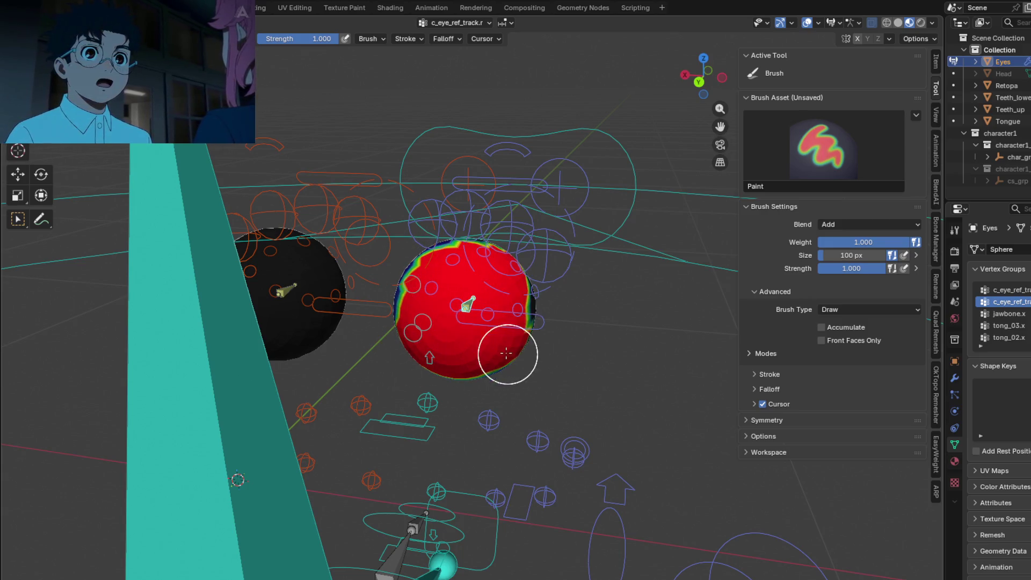
{"action": "middle_click_drag", "start_coordinate": [494, 373], "coordinate": [369, 296]}
{"action": "mouse_move", "coordinate": [368, 296]}
{"action": "left_mouse_down"}
{"action": "mouse_move", "coordinate": [409, 242]}
{"action": "mouse_move", "coordinate": [423, 311]}
{"action": "left_mouse_up"}
{"action": "middle_click_drag", "start_coordinate": [424, 311], "coordinate": [383, 273]}
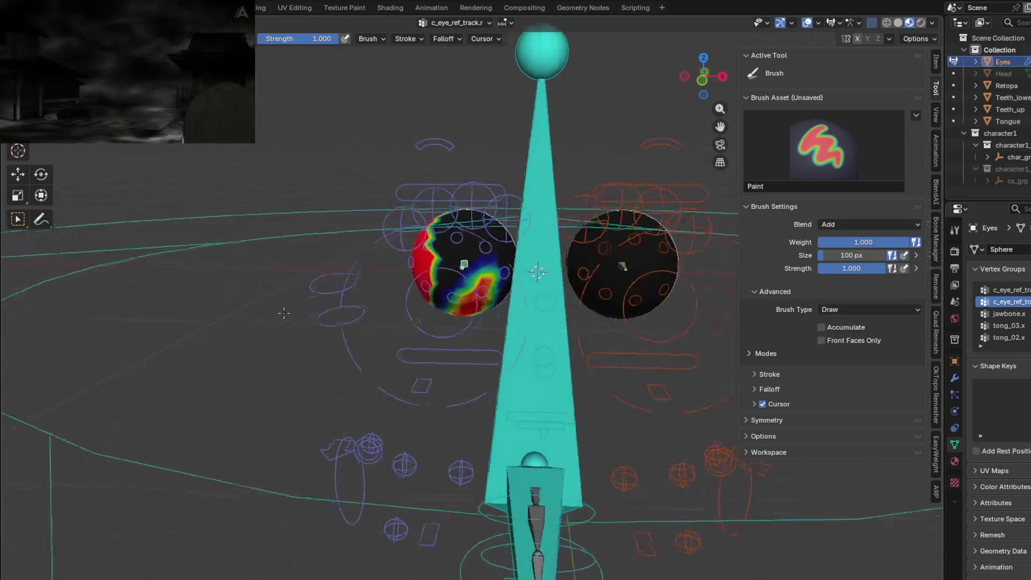
{"action": "mouse_move", "coordinate": [383, 272]}
{"action": "left_mouse_down"}
{"action": "mouse_move", "coordinate": [444, 295]}
{"action": "mouse_move", "coordinate": [436, 257]}
{"action": "left_mouse_up"}
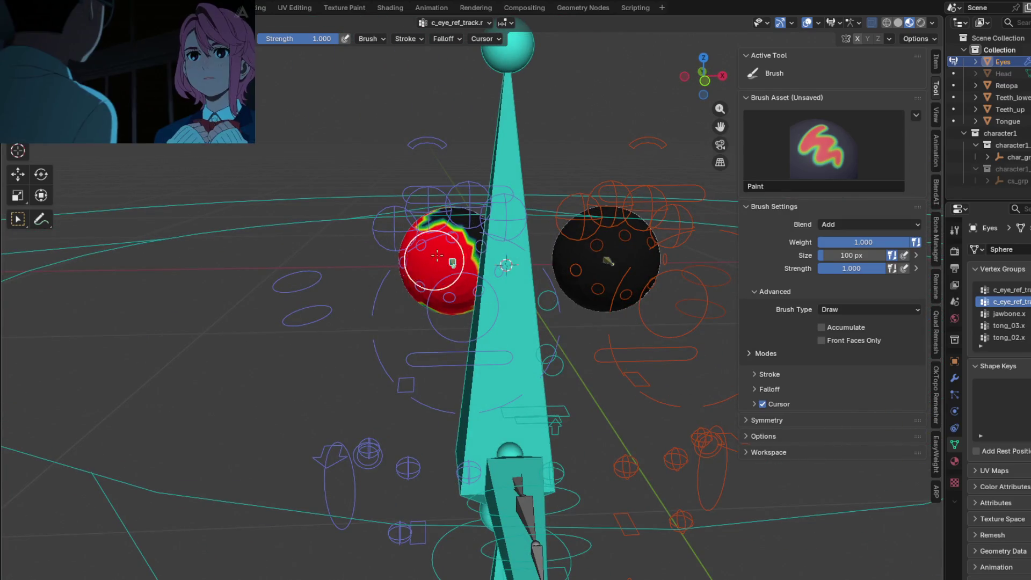
{"action": "middle_click_drag", "start_coordinate": [472, 263], "coordinate": [546, 243]}
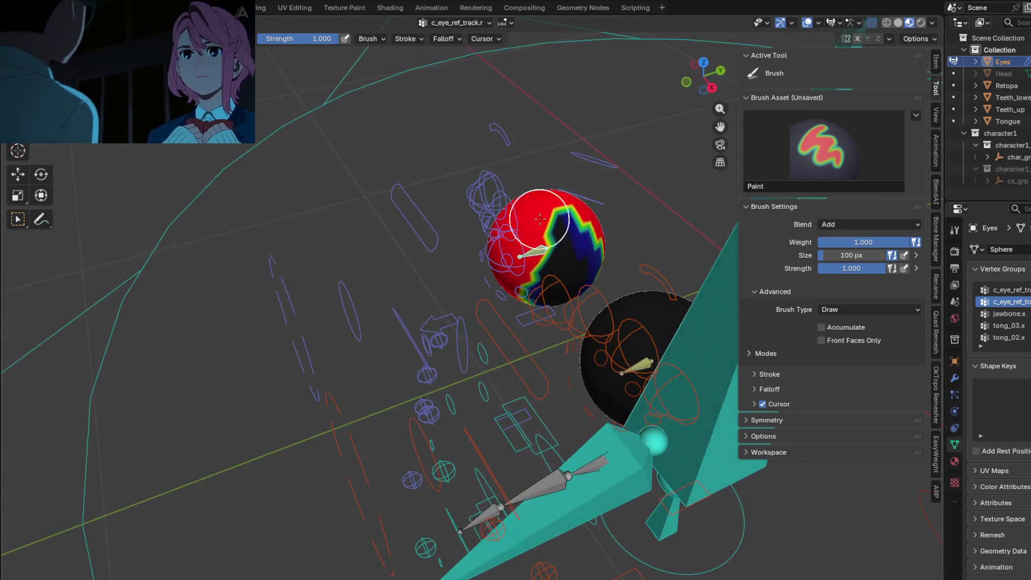
Step: Fill the remaining blue patches until the sphere is fully red, then pick the other eye's track bone
{"action": "middle_click_drag", "start_coordinate": [524, 291], "coordinate": [524, 293]}
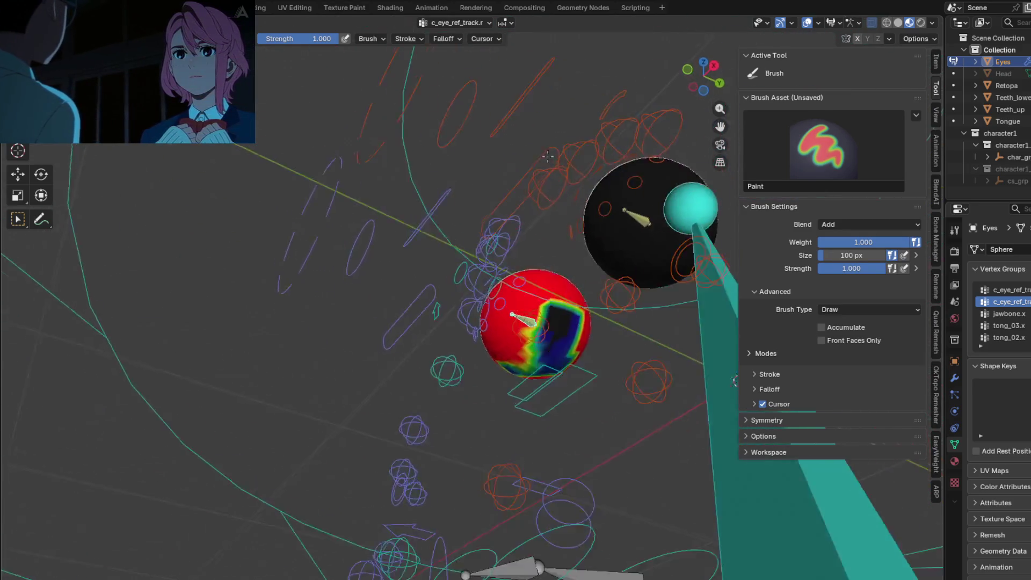
{"action": "left_click_drag", "start_coordinate": [524, 292], "coordinate": [566, 321]}
{"action": "middle_click_drag", "start_coordinate": [501, 317], "coordinate": [451, 355]}
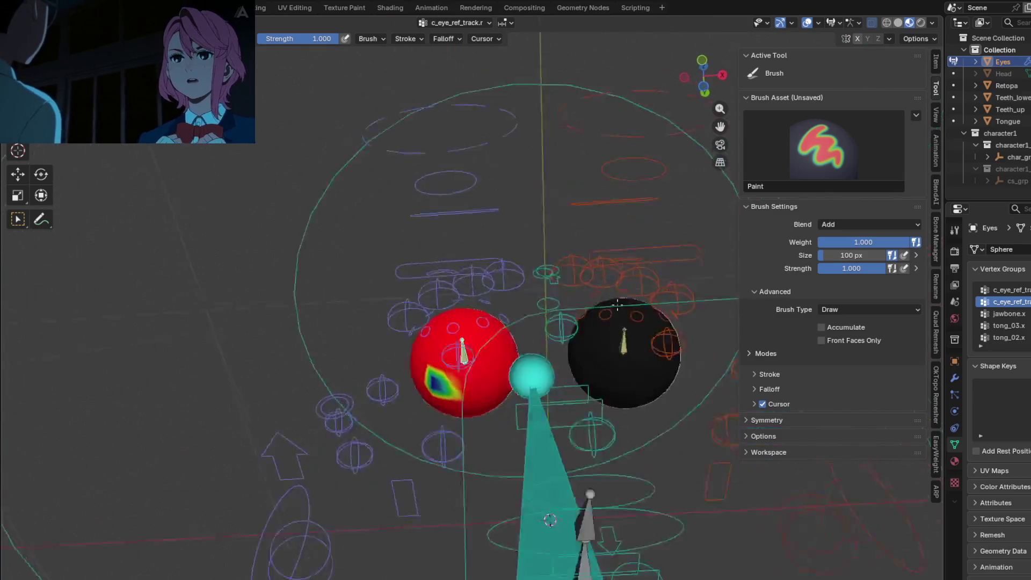
{"action": "left_click_drag", "start_coordinate": [451, 355], "coordinate": [490, 350]}
{"action": "mouse_move", "coordinate": [491, 350]}
{"action": "middle_mouse_down"}
{"action": "mouse_move", "coordinate": [662, 413]}
{"action": "mouse_move", "coordinate": [655, 294]}
{"action": "mouse_move", "coordinate": [395, 287]}
{"action": "middle_mouse_up"}
{"action": "left_click", "coordinate": [653, 293], "text": "ctrl"}
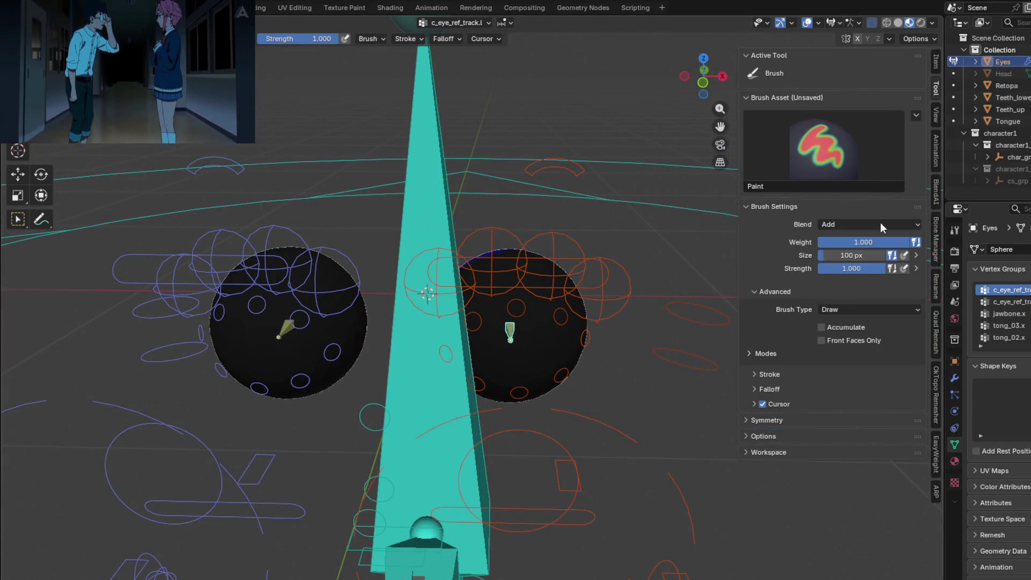
Step: Enable Front Faces Only, expand Symmetry and paint full weight over the second eye sphere's front and bottom
{"action": "left_click", "coordinate": [748, 352]}
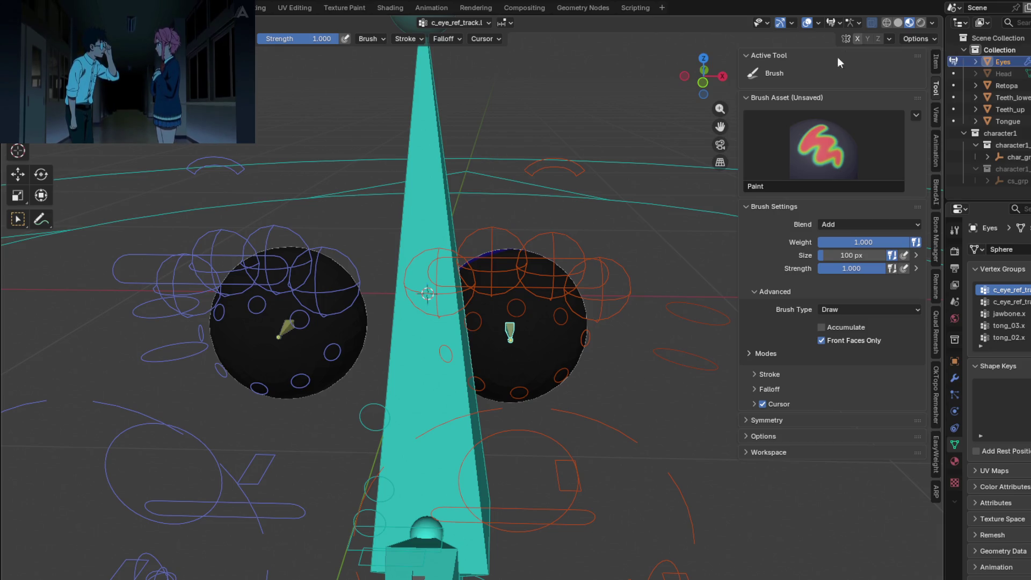
{"action": "left_click", "coordinate": [749, 419]}
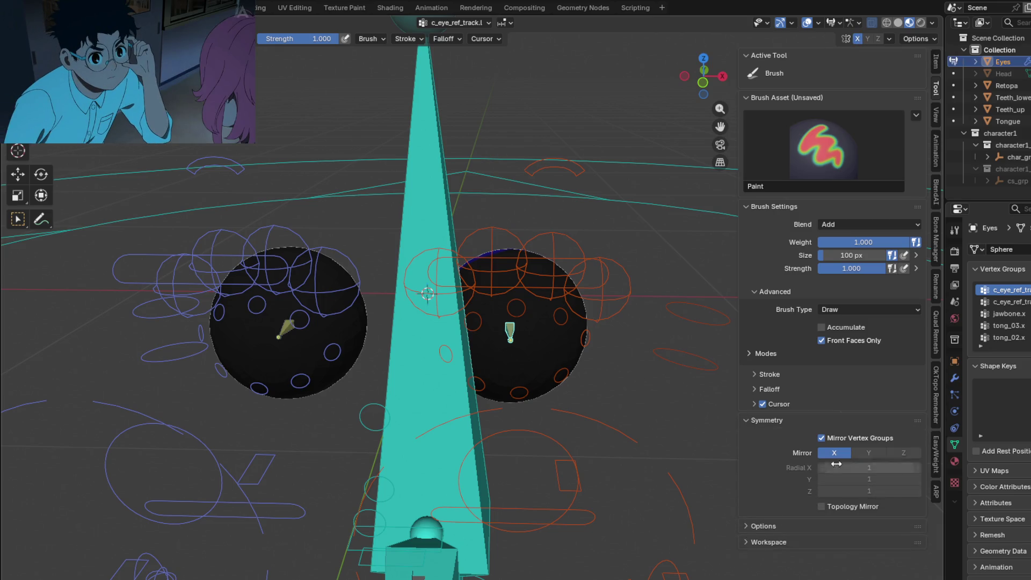
{"action": "mouse_move", "coordinate": [554, 390]}
{"action": "middle_mouse_down"}
{"action": "mouse_move", "coordinate": [580, 328]}
{"action": "mouse_move", "coordinate": [517, 315]}
{"action": "middle_mouse_up"}
{"action": "mouse_move", "coordinate": [517, 315]}
{"action": "left_mouse_down"}
{"action": "mouse_move", "coordinate": [535, 287]}
{"action": "mouse_move", "coordinate": [553, 299]}
{"action": "mouse_move", "coordinate": [538, 230]}
{"action": "mouse_move", "coordinate": [576, 331]}
{"action": "mouse_move", "coordinate": [496, 219]}
{"action": "left_mouse_up"}
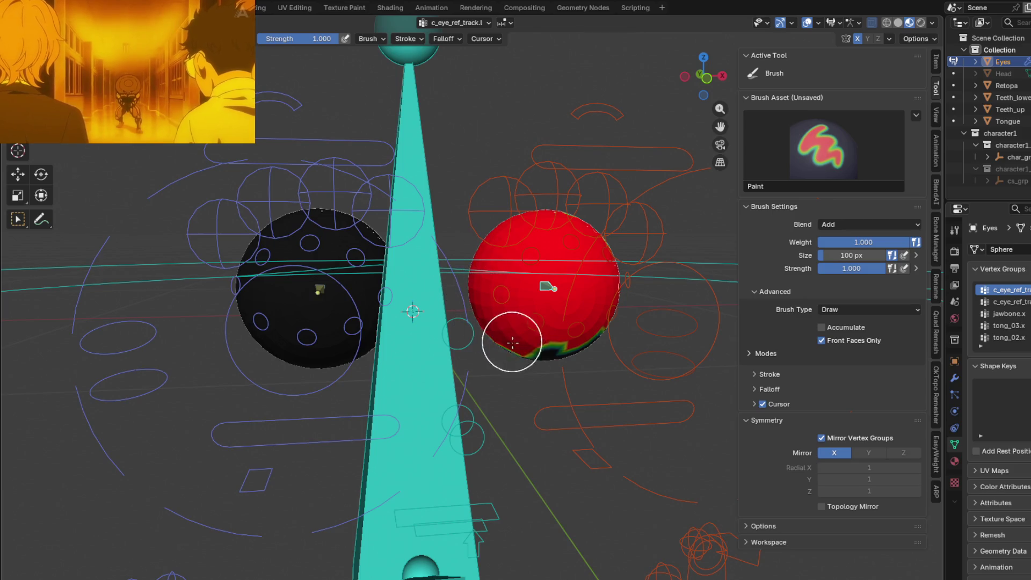
{"action": "left_click_drag", "start_coordinate": [513, 342], "coordinate": [525, 342]}
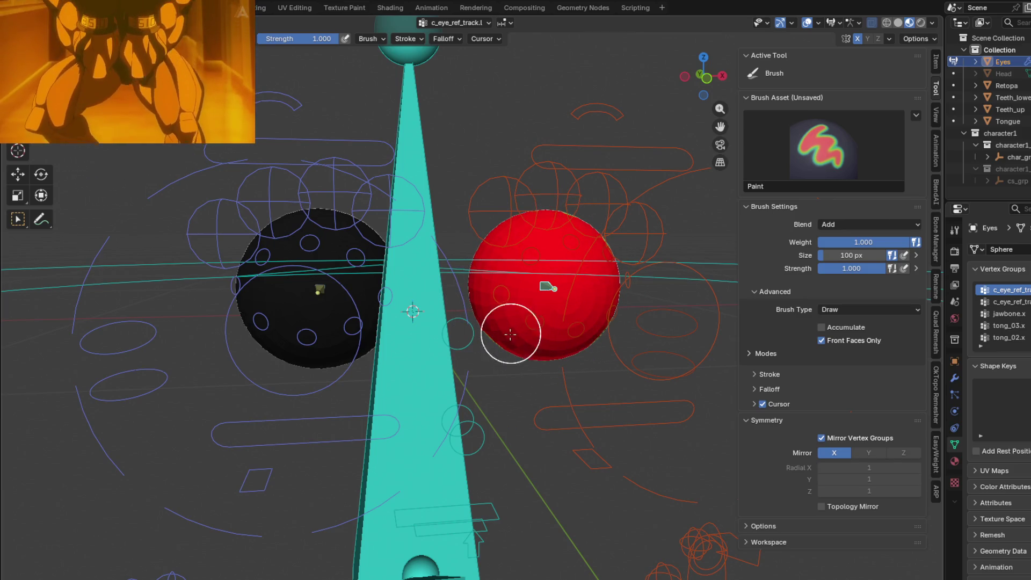
Step: Paint the second sphere from above, behind and the unpainted side, leaving one small patch
{"action": "mouse_move", "coordinate": [602, 290]}
{"action": "middle_mouse_down"}
{"action": "mouse_move", "coordinate": [334, 293]}
{"action": "mouse_move", "coordinate": [472, 395]}
{"action": "middle_mouse_up"}
{"action": "left_click_drag", "start_coordinate": [473, 395], "coordinate": [474, 355]}
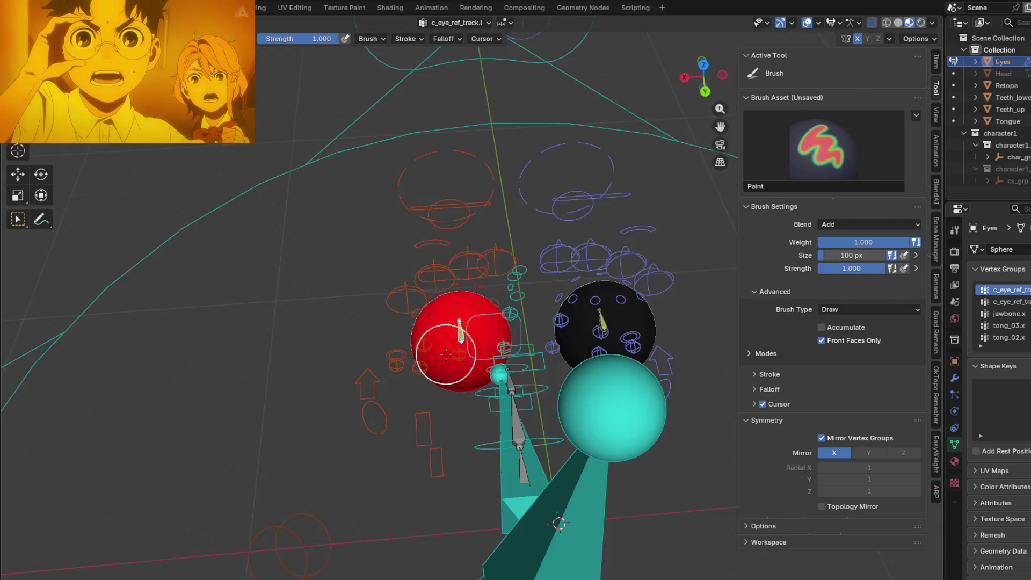
{"action": "middle_click_drag", "start_coordinate": [445, 354], "coordinate": [444, 287]}
{"action": "mouse_move", "coordinate": [445, 288]}
{"action": "left_mouse_down"}
{"action": "mouse_move", "coordinate": [426, 368]}
{"action": "mouse_move", "coordinate": [387, 395]}
{"action": "left_mouse_up"}
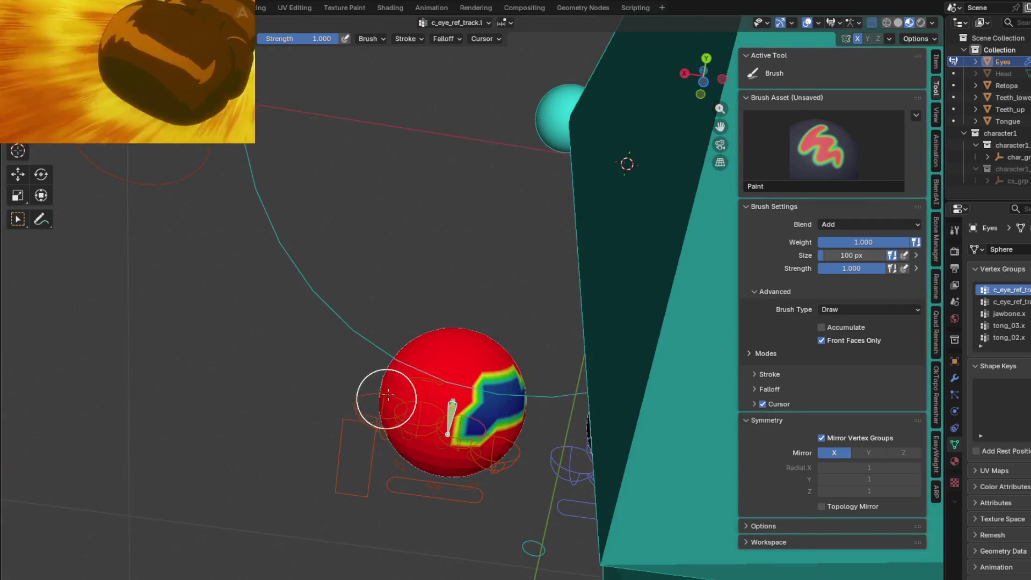